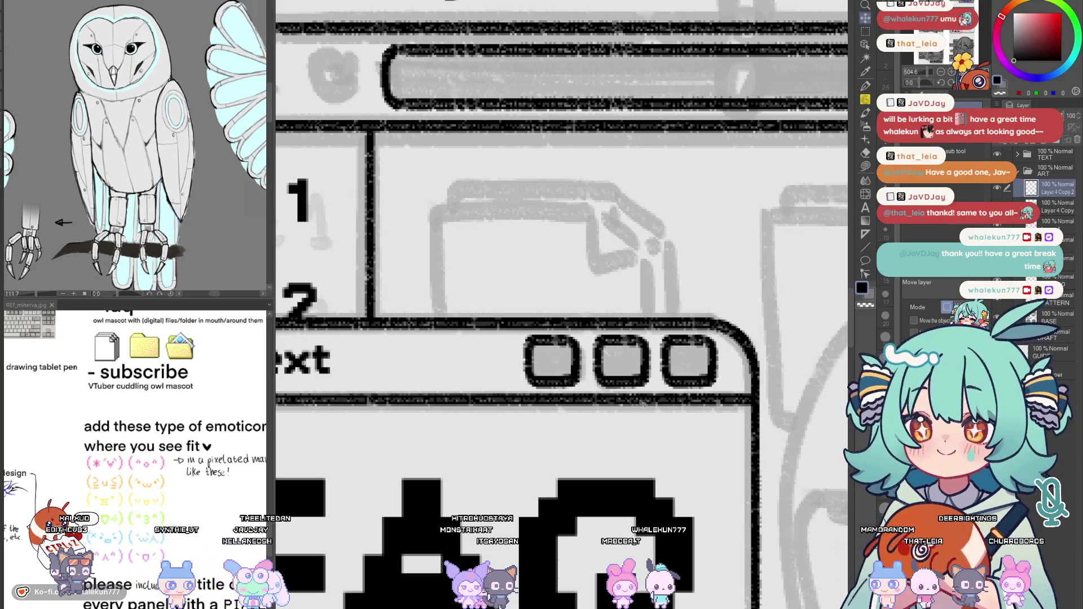
Ink the rounded top-right corner and right side of the title-bar button with the soft pencil
{"action": "scroll", "coordinate": [655, 401], "scroll_direction": "down", "scroll_amount": 5}
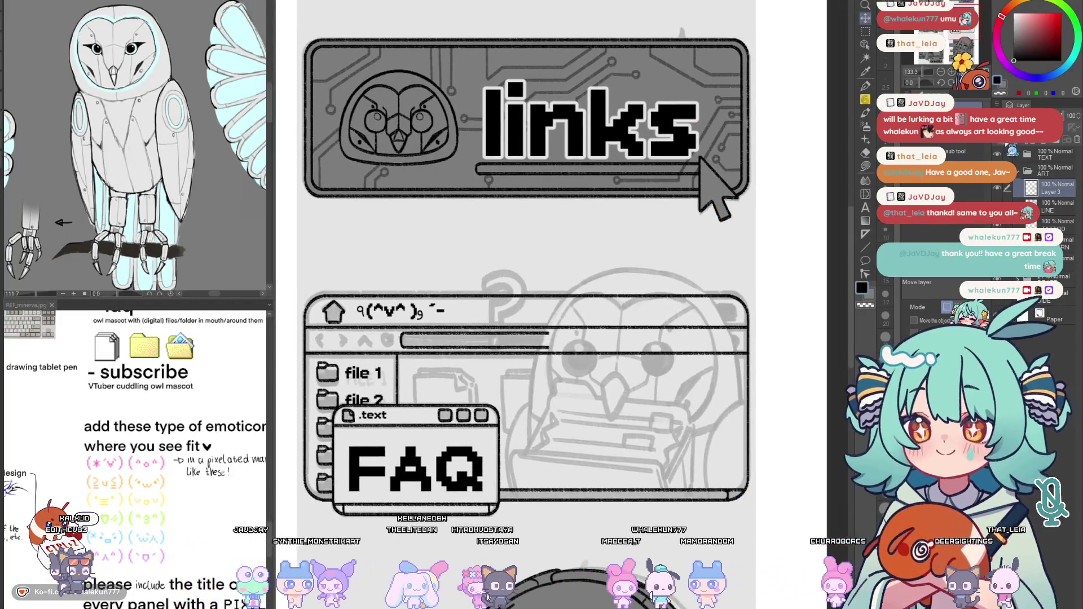
{"action": "key", "text": "p"}
{"action": "scroll", "coordinate": [724, 316], "scroll_direction": "up", "scroll_amount": 6}
{"action": "left_click_drag", "start_coordinate": [678, 248], "coordinate": [758, 246]}
{"action": "key", "text": "ctrl+z"}
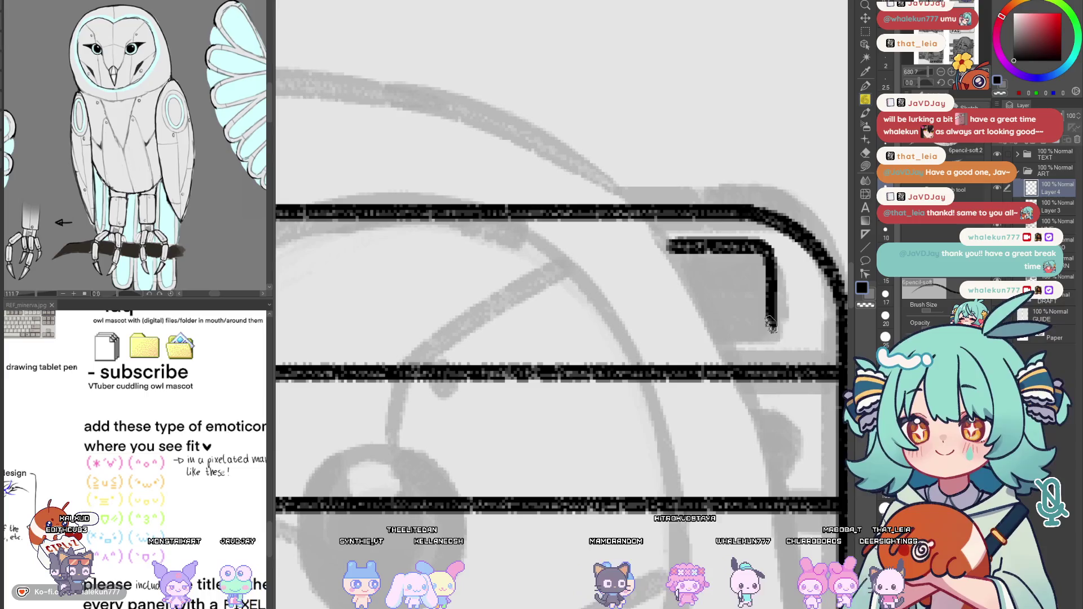
{"action": "left_click_drag", "start_coordinate": [771, 258], "coordinate": [759, 354]}
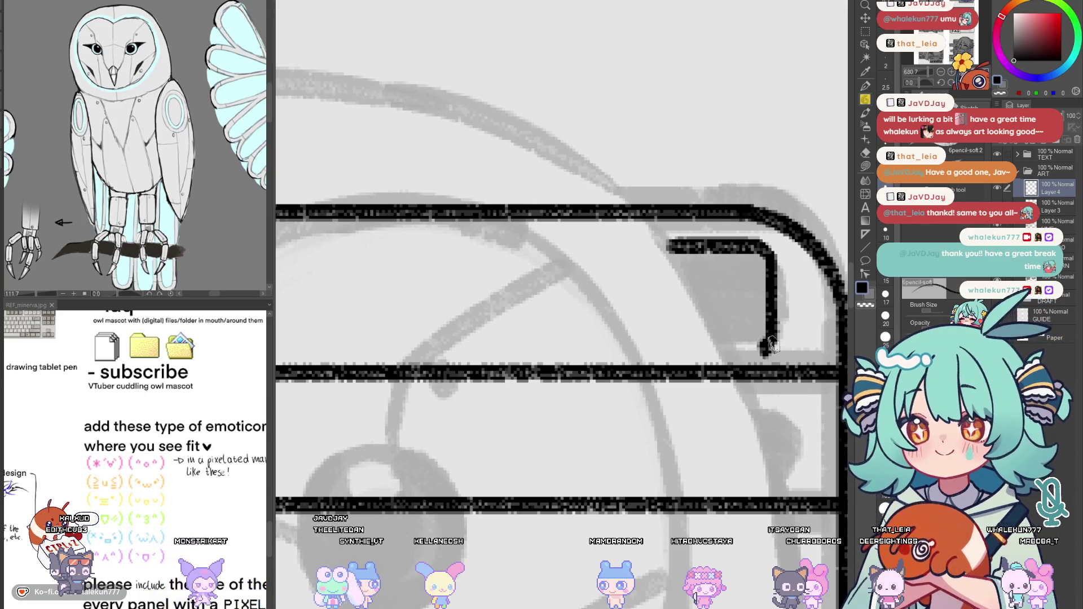
Duplicate the corner stroke, flip it, nudge it to close the square, and merge it down
{"action": "key", "text": "ctrl+c"}
{"action": "key", "text": "ctrl+v"}
{"action": "key", "text": "ctrl+t"}
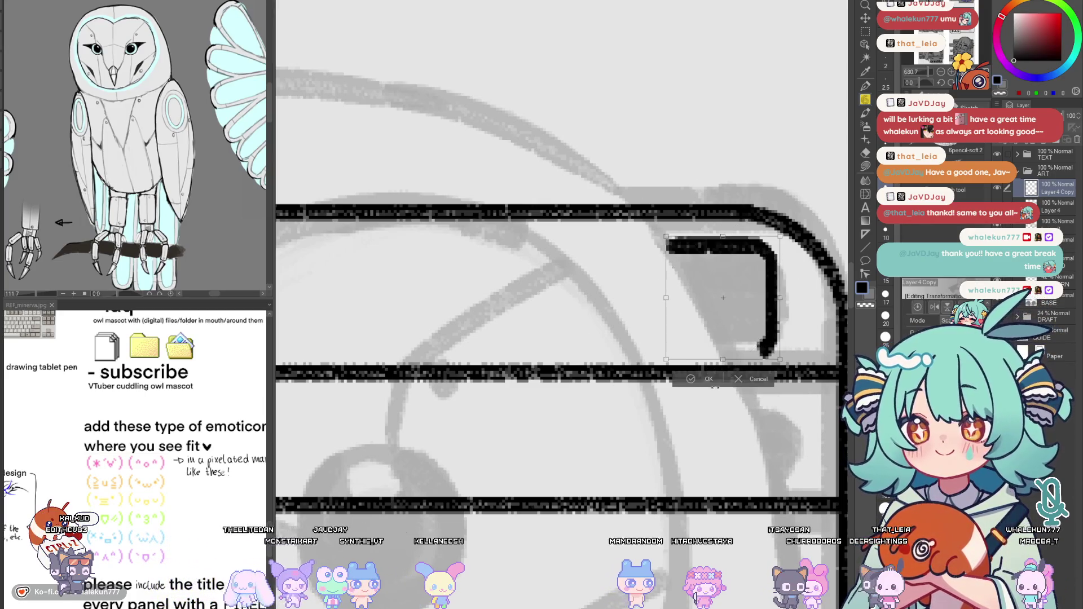
{"action": "key", "text": "Return"}
{"action": "left_click", "coordinate": [864, 18]}
{"action": "mouse_move", "coordinate": [761, 361]}
{"action": "left_mouse_down"}
{"action": "mouse_move", "coordinate": [747, 361]}
{"action": "mouse_move", "coordinate": [765, 352]}
{"action": "mouse_move", "coordinate": [751, 357]}
{"action": "left_mouse_up"}
{"action": "key", "text": "ctrl+e"}
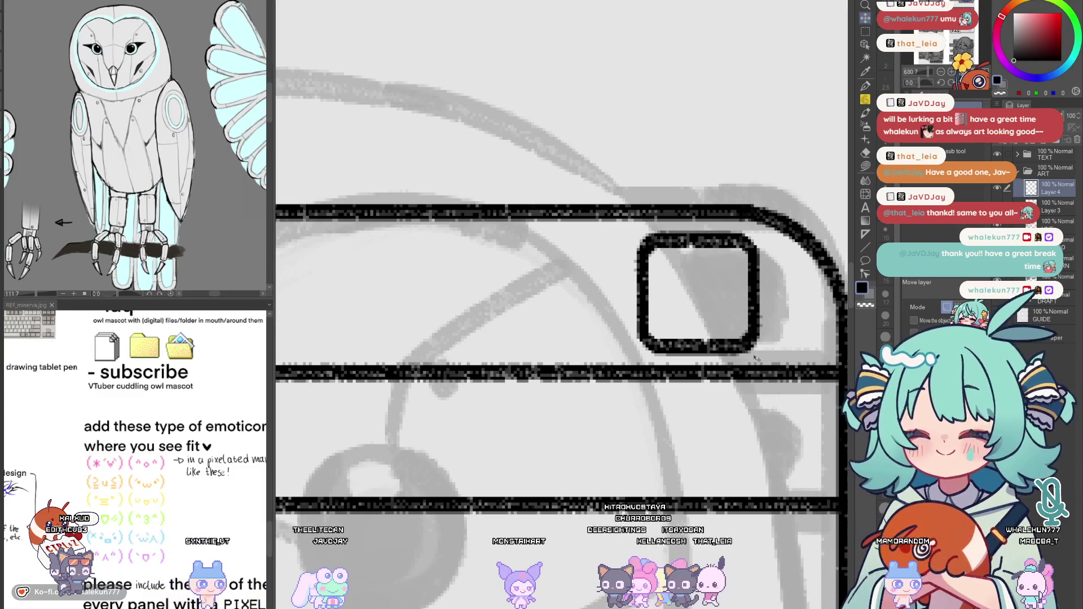
{"action": "scroll", "coordinate": [768, 354], "scroll_direction": "down", "scroll_amount": 2}
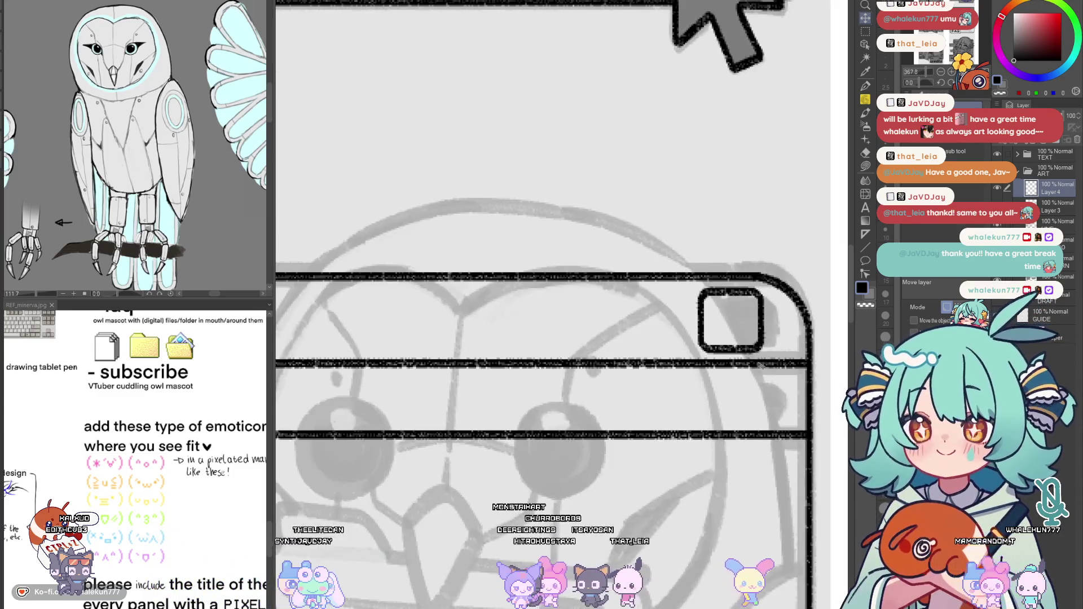
Lay a horizontal linear ruler across the toolbar's arrow row
{"action": "scroll", "coordinate": [762, 362], "scroll_direction": "down", "scroll_amount": 5}
{"action": "scroll", "coordinate": [563, 299], "scroll_direction": "up", "scroll_amount": 2}
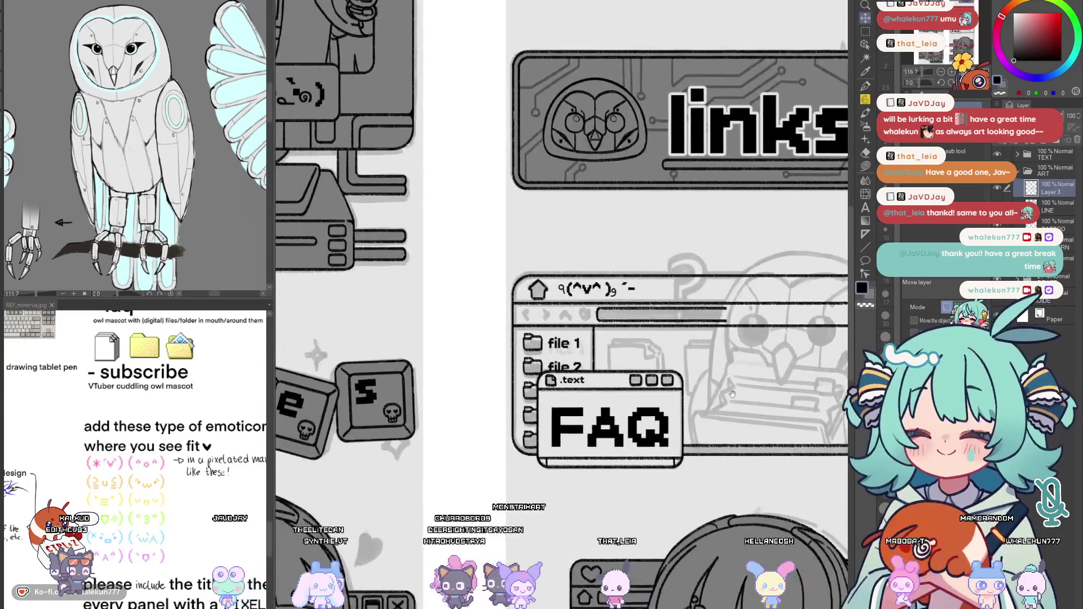
{"action": "scroll", "coordinate": [511, 321], "scroll_direction": "up", "scroll_amount": 5}
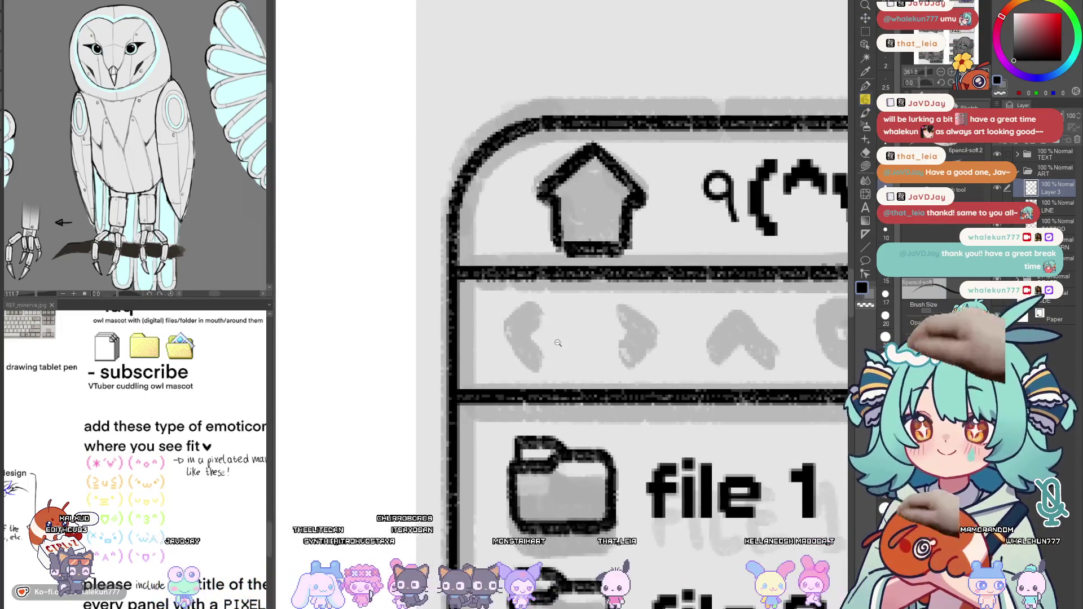
{"action": "scroll", "coordinate": [510, 322], "scroll_direction": "up", "scroll_amount": 2}
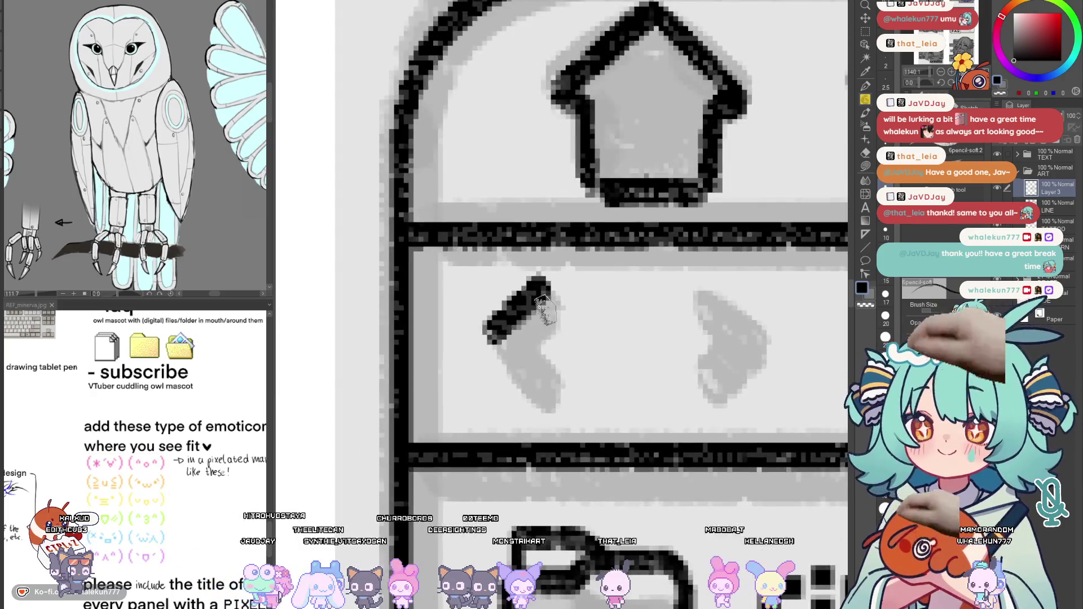
{"action": "left_click", "coordinate": [866, 234]}
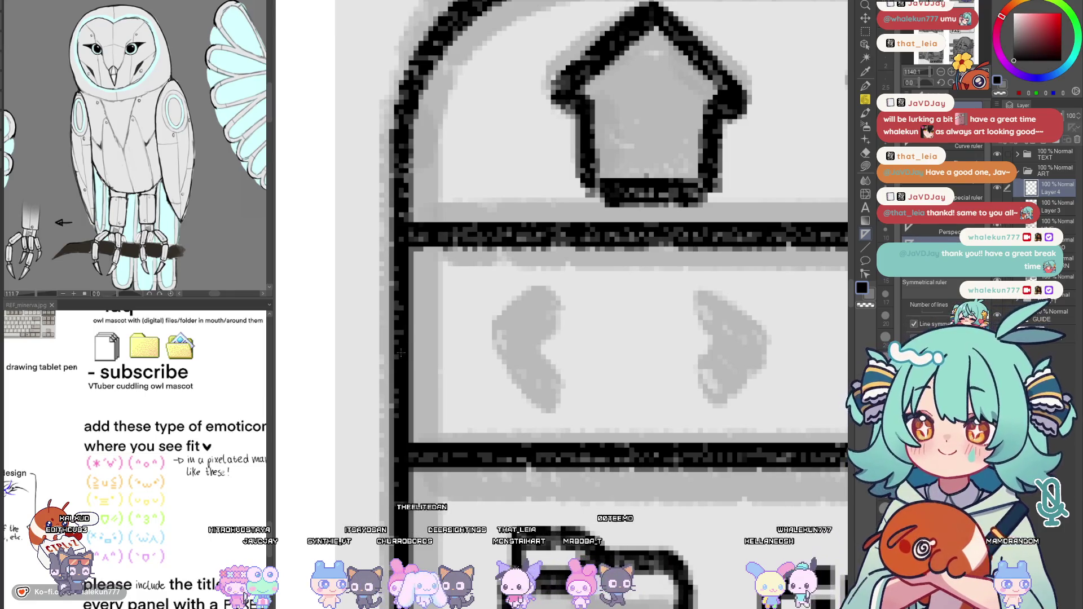
{"action": "left_click_drag", "start_coordinate": [402, 353], "coordinate": [421, 347]}
Pencil the '<' back arrow over its grey guide, redrawing the rough strokes
{"action": "key", "text": "k"}
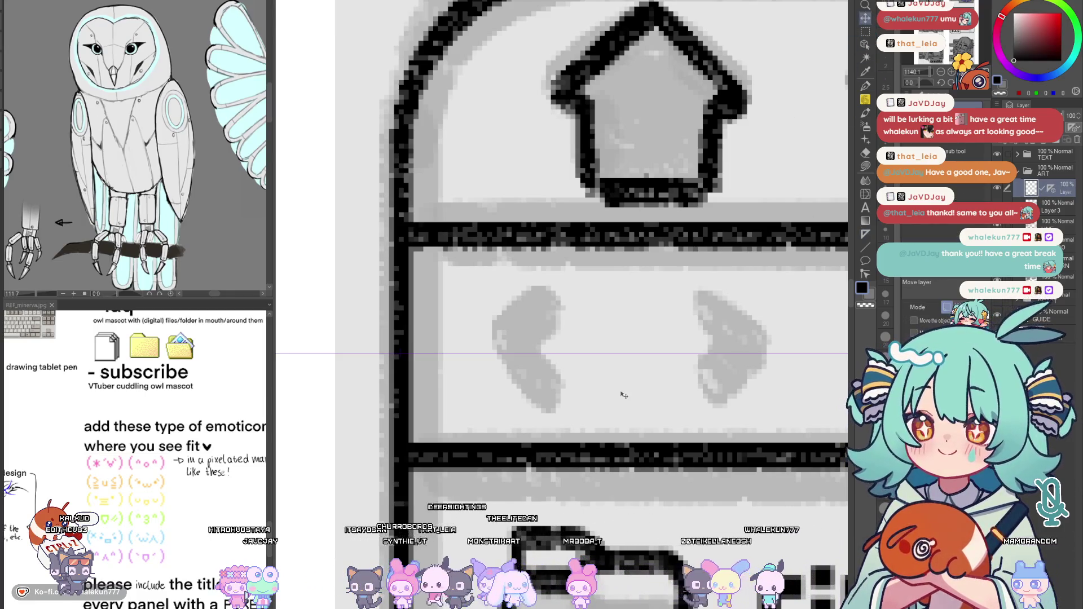
{"action": "key", "text": "p"}
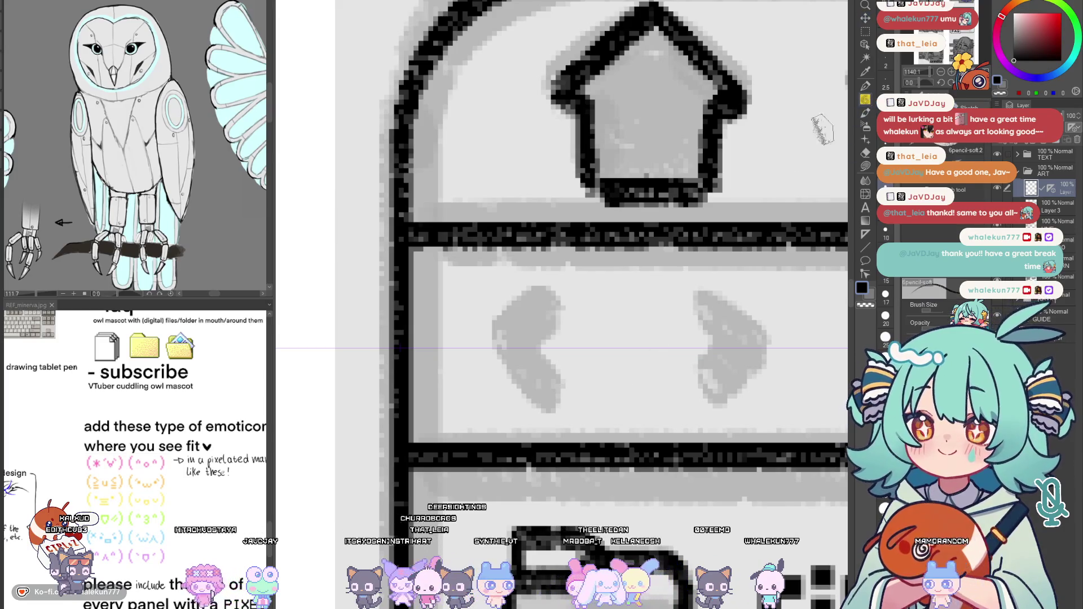
{"action": "left_click_drag", "start_coordinate": [542, 417], "coordinate": [485, 362]}
{"action": "mouse_move", "coordinate": [541, 286]}
{"action": "left_mouse_down"}
{"action": "mouse_move", "coordinate": [486, 334]}
{"action": "mouse_move", "coordinate": [561, 282]}
{"action": "mouse_move", "coordinate": [564, 406]}
{"action": "mouse_move", "coordinate": [538, 330]}
{"action": "mouse_move", "coordinate": [527, 361]}
{"action": "left_mouse_up"}
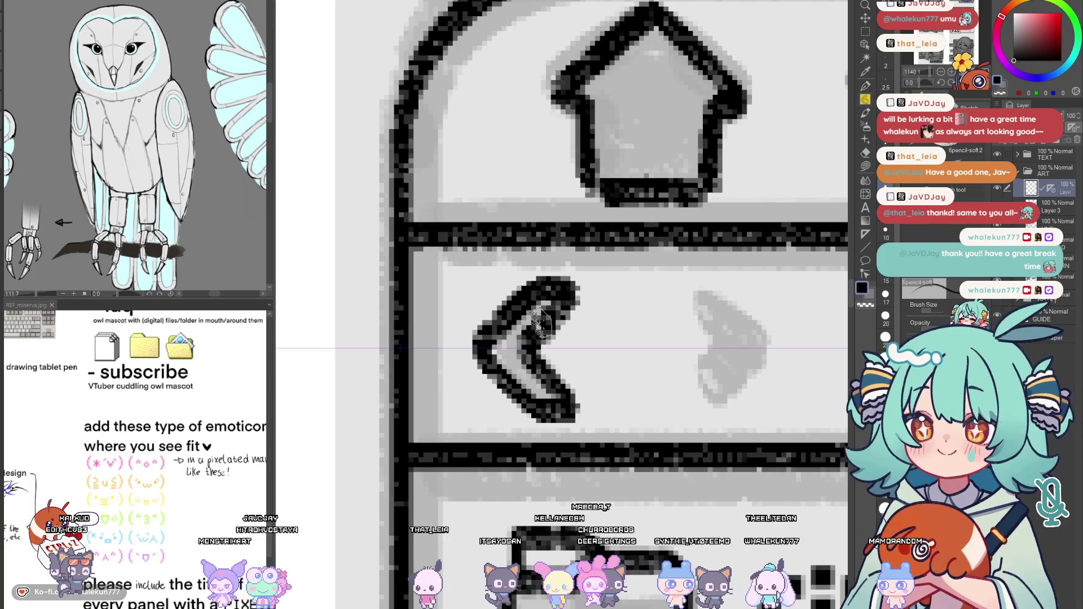
{"action": "key", "text": "ctrl+z"}
{"action": "left_click_drag", "start_coordinate": [572, 287], "coordinate": [575, 397]}
{"action": "mouse_move", "coordinate": [550, 313]}
{"action": "left_mouse_down"}
{"action": "mouse_move", "coordinate": [524, 347]}
{"action": "mouse_move", "coordinate": [480, 347]}
{"action": "left_mouse_up"}
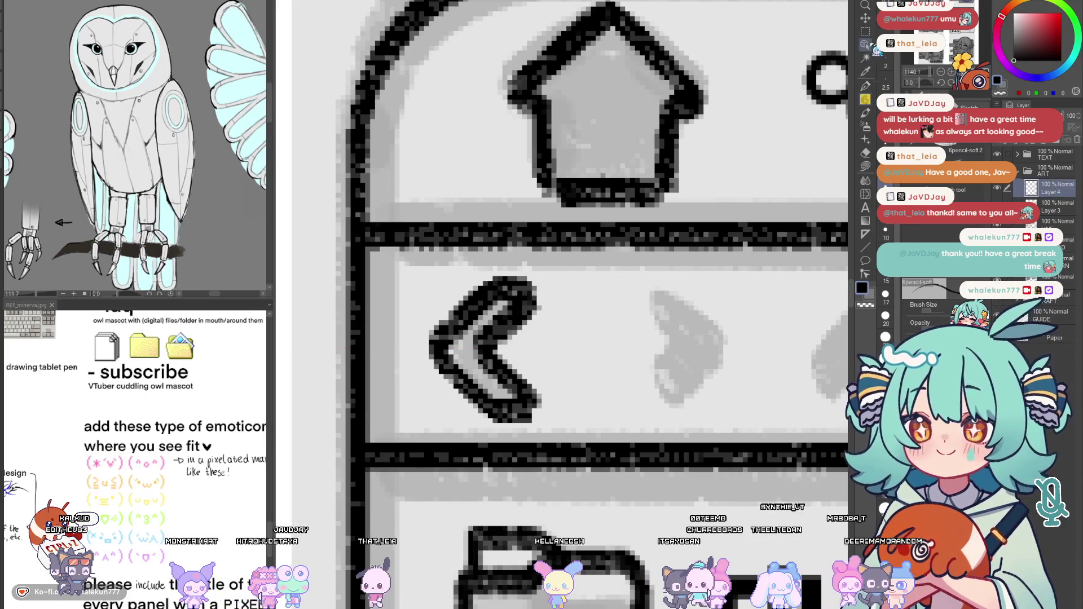
Select the right half of the back arrow and nudge it up one pixel
{"action": "key", "text": "m"}
{"action": "mouse_move", "coordinate": [492, 247]}
{"action": "left_mouse_down"}
{"action": "mouse_move", "coordinate": [528, 358]}
{"action": "mouse_move", "coordinate": [531, 442]}
{"action": "left_mouse_up"}
{"action": "key", "text": "k"}
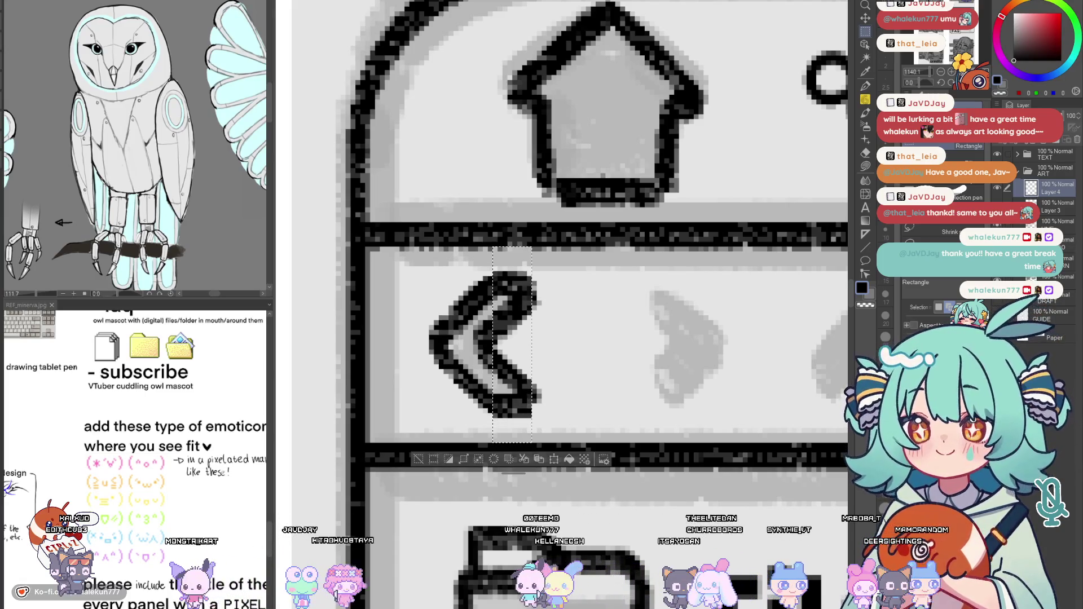
{"action": "key", "text": "Up"}
{"action": "key", "text": "ctrl+d"}
Copy the back arrow, flip it horizontally, and move it right onto the forward-arrow guide
{"action": "key", "text": "ctrl+c"}
{"action": "key", "text": "ctrl+v"}
{"action": "key", "text": "ctrl+t"}
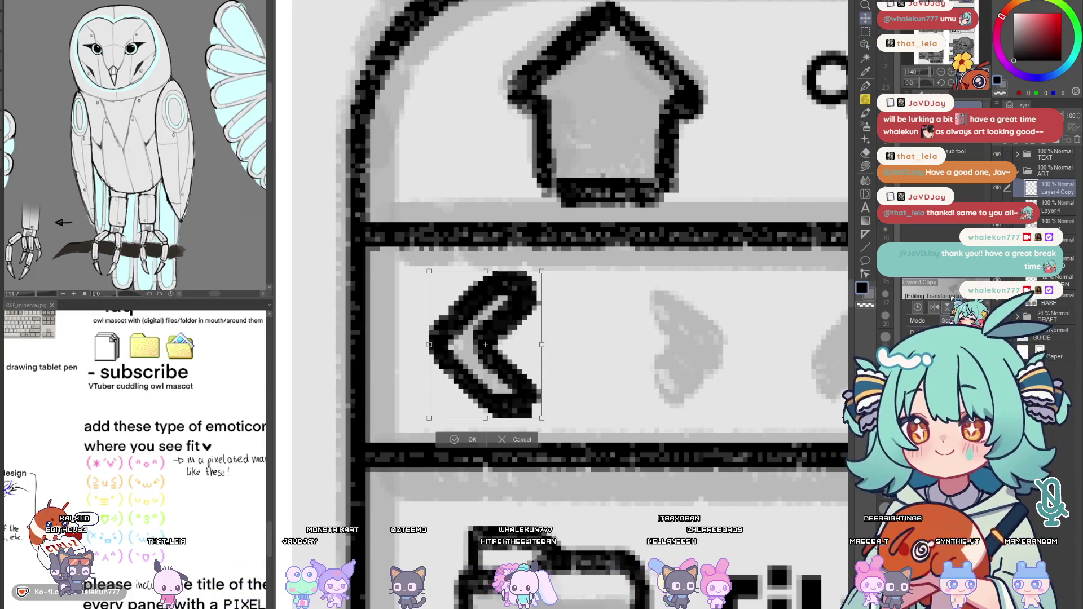
{"action": "key", "text": "Return"}
{"action": "left_click_drag", "start_coordinate": [538, 373], "coordinate": [735, 375]}
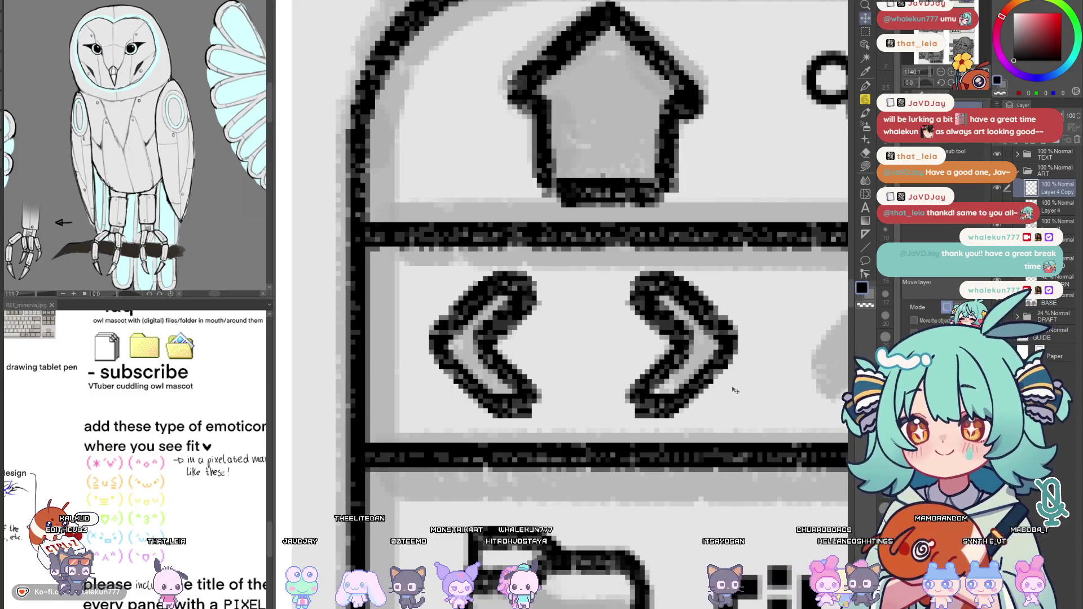
{"action": "scroll", "coordinate": [733, 393], "scroll_direction": "down", "scroll_amount": 3}
{"action": "scroll", "coordinate": [724, 367], "scroll_direction": "up", "scroll_amount": 3}
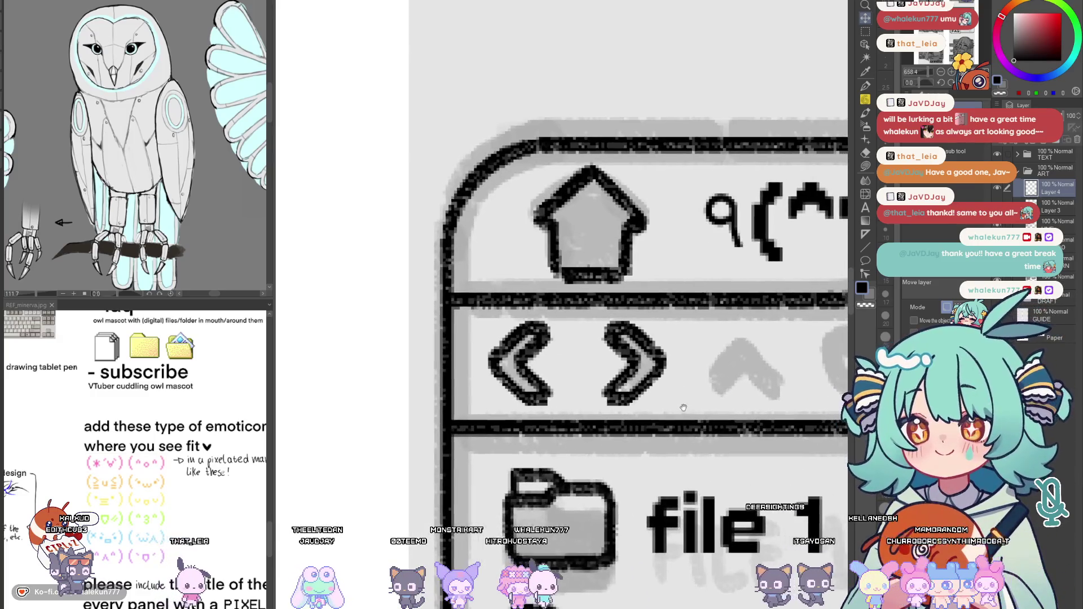
Switch between Move layer, selection and pencil, and scroll to the up-arrow spot
{"action": "key", "text": "p"}
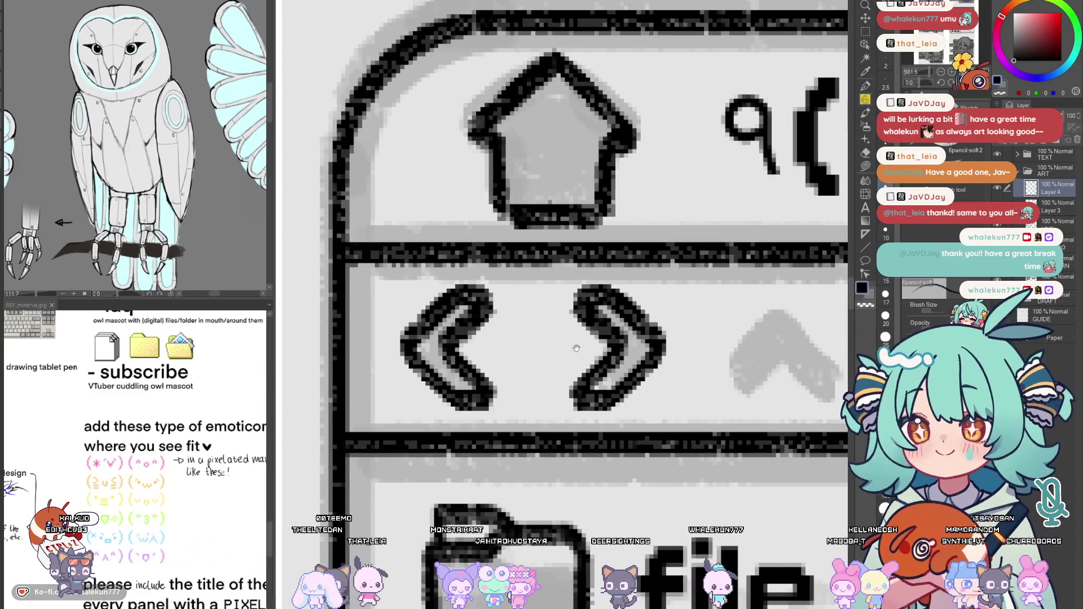
{"action": "scroll", "coordinate": [574, 349], "scroll_direction": "down", "scroll_amount": 3}
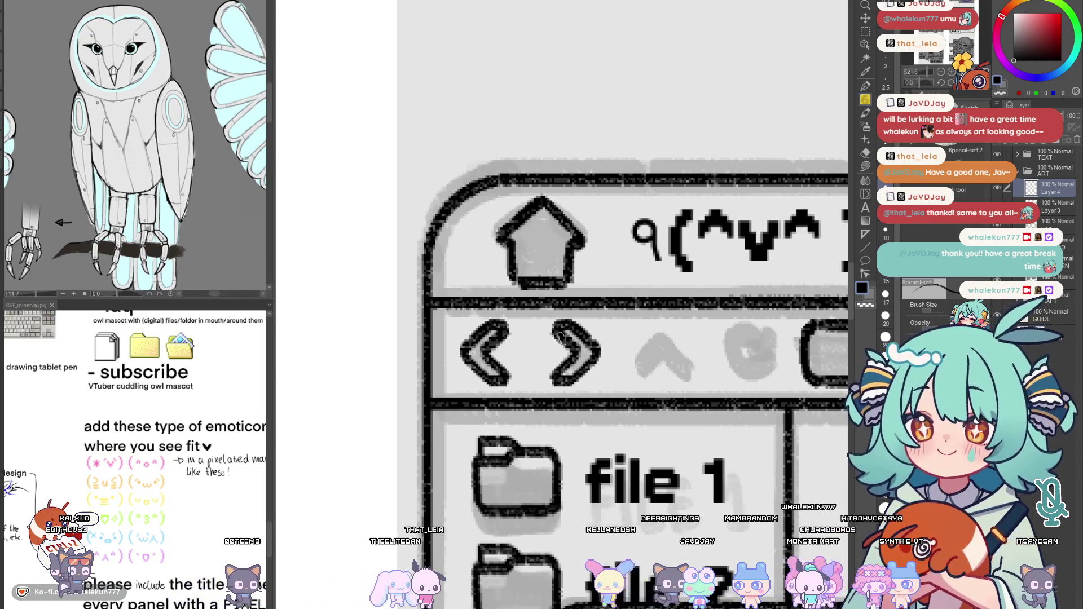
{"action": "left_click", "coordinate": [864, 18]}
{"action": "left_click_drag", "start_coordinate": [903, 212], "coordinate": [807, 224]}
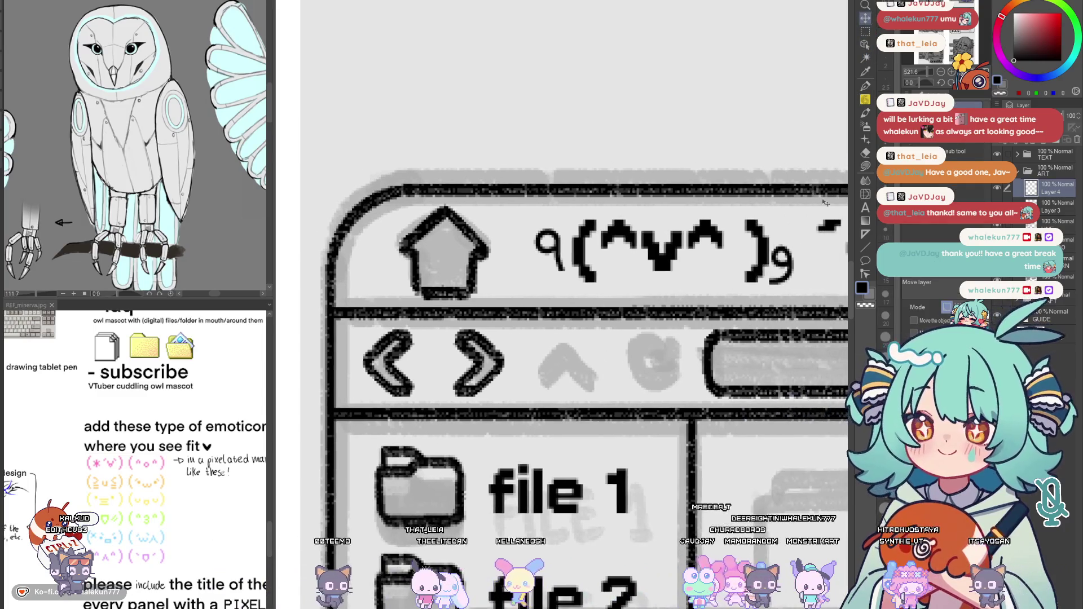
{"action": "left_click", "coordinate": [865, 31]}
{"action": "key", "text": "p"}
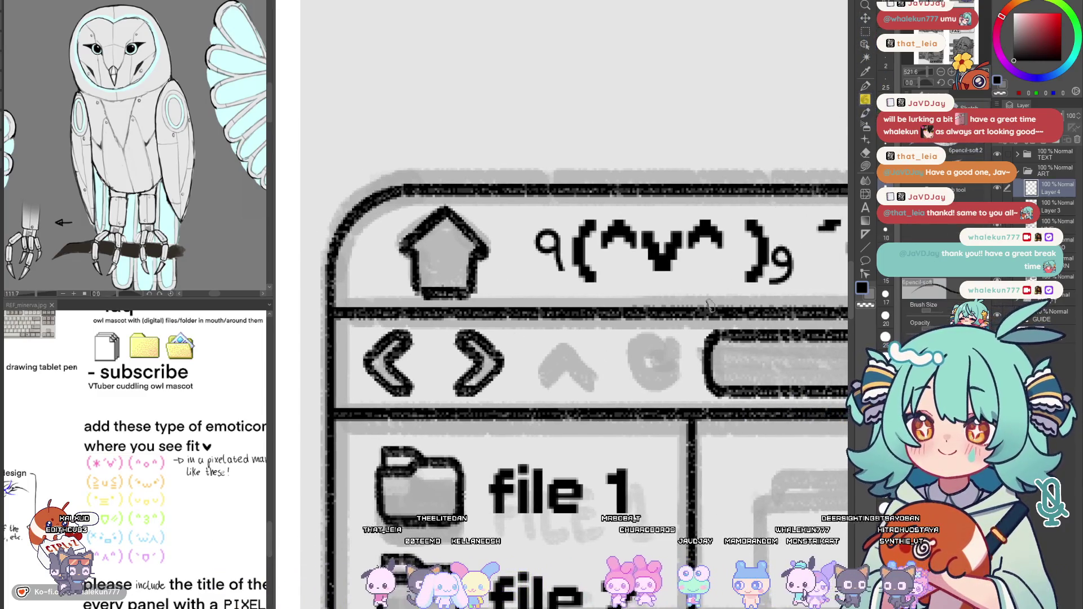
{"action": "scroll", "coordinate": [557, 382], "scroll_direction": "down", "scroll_amount": 5}
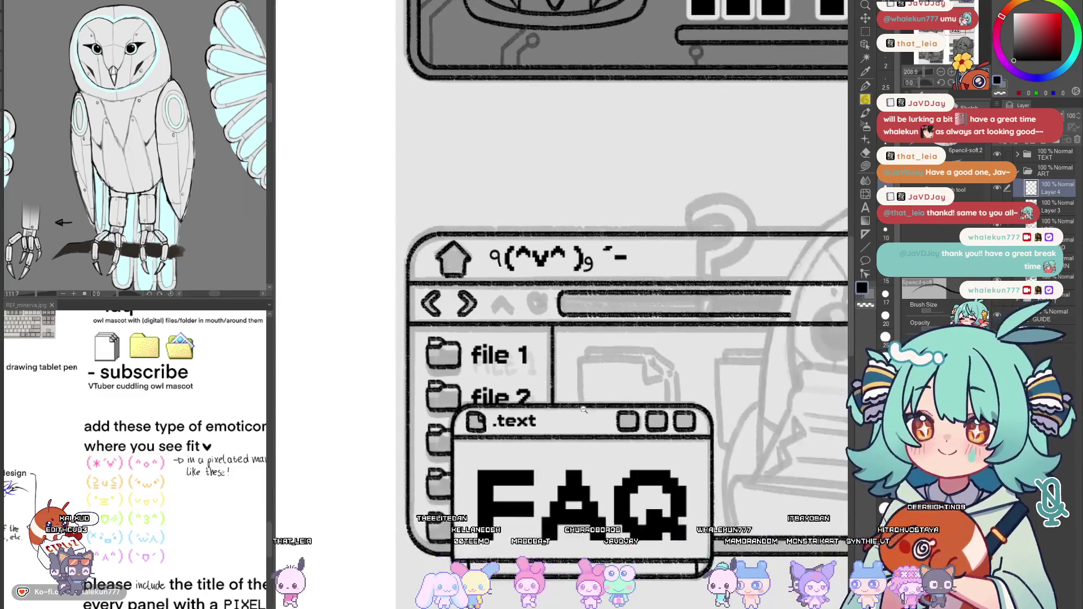
{"action": "scroll", "coordinate": [556, 382], "scroll_direction": "up", "scroll_amount": 3}
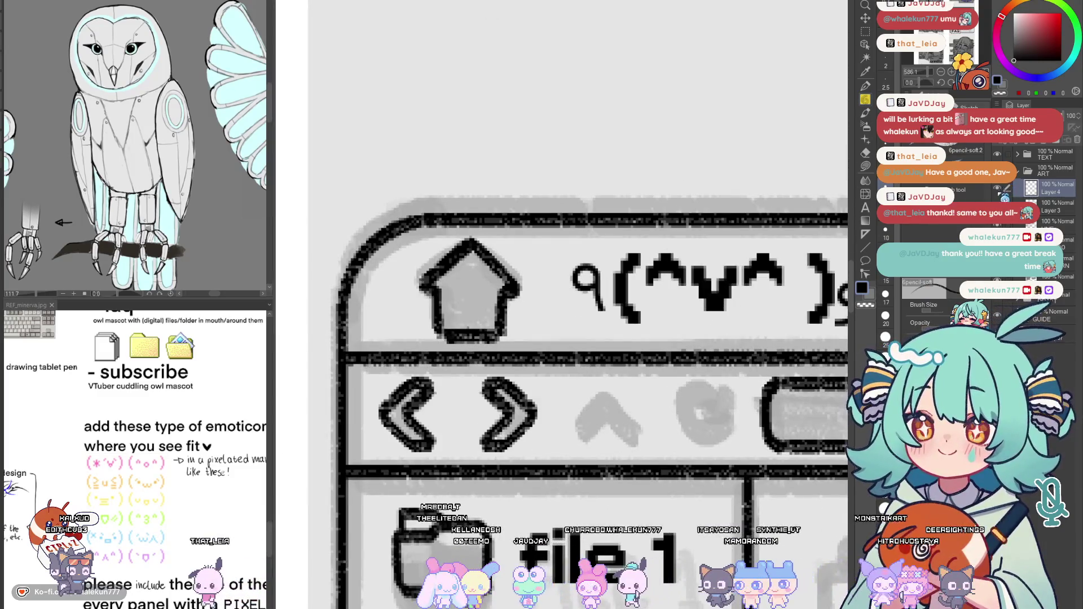
{"action": "scroll", "coordinate": [578, 362], "scroll_direction": "up", "scroll_amount": 2}
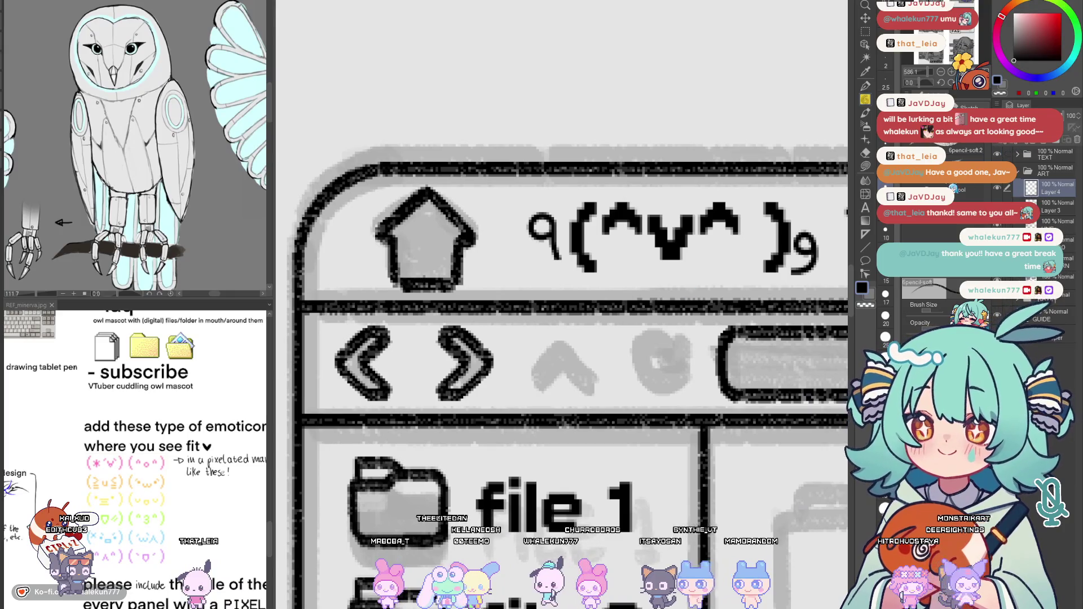
{"action": "scroll", "coordinate": [542, 366], "scroll_direction": "up", "scroll_amount": 1}
{"action": "scroll", "coordinate": [541, 367], "scroll_direction": "up", "scroll_amount": 1}
Place a vertical symmetry ruler and ink a mirrored '^' up arrow over its guide
{"action": "left_click_drag", "start_coordinate": [543, 373], "coordinate": [598, 305]}
{"action": "key", "text": "ctrl+z"}
{"action": "key", "text": "ctrl+z"}
{"action": "left_click", "coordinate": [866, 234]}
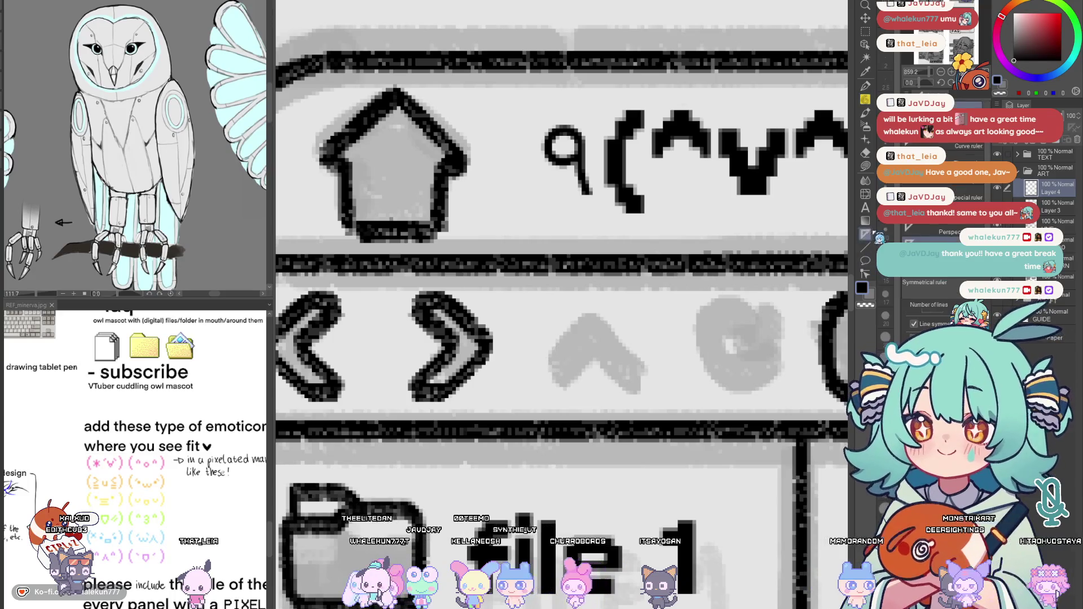
{"action": "mouse_move", "coordinate": [593, 317]}
{"action": "left_mouse_down"}
{"action": "mouse_move", "coordinate": [593, 366]}
{"action": "mouse_move", "coordinate": [542, 363]}
{"action": "mouse_move", "coordinate": [585, 313]}
{"action": "left_mouse_up"}
{"action": "key", "text": "p"}
{"action": "key", "text": "ctrl+z"}
{"action": "left_click_drag", "start_coordinate": [533, 375], "coordinate": [593, 308]}
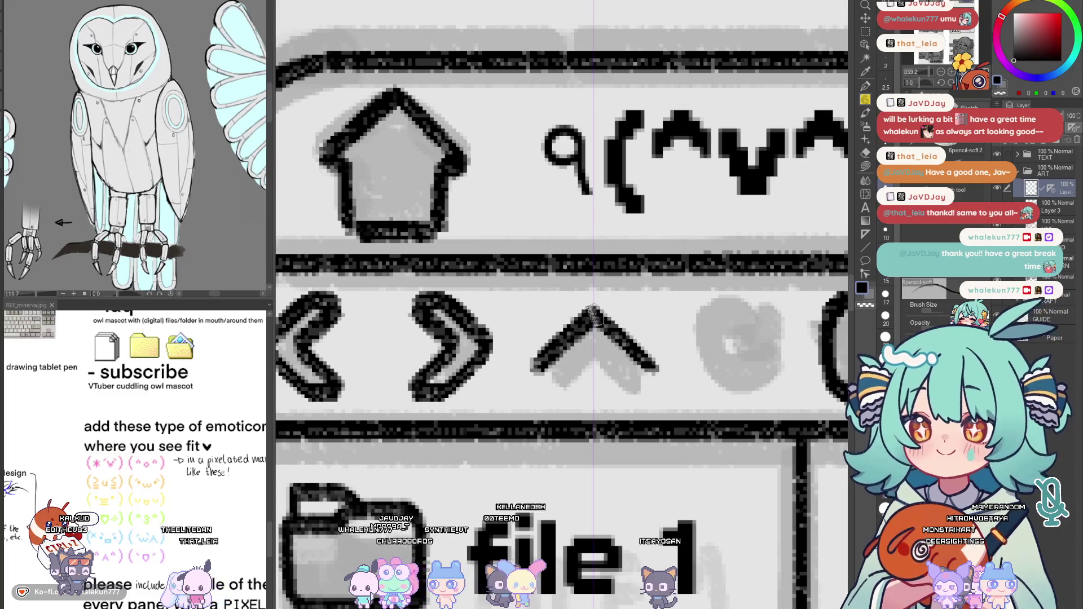
{"action": "mouse_move", "coordinate": [536, 376]}
{"action": "left_mouse_down"}
{"action": "mouse_move", "coordinate": [559, 384]}
{"action": "mouse_move", "coordinate": [594, 341]}
{"action": "left_mouse_up"}
{"action": "key", "text": "ctrl+z"}
{"action": "mouse_move", "coordinate": [536, 373]}
{"action": "left_mouse_down"}
{"action": "mouse_move", "coordinate": [564, 389]}
{"action": "mouse_move", "coordinate": [598, 336]}
{"action": "left_mouse_up"}
{"action": "key", "text": "ctrl+z"}
{"action": "mouse_move", "coordinate": [533, 369]}
{"action": "left_mouse_down"}
{"action": "mouse_move", "coordinate": [539, 387]}
{"action": "mouse_move", "coordinate": [573, 390]}
{"action": "mouse_move", "coordinate": [598, 342]}
{"action": "left_mouse_up"}
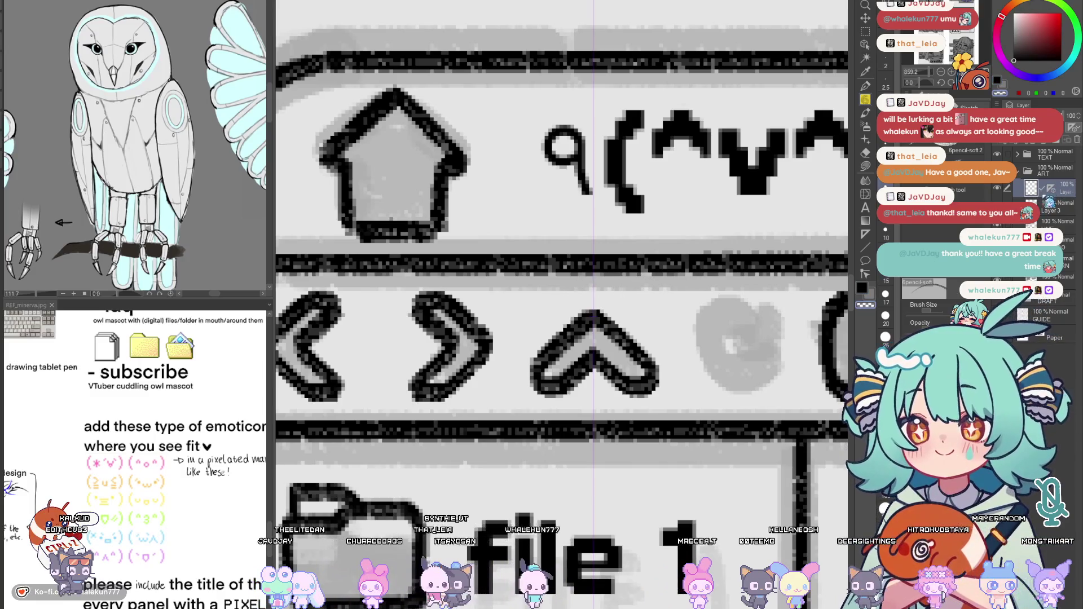
Select the '^' caret, nudge it up one pixel, and deselect
{"action": "key", "text": "m"}
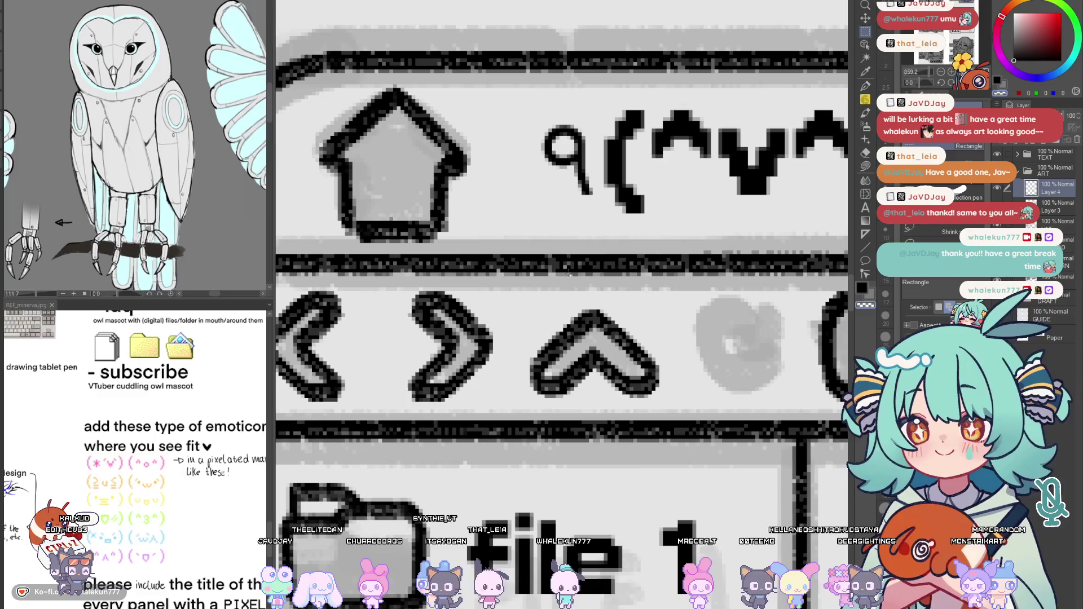
{"action": "left_click_drag", "start_coordinate": [590, 339], "coordinate": [596, 417]}
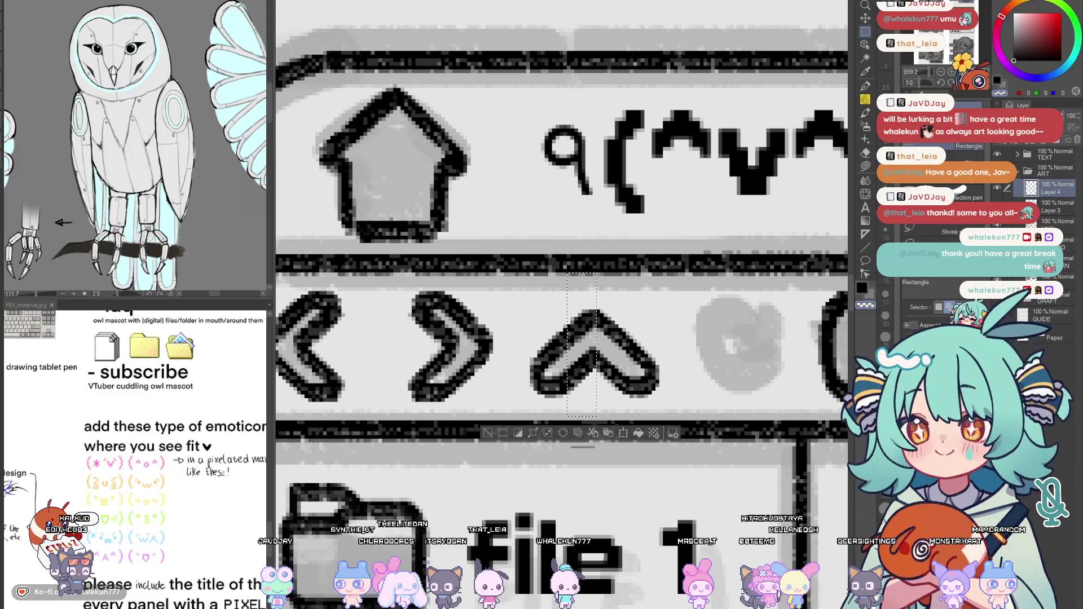
{"action": "key", "text": "Up"}
{"action": "key", "text": "Up"}
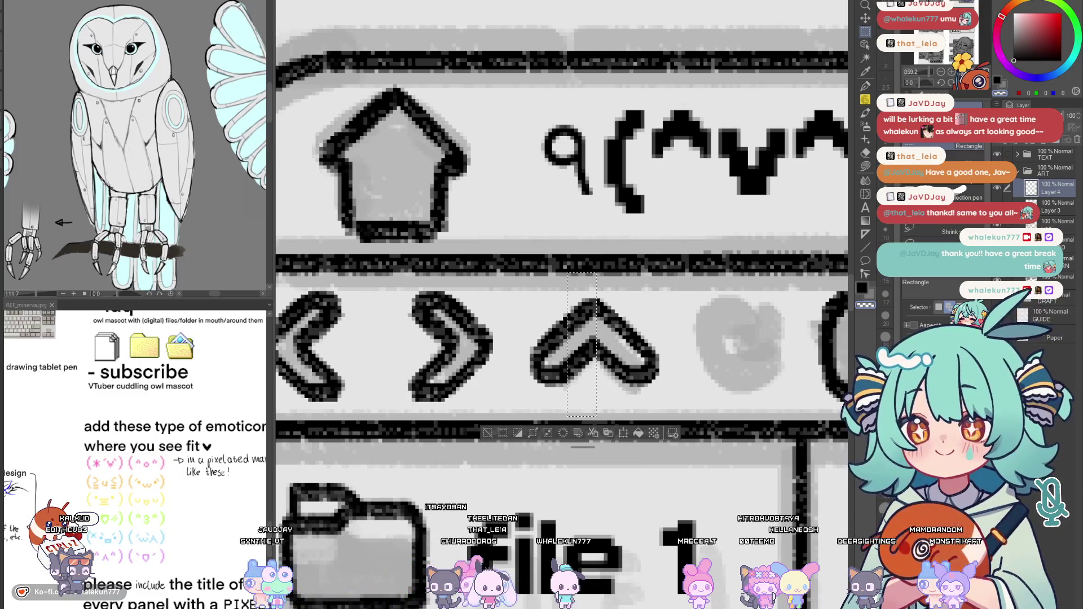
{"action": "key", "text": "ctrl+d"}
{"action": "key", "text": "k"}
{"action": "scroll", "coordinate": [696, 375], "scroll_direction": "down", "scroll_amount": 3}
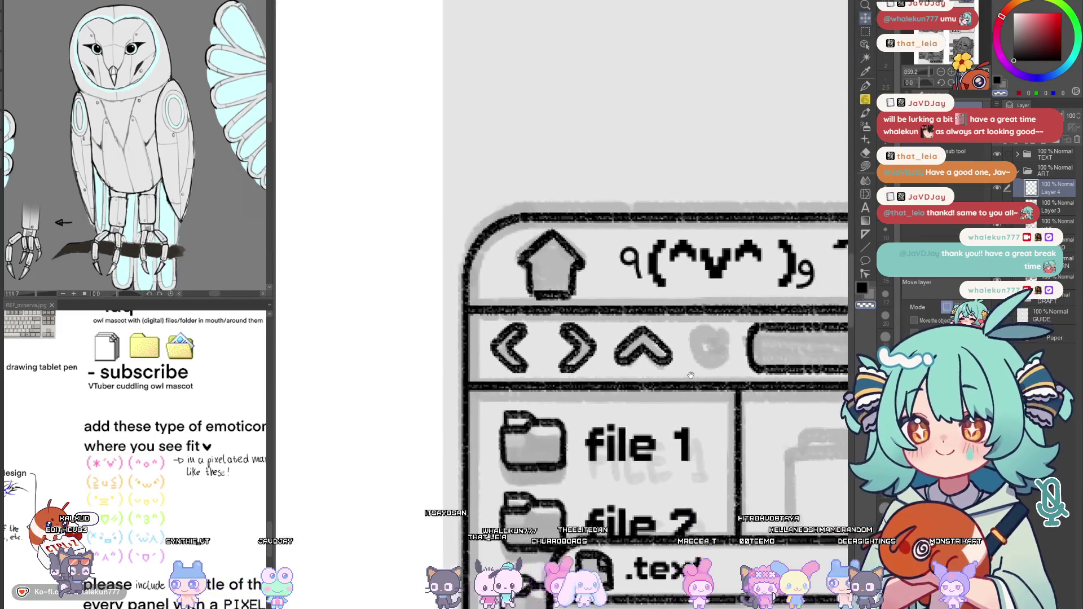
Nudge the up caret one pixel left
{"action": "scroll", "coordinate": [696, 376], "scroll_direction": "up", "scroll_amount": 2}
{"action": "key", "text": "Left"}
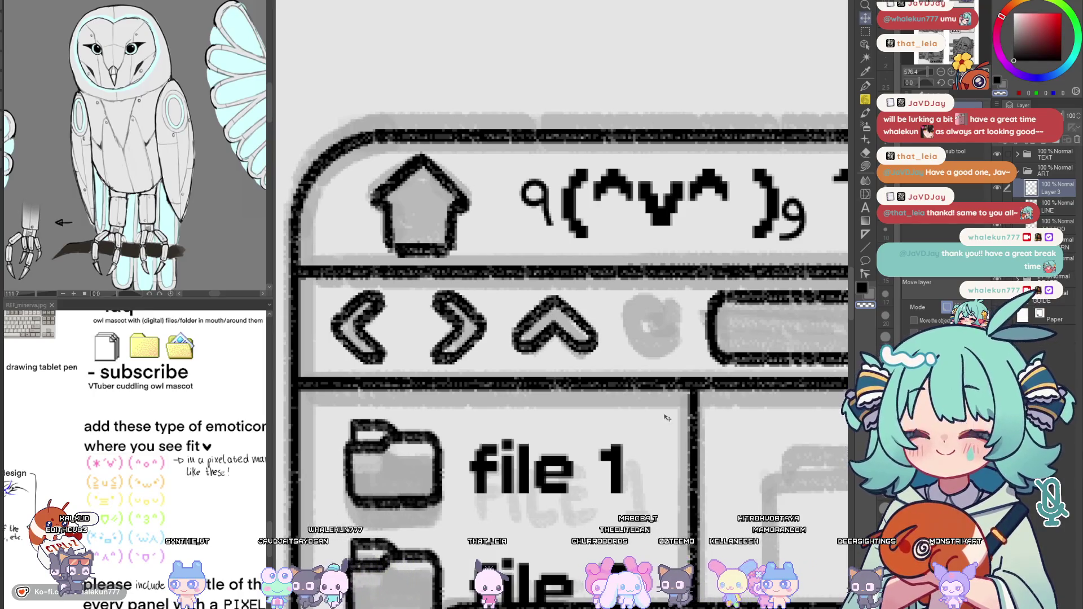
{"action": "left_click_drag", "start_coordinate": [658, 423], "coordinate": [633, 392]}
{"action": "scroll", "coordinate": [633, 392], "scroll_direction": "down", "scroll_amount": 3}
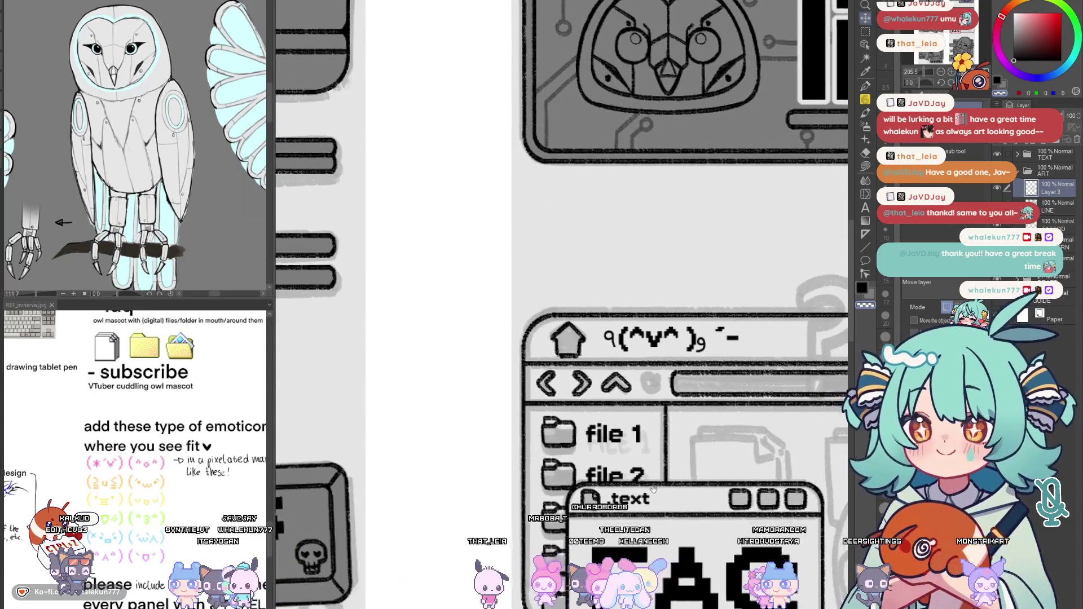
{"action": "scroll", "coordinate": [646, 503], "scroll_direction": "down", "scroll_amount": 4}
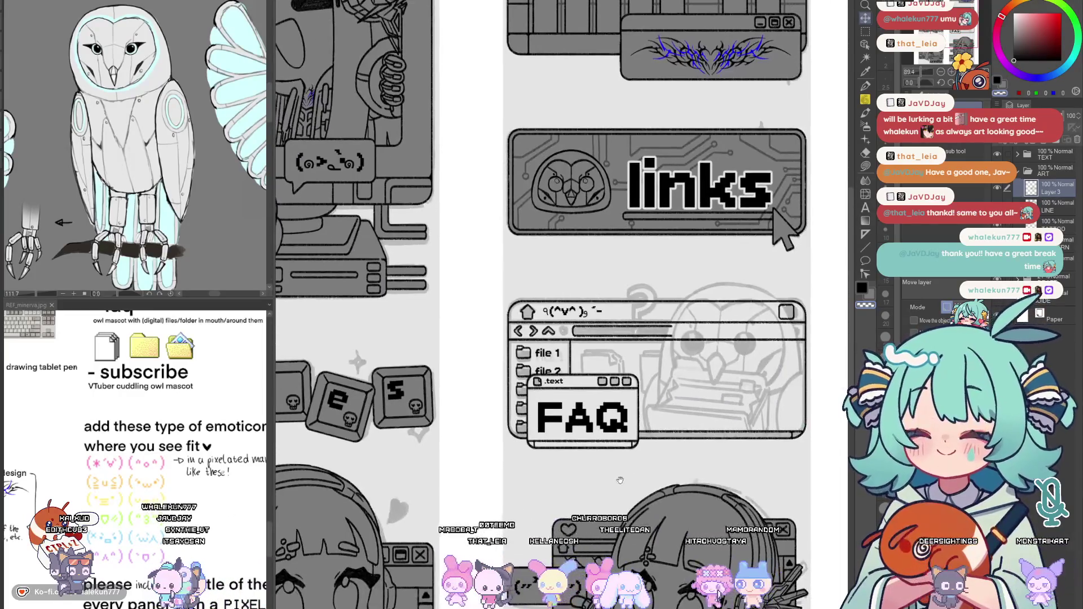
{"action": "scroll", "coordinate": [556, 324], "scroll_direction": "up", "scroll_amount": 5}
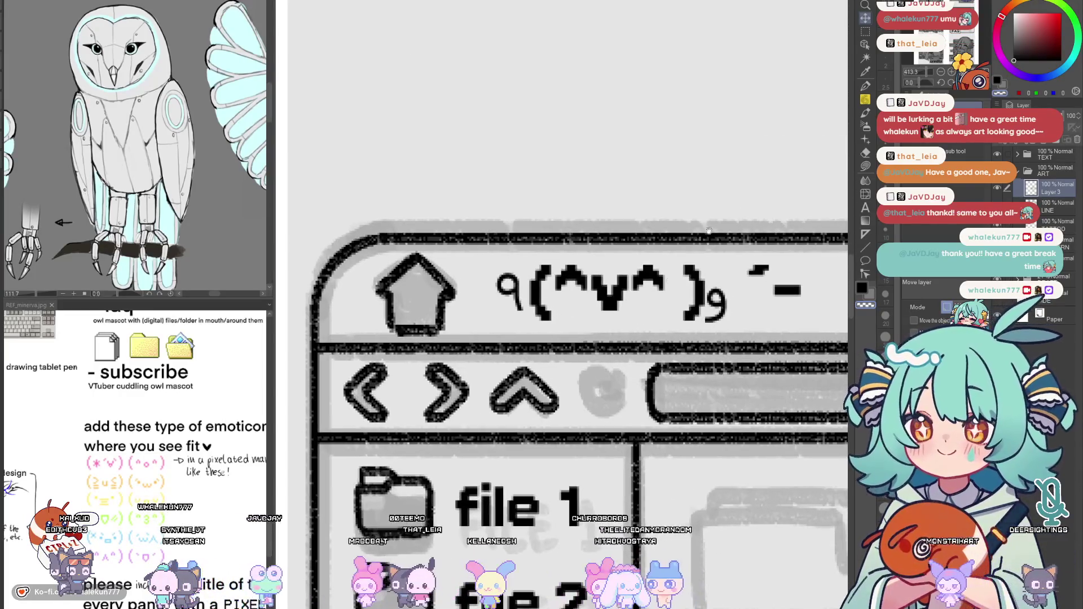
Copy the up arrow, flip it vertically, and place the down arrow beside it
{"action": "key", "text": "m"}
{"action": "left_click_drag", "start_coordinate": [559, 416], "coordinate": [568, 422]}
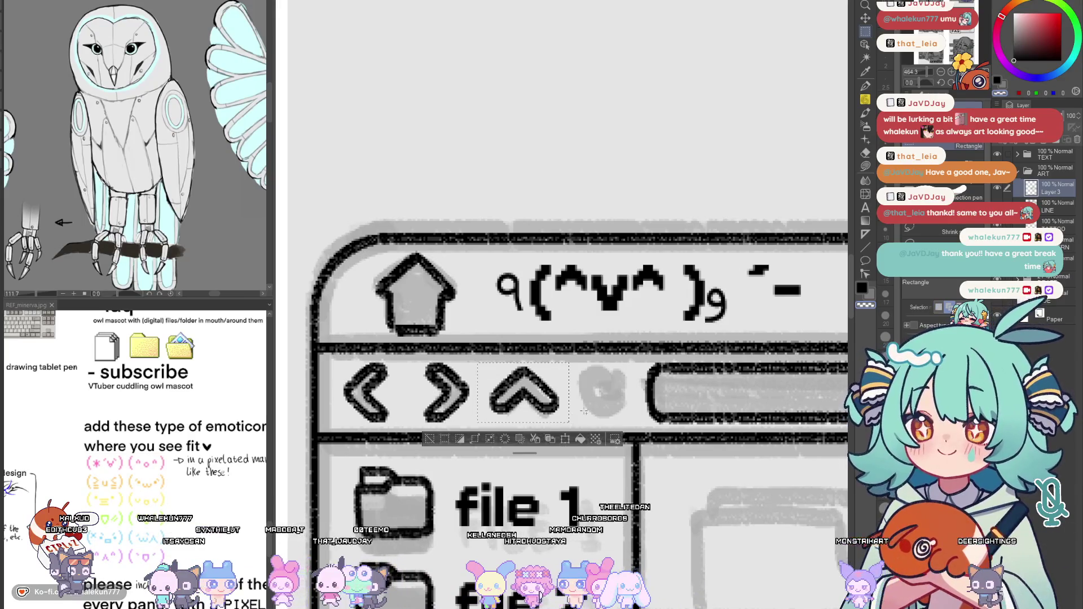
{"action": "key", "text": "ctrl+c"}
{"action": "key", "text": "ctrl+v"}
{"action": "key", "text": "ctrl+t"}
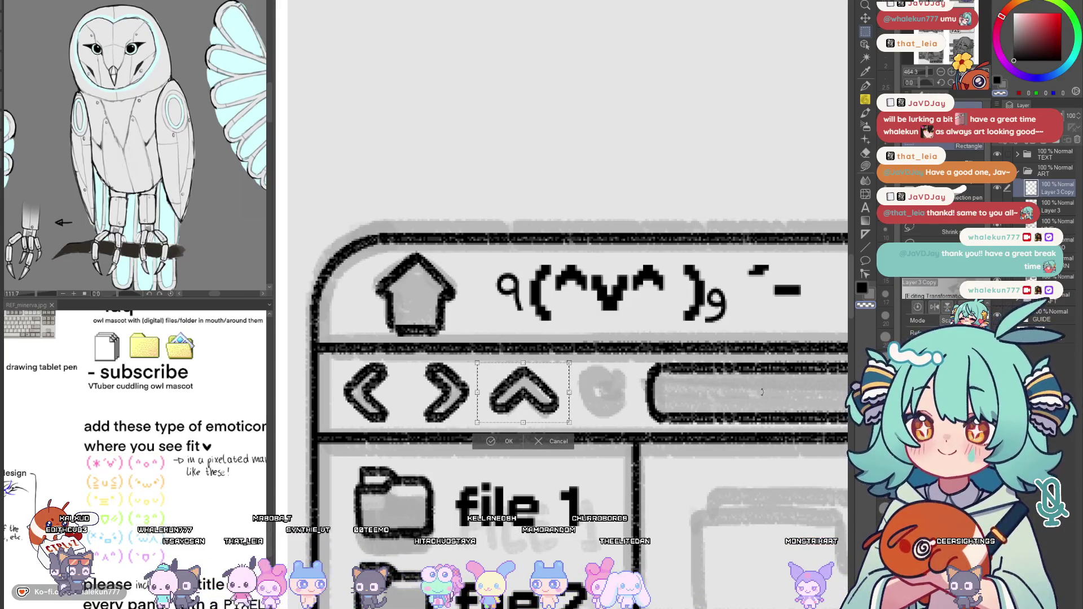
{"action": "key", "text": "Return"}
{"action": "key", "text": "ctrl+v"}
{"action": "key", "text": "ctrl+t"}
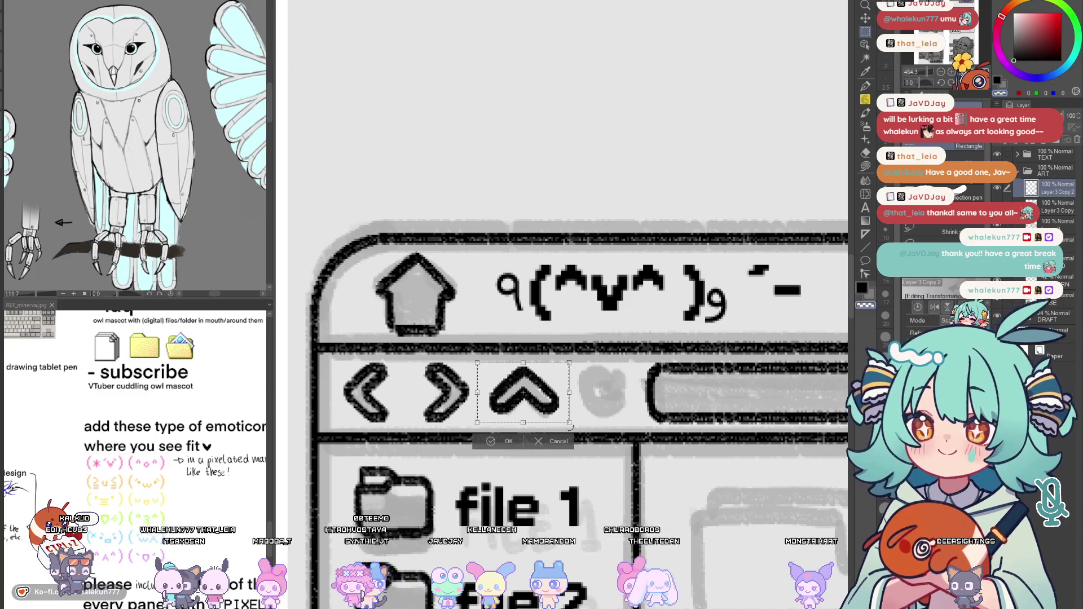
{"action": "key", "text": "ctrl+shift+v"}
{"action": "key", "text": "Return"}
{"action": "key", "text": "k"}
{"action": "left_click_drag", "start_coordinate": [560, 424], "coordinate": [643, 425]}
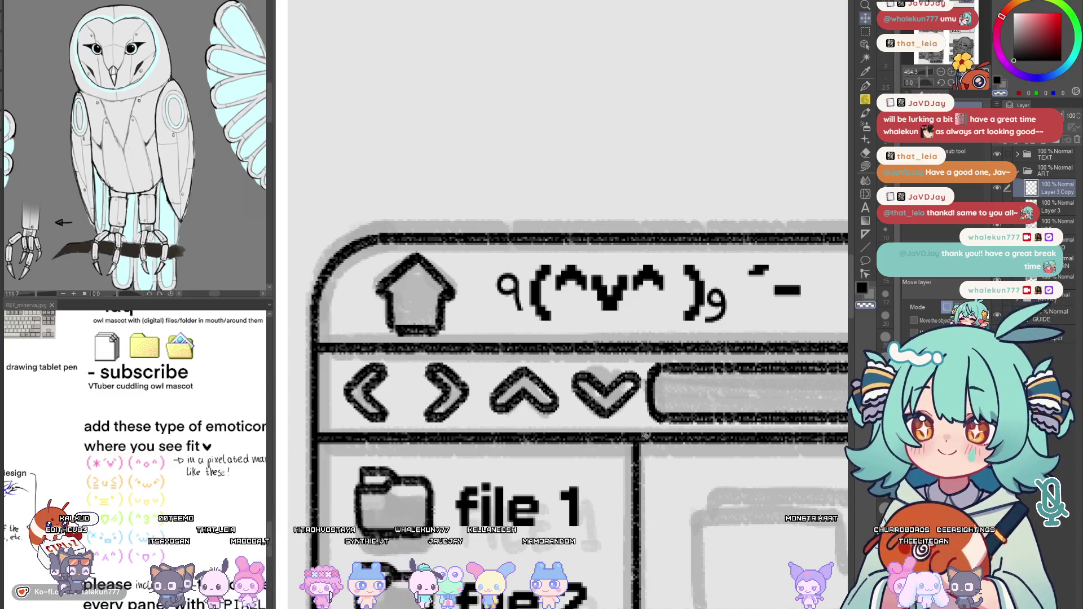
{"action": "left_click_drag", "start_coordinate": [645, 431], "coordinate": [636, 436]}
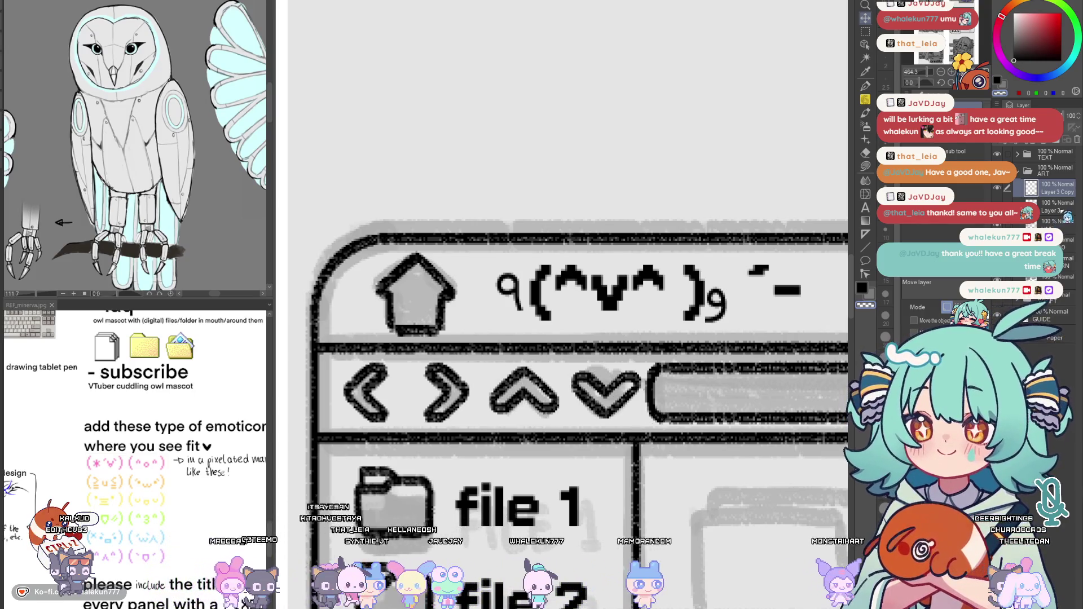
Nudge the back and forward arrows one pixel left and clear the selection
{"action": "key", "text": "m"}
{"action": "left_click_drag", "start_coordinate": [336, 359], "coordinate": [452, 406]}
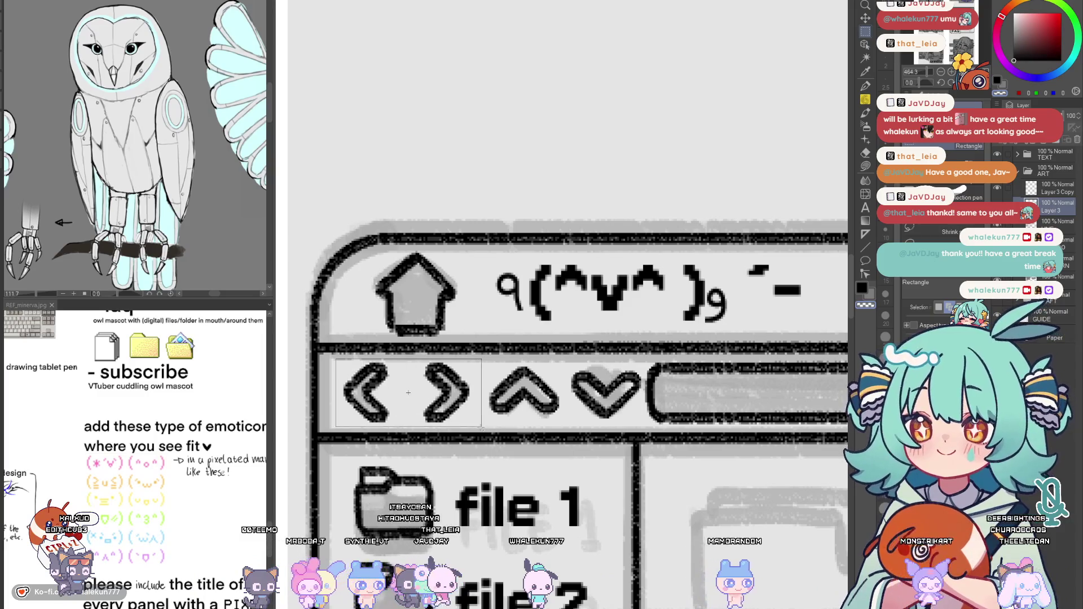
{"action": "key", "text": "ctrl+c"}
{"action": "key", "text": "ctrl+v"}
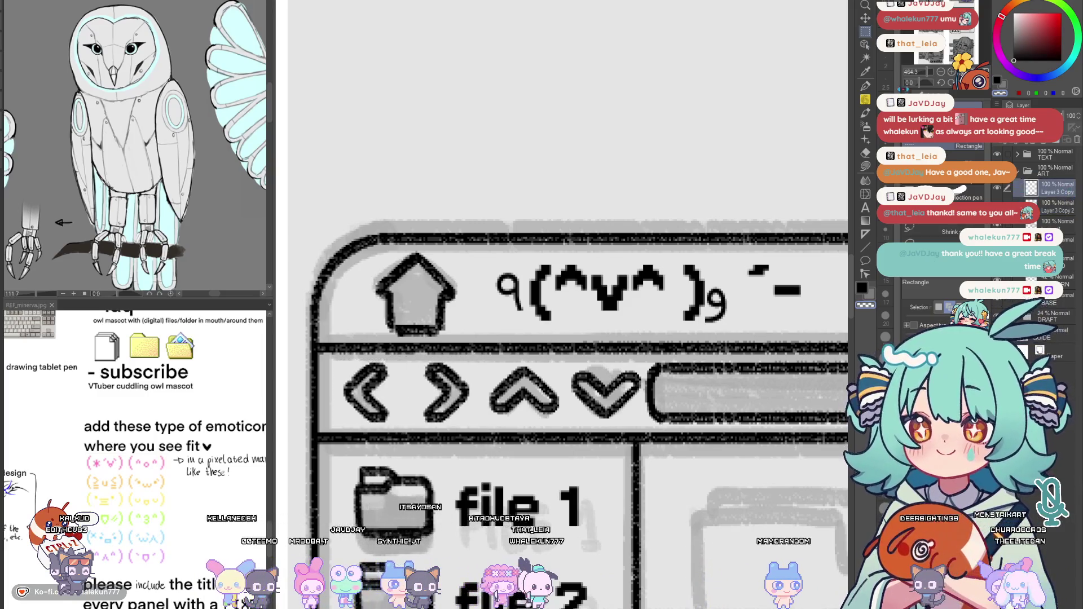
{"action": "key", "text": "k"}
{"action": "key", "text": "Left"}
{"action": "key", "text": "Left"}
{"action": "key", "text": "Left"}
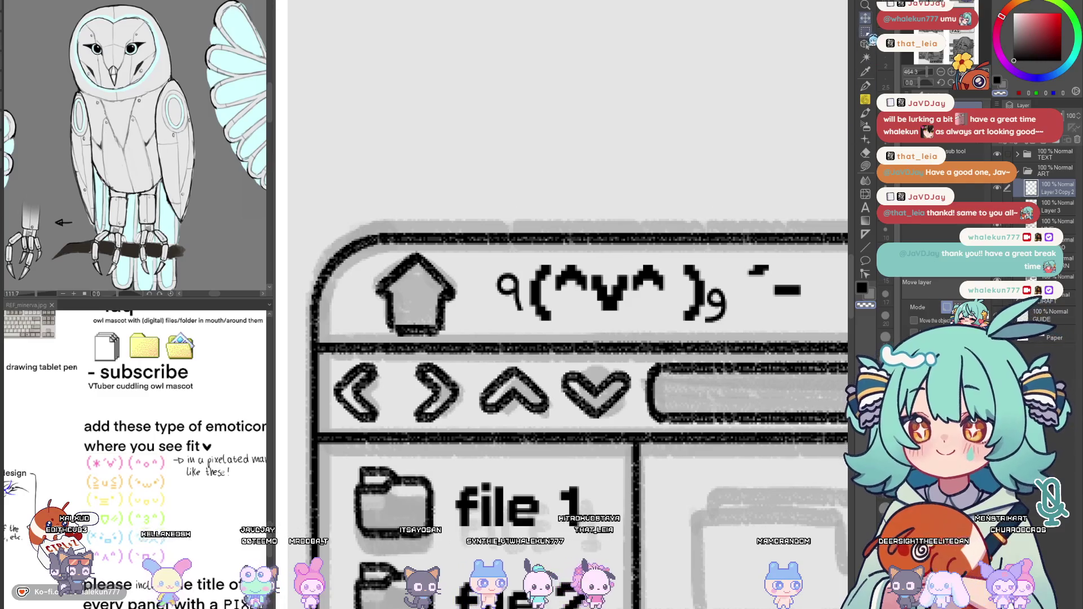
{"action": "key", "text": "m"}
{"action": "left_click_drag", "start_coordinate": [319, 354], "coordinate": [645, 431]}
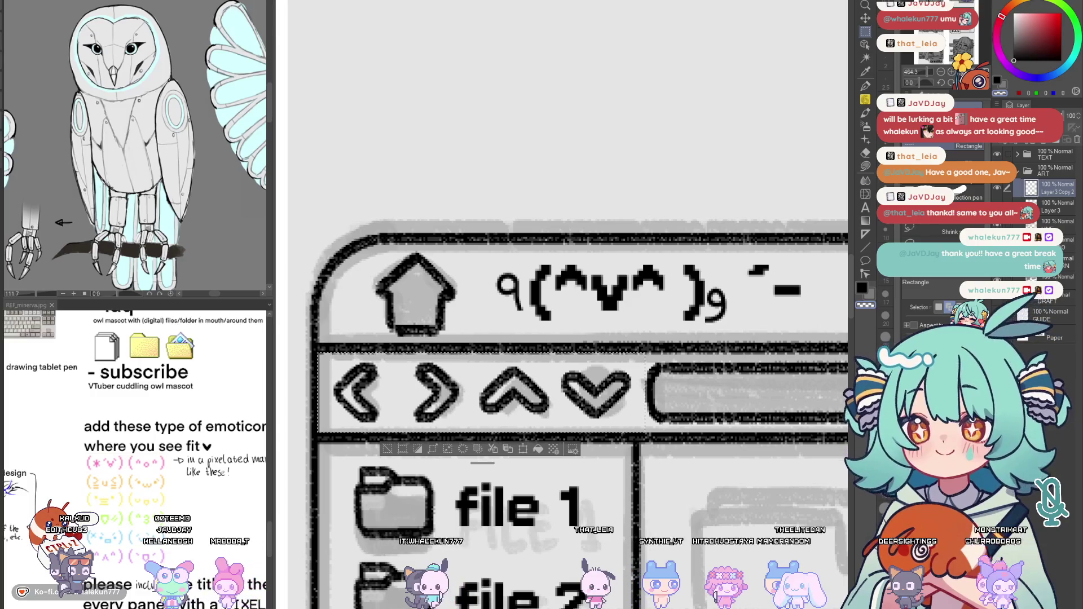
{"action": "key", "text": "ctrl+d"}
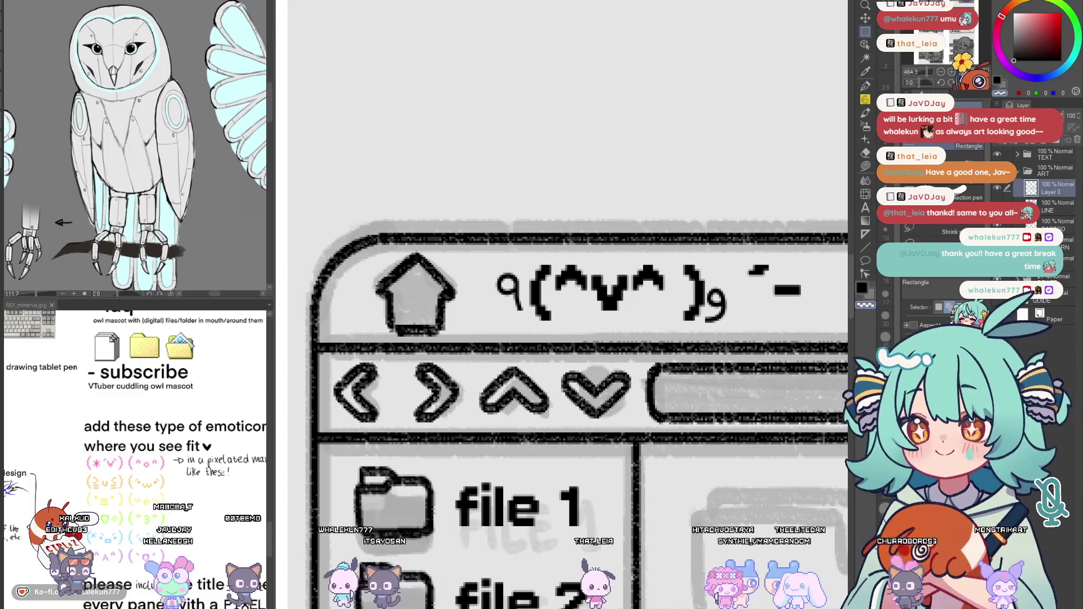
{"action": "scroll", "coordinate": [541, 472], "scroll_direction": "down", "scroll_amount": 5}
{"action": "scroll", "coordinate": [541, 472], "scroll_direction": "up", "scroll_amount": 2}
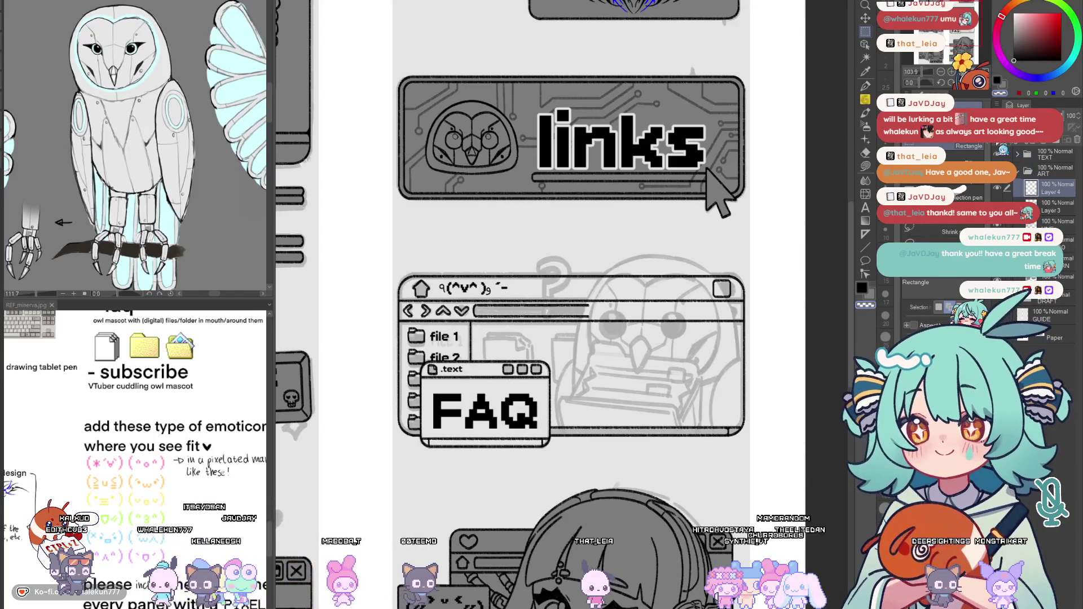
{"action": "scroll", "coordinate": [542, 257], "scroll_direction": "down", "scroll_amount": 4}
{"action": "key", "text": "h"}
{"action": "key", "text": "h"}
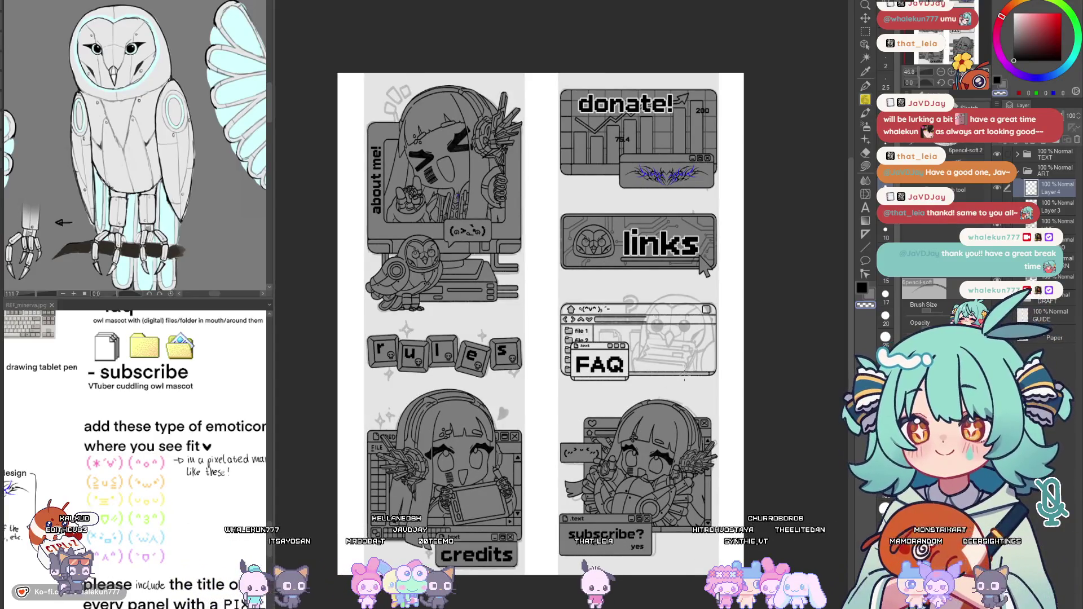
{"action": "mouse_move", "coordinate": [681, 385]}
{"action": "left_mouse_down"}
{"action": "mouse_move", "coordinate": [679, 439]}
{"action": "mouse_move", "coordinate": [678, 390]}
{"action": "left_mouse_up"}
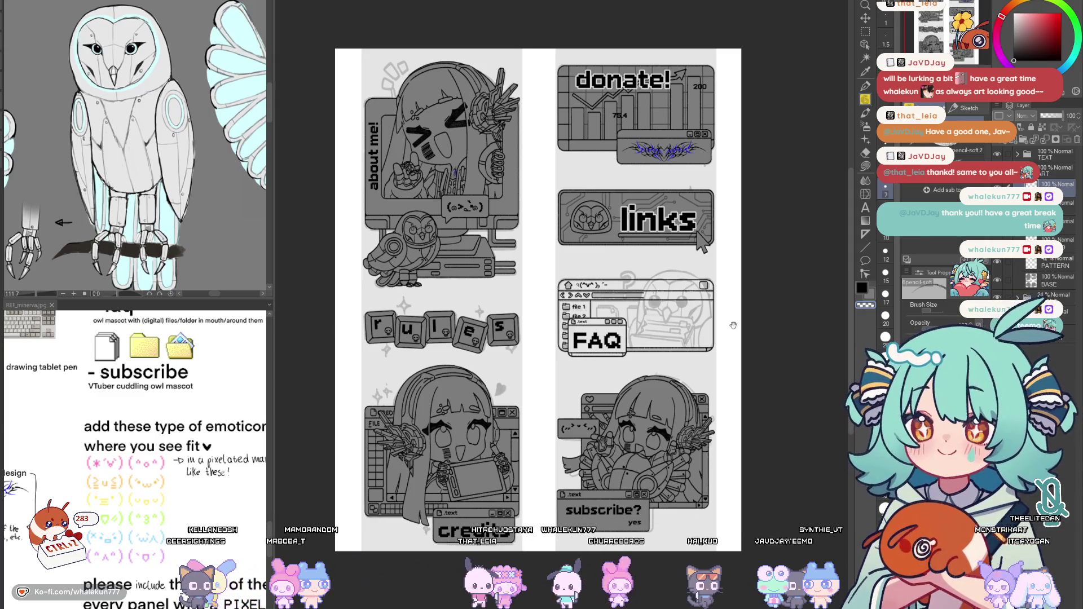
Ink the owl head's left outer curve, adding a small hook at its end
{"action": "left_click_drag", "start_coordinate": [742, 303], "coordinate": [737, 247]}
{"action": "scroll", "coordinate": [721, 242], "scroll_direction": "up", "scroll_amount": 3}
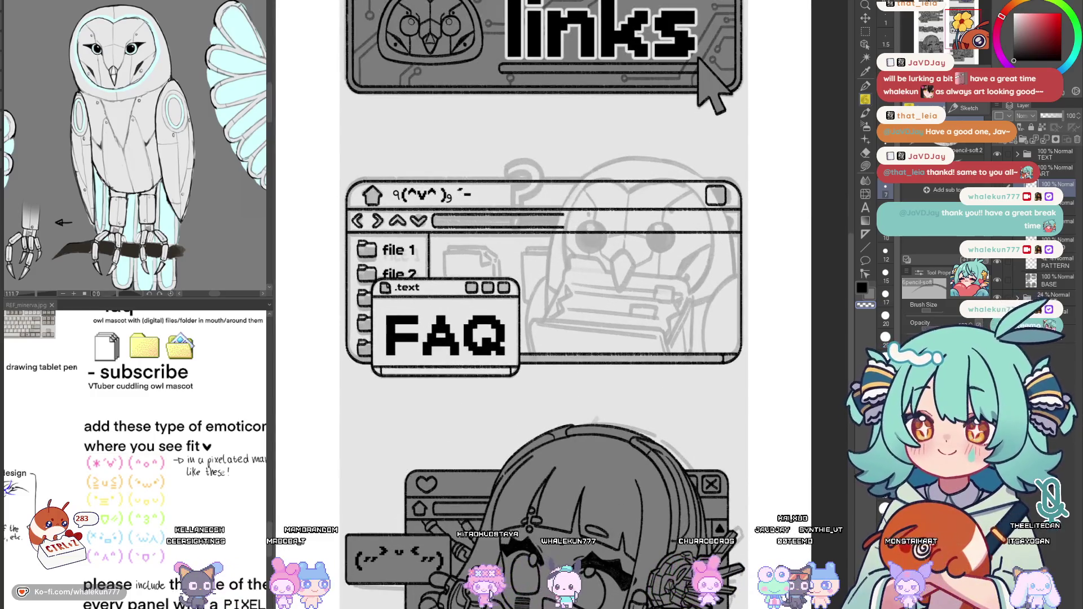
{"action": "scroll", "coordinate": [653, 228], "scroll_direction": "up", "scroll_amount": 2}
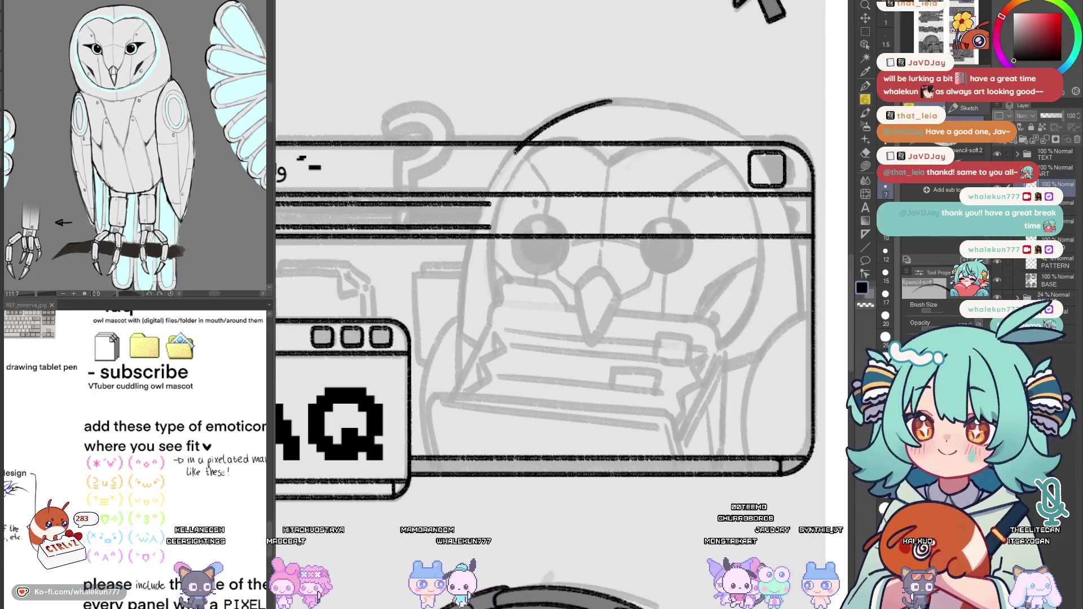
{"action": "mouse_move", "coordinate": [605, 101]}
{"action": "left_mouse_down"}
{"action": "mouse_move", "coordinate": [538, 130]}
{"action": "mouse_move", "coordinate": [463, 293]}
{"action": "mouse_move", "coordinate": [459, 335]}
{"action": "left_mouse_up"}
{"action": "key", "text": "ctrl+z"}
{"action": "mouse_move", "coordinate": [612, 101]}
{"action": "left_mouse_down"}
{"action": "mouse_move", "coordinate": [496, 179]}
{"action": "mouse_move", "coordinate": [460, 337]}
{"action": "left_mouse_up"}
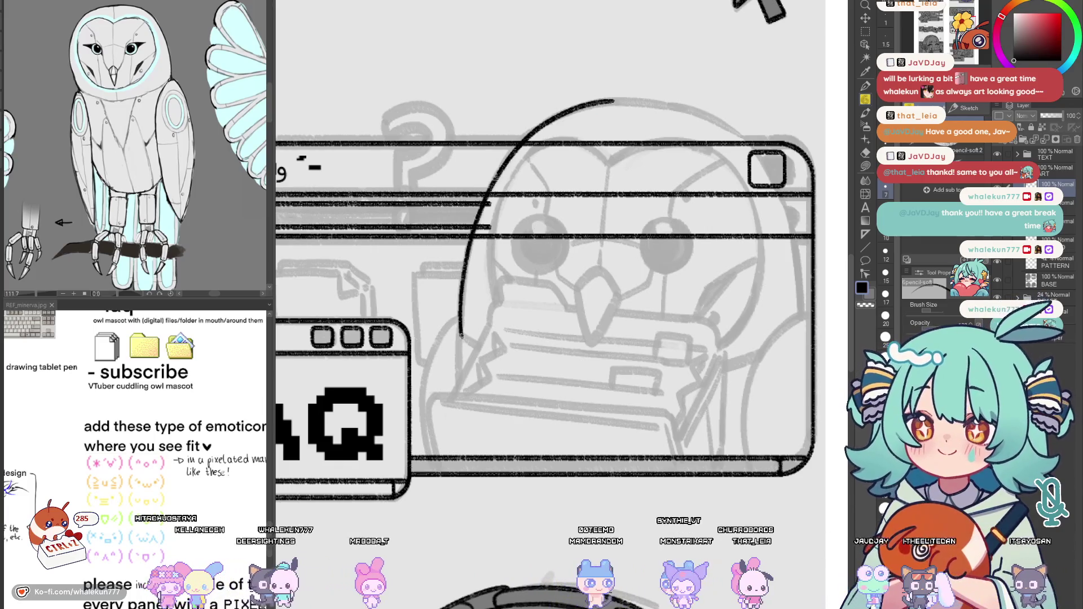
{"action": "key", "text": "ctrl+z"}
{"action": "mouse_move", "coordinate": [622, 100]}
{"action": "left_mouse_down"}
{"action": "mouse_move", "coordinate": [510, 156]}
{"action": "mouse_move", "coordinate": [457, 313]}
{"action": "left_mouse_up"}
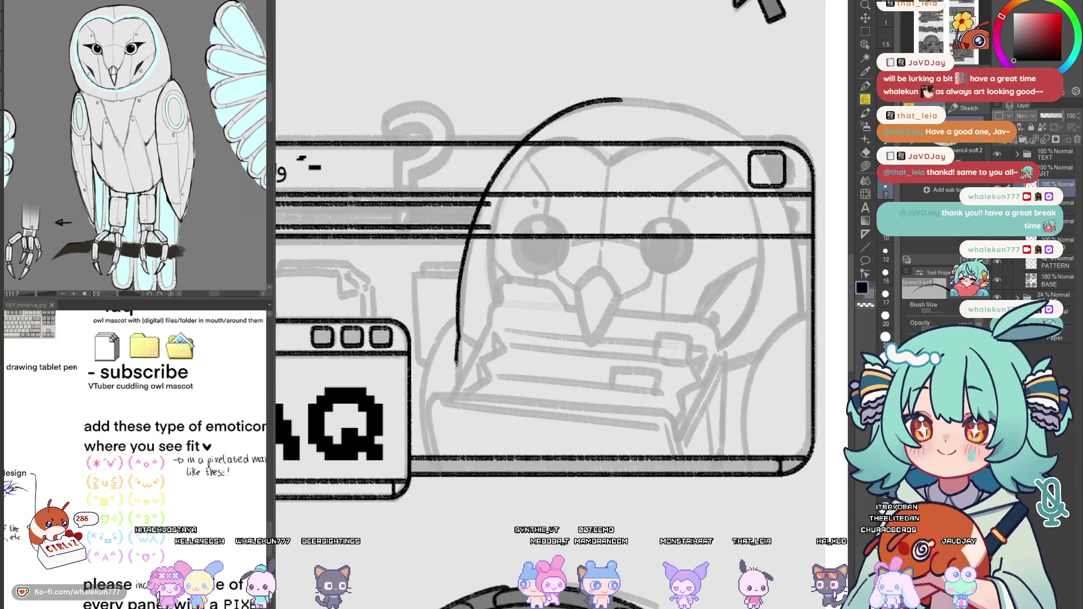
{"action": "key", "text": "h"}
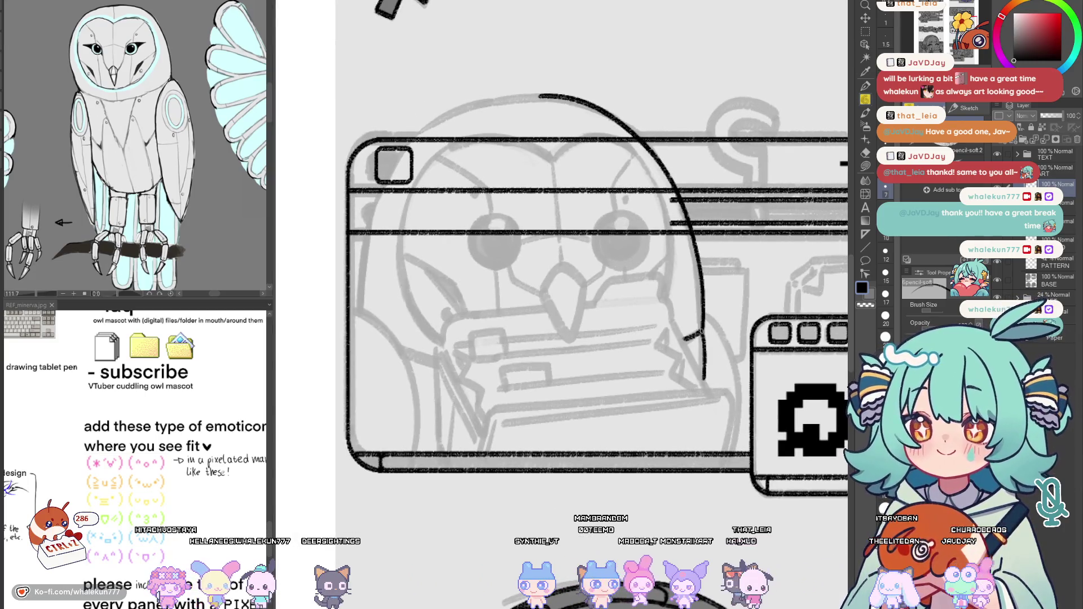
{"action": "left_click_drag", "start_coordinate": [684, 338], "coordinate": [700, 329]}
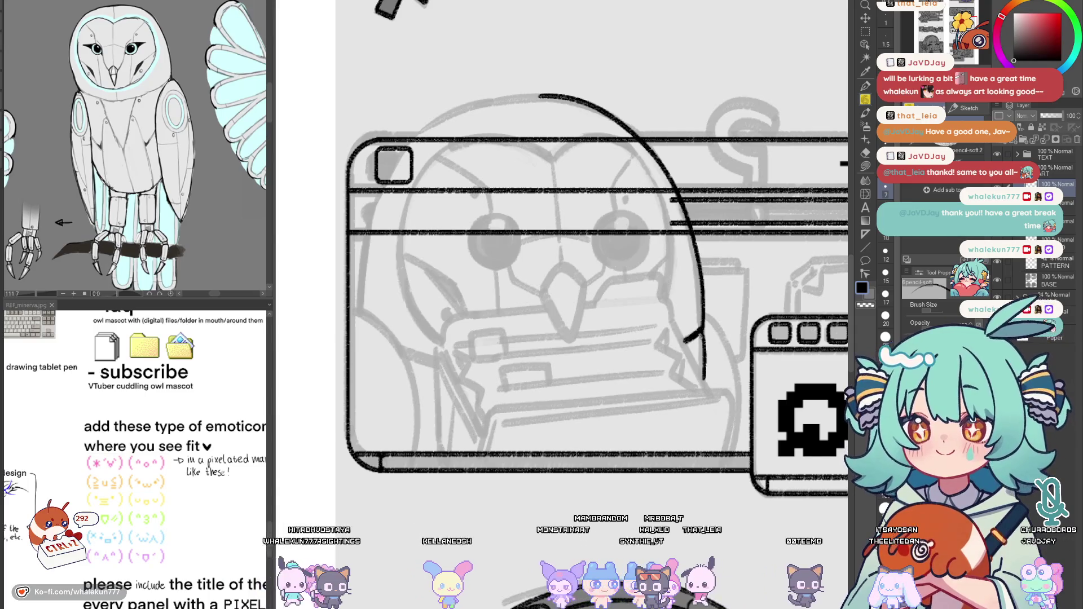
Ink the top curve of the owl's head, mirroring the view to check it
{"action": "scroll", "coordinate": [701, 331], "scroll_direction": "down", "scroll_amount": 2}
{"action": "scroll", "coordinate": [438, 315], "scroll_direction": "up", "scroll_amount": 5}
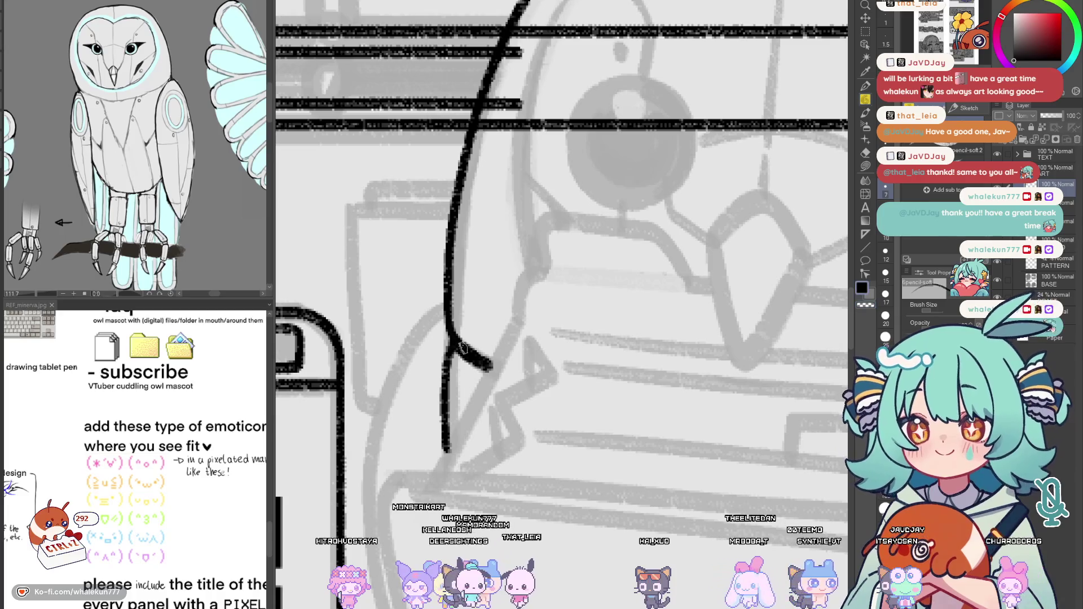
{"action": "scroll", "coordinate": [504, 296], "scroll_direction": "down", "scroll_amount": 3}
{"action": "scroll", "coordinate": [504, 296], "scroll_direction": "up", "scroll_amount": 2}
{"action": "left_click_drag", "start_coordinate": [504, 295], "coordinate": [505, 317]}
{"action": "left_click_drag", "start_coordinate": [526, 268], "coordinate": [450, 305]}
{"action": "key", "text": "e"}
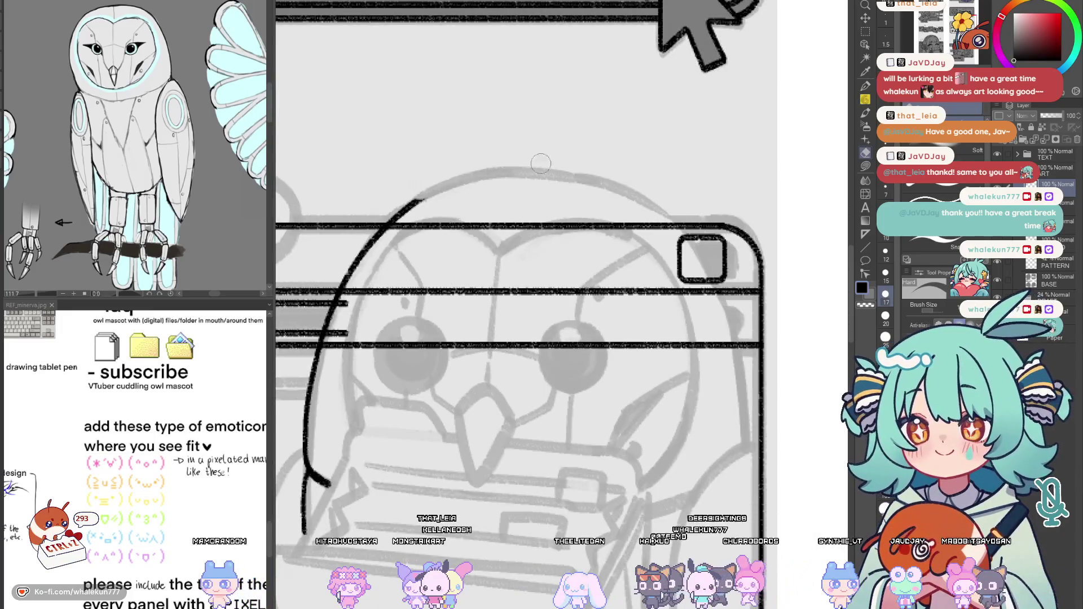
{"action": "key", "text": "p"}
{"action": "left_click_drag", "start_coordinate": [449, 222], "coordinate": [550, 278]}
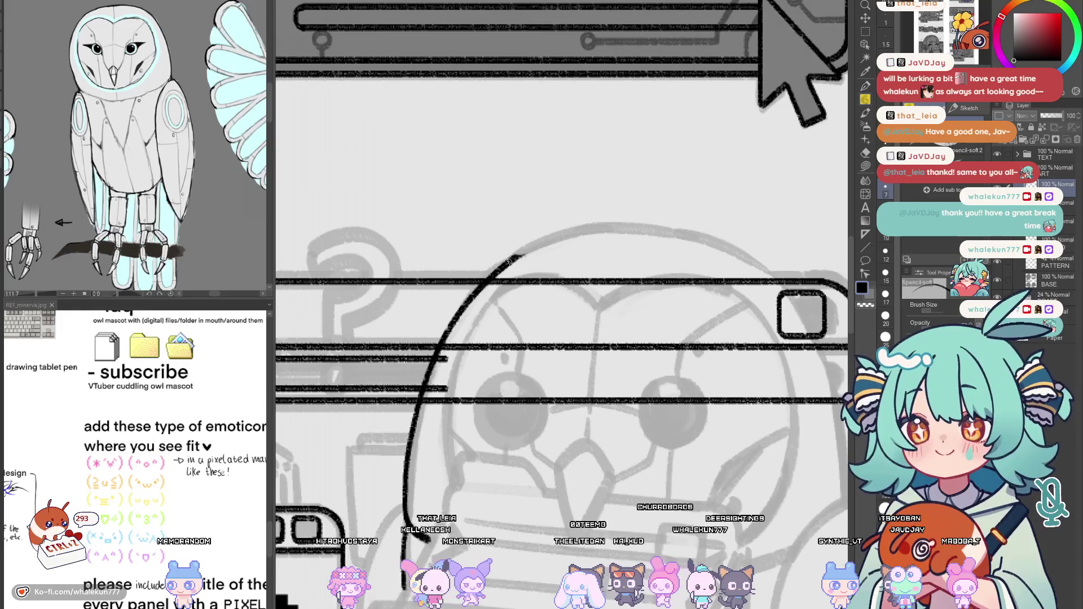
{"action": "mouse_move", "coordinate": [509, 263]}
{"action": "left_mouse_down"}
{"action": "mouse_move", "coordinate": [550, 244]}
{"action": "mouse_move", "coordinate": [676, 230]}
{"action": "left_mouse_up"}
{"action": "key", "text": "ctrl+z"}
{"action": "left_click_drag", "start_coordinate": [505, 266], "coordinate": [676, 231]}
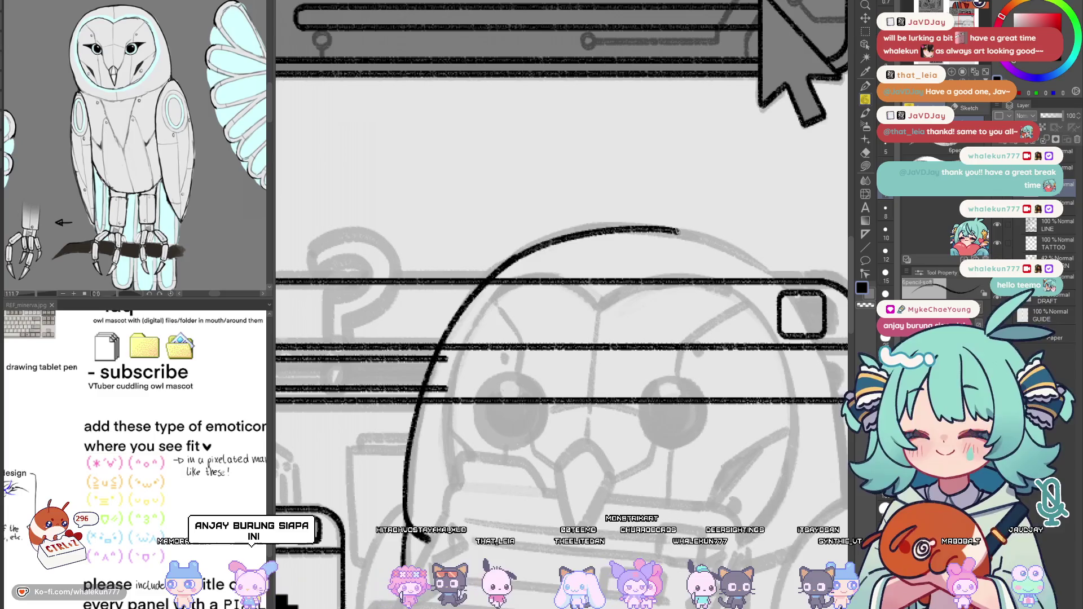
{"action": "key", "text": "ctrl+z"}
{"action": "mouse_move", "coordinate": [505, 266]}
{"action": "left_mouse_down"}
{"action": "mouse_move", "coordinate": [614, 227]}
{"action": "mouse_move", "coordinate": [684, 234]}
{"action": "left_mouse_up"}
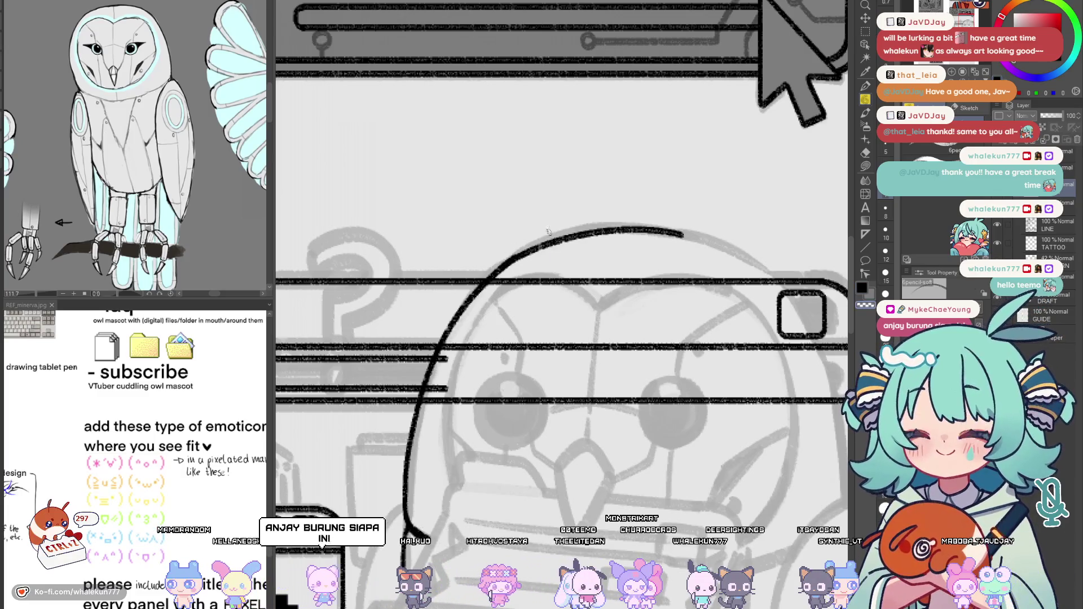
{"action": "key", "text": "h"}
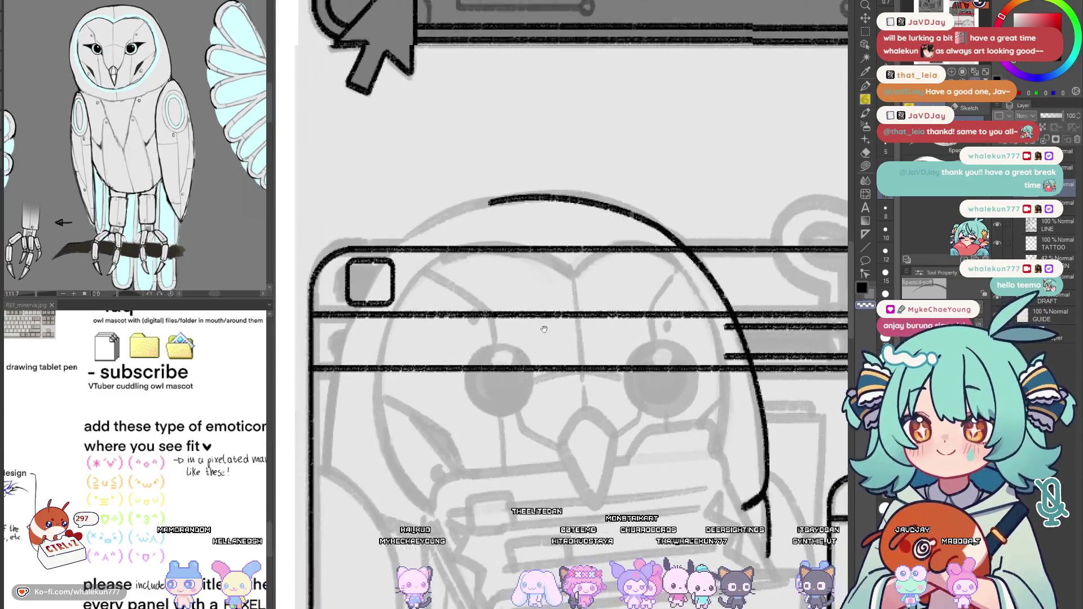
{"action": "key", "text": "h"}
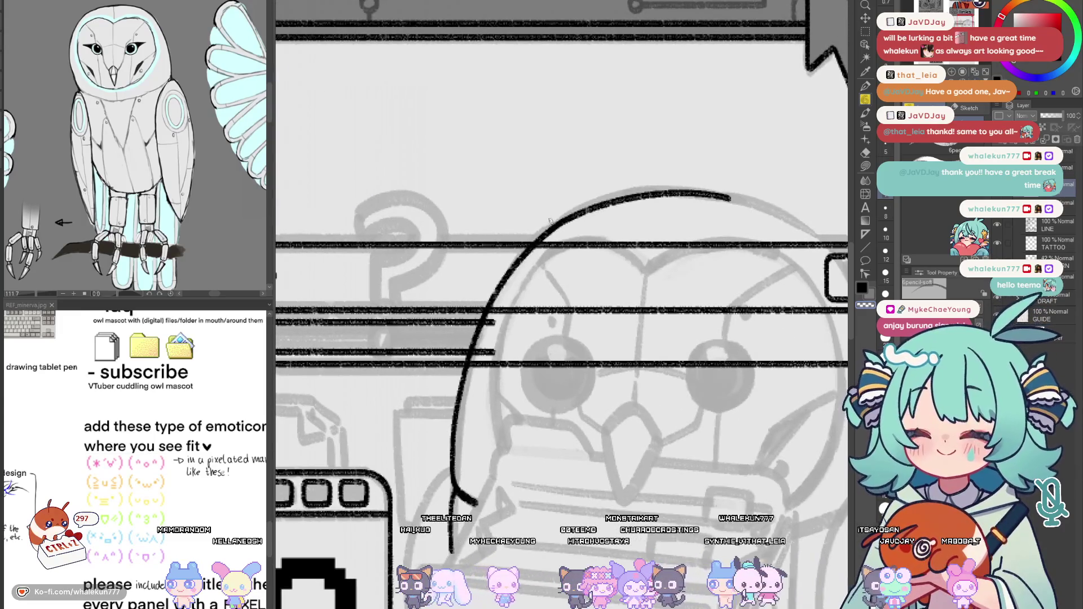
Ink the arc down the other side of the head and try closing its gap
{"action": "key", "text": "h"}
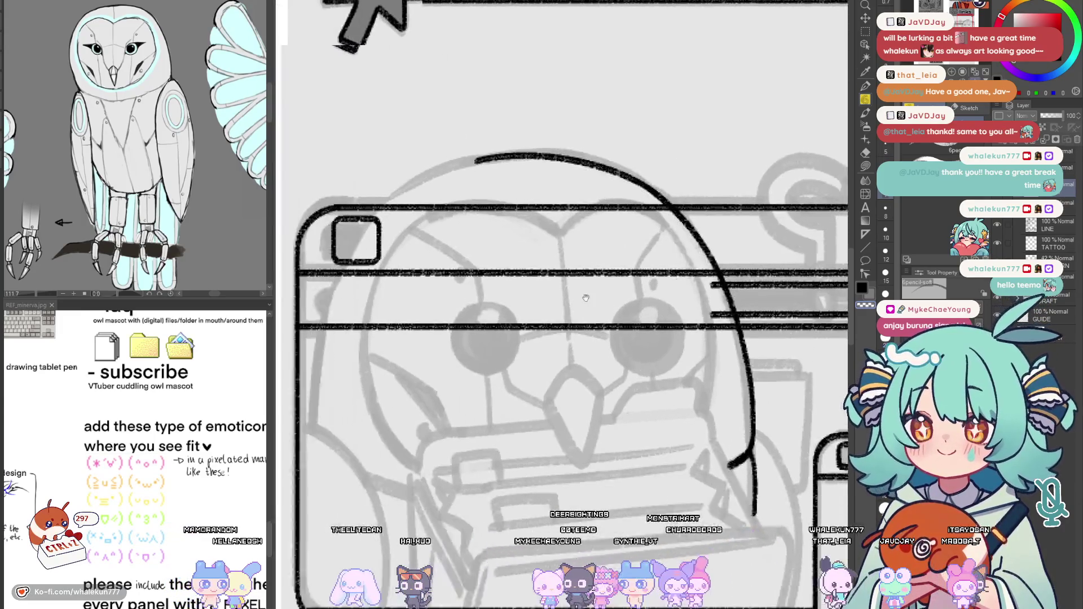
{"action": "mouse_move", "coordinate": [509, 141]}
{"action": "left_mouse_down"}
{"action": "mouse_move", "coordinate": [410, 227]}
{"action": "mouse_move", "coordinate": [438, 193]}
{"action": "mouse_move", "coordinate": [384, 314]}
{"action": "mouse_move", "coordinate": [375, 388]}
{"action": "left_mouse_up"}
{"action": "key", "text": "ctrl+z"}
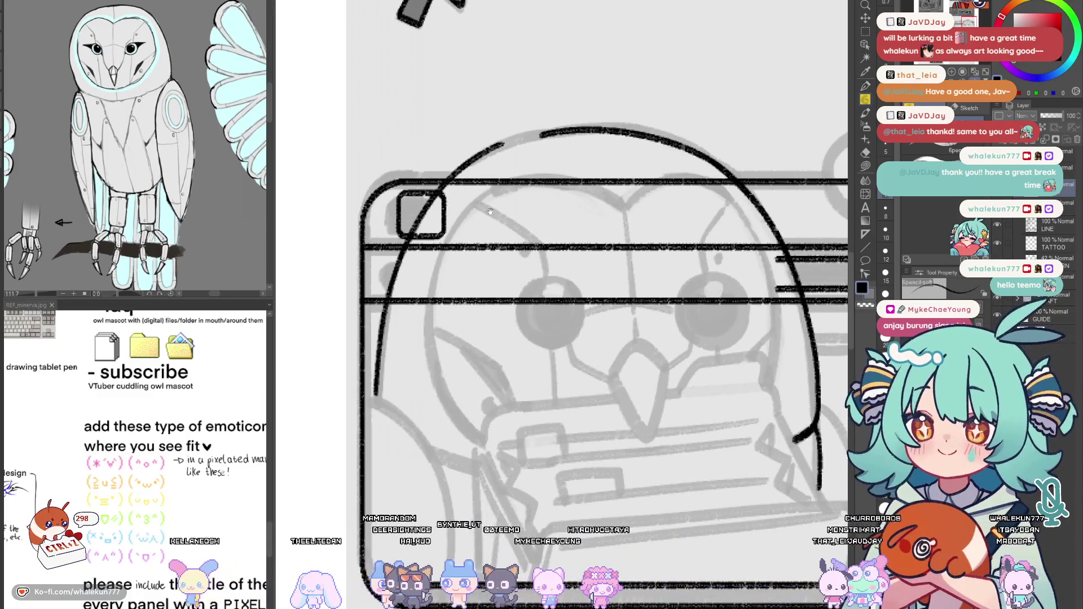
{"action": "scroll", "coordinate": [487, 211], "scroll_direction": "up", "scroll_amount": 3}
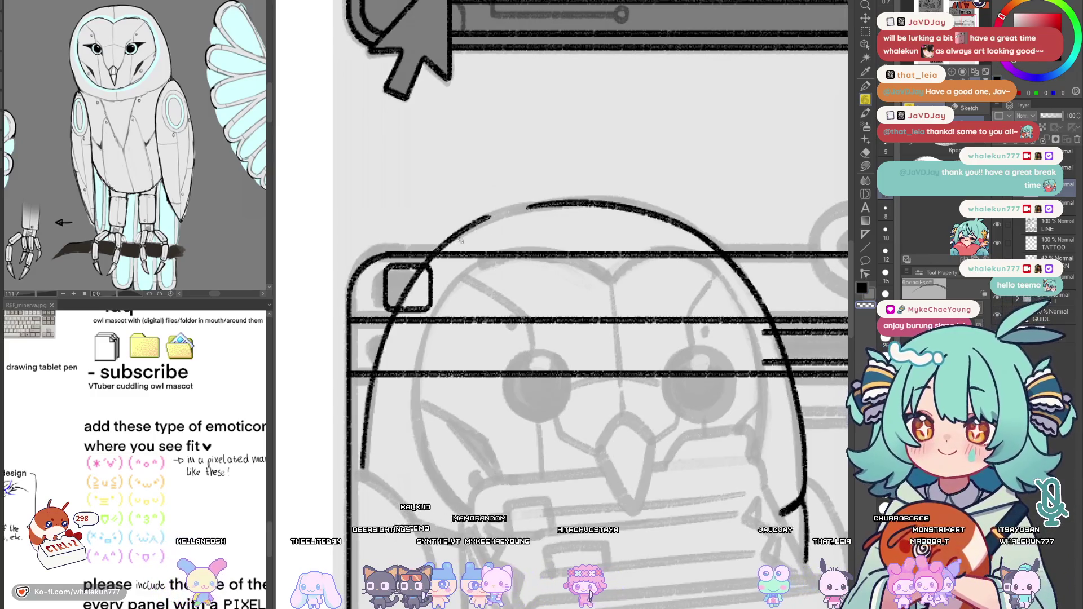
{"action": "left_click_drag", "start_coordinate": [458, 232], "coordinate": [560, 202]}
{"action": "key", "text": "ctrl+z"}
{"action": "key", "text": "ctrl+z"}
{"action": "key", "text": "ctrl+z"}
{"action": "left_click_drag", "start_coordinate": [454, 236], "coordinate": [559, 203]}
{"action": "key", "text": "ctrl+z"}
{"action": "left_click_drag", "start_coordinate": [455, 236], "coordinate": [562, 201]}
{"action": "key", "text": "ctrl+z"}
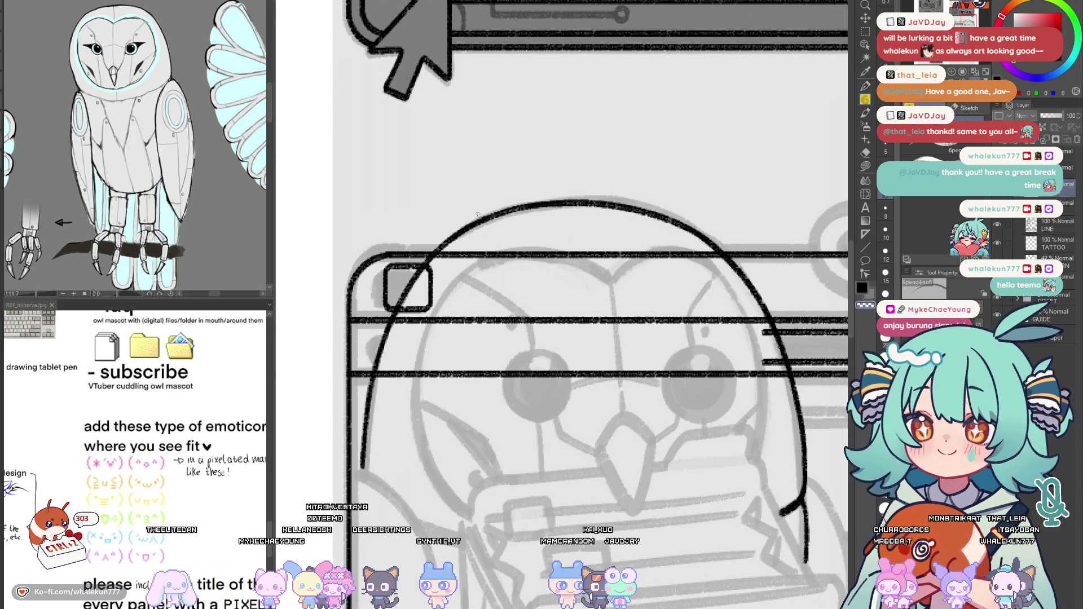
{"action": "key", "text": "h"}
{"action": "left_click", "coordinate": [865, 194]}
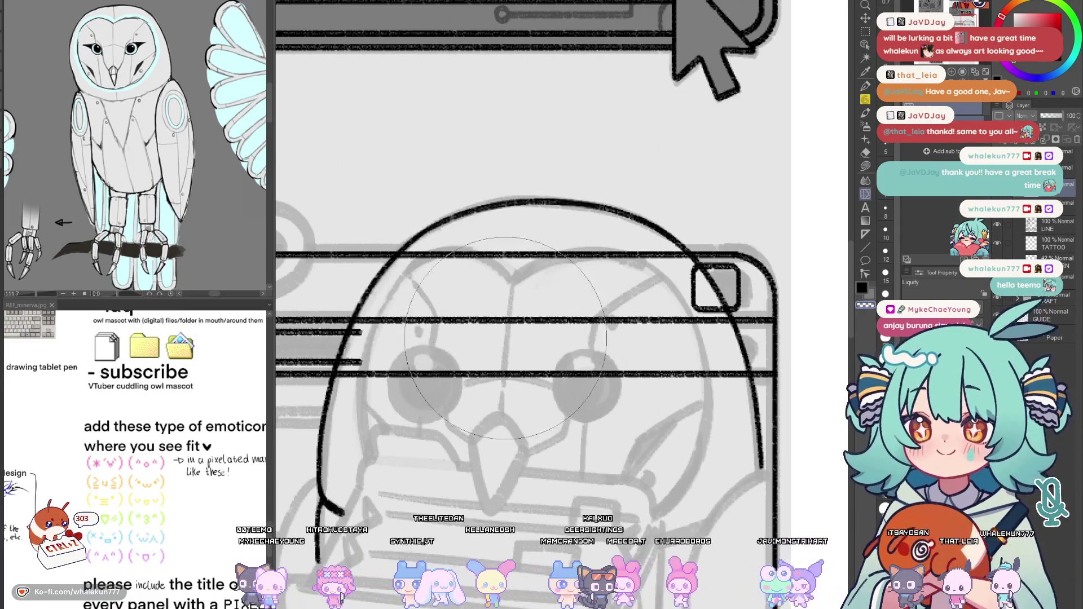
Return to the soft pencil and briefly mirror the canvas to check the owl's head outline
{"action": "scroll", "coordinate": [468, 345], "scroll_direction": "down", "scroll_amount": 3}
{"action": "scroll", "coordinate": [554, 385], "scroll_direction": "up", "scroll_amount": 2}
{"action": "key", "text": "p"}
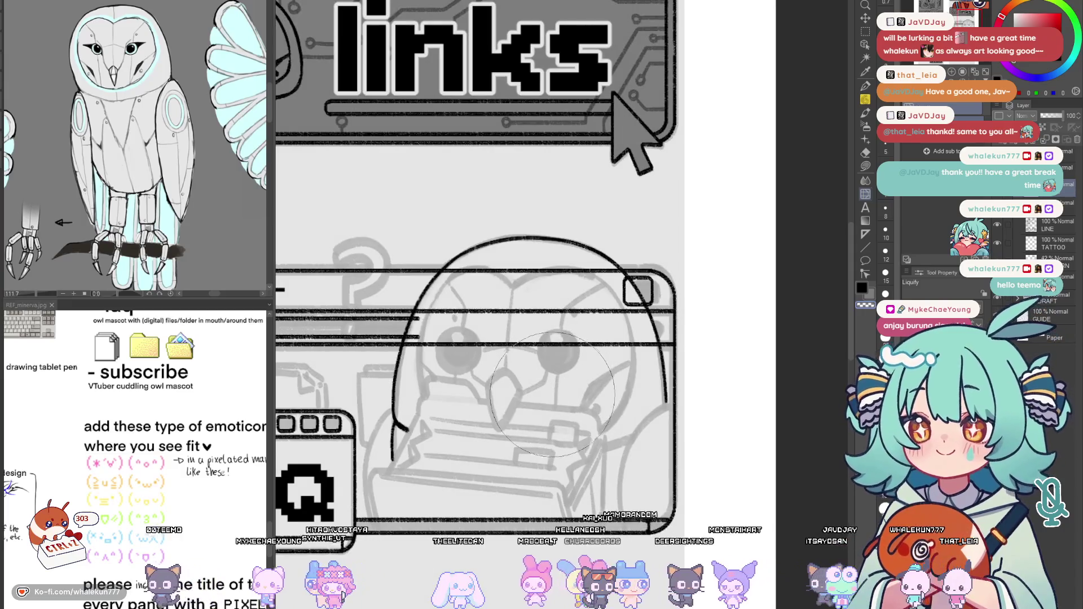
{"action": "scroll", "coordinate": [461, 262], "scroll_direction": "up", "scroll_amount": 3}
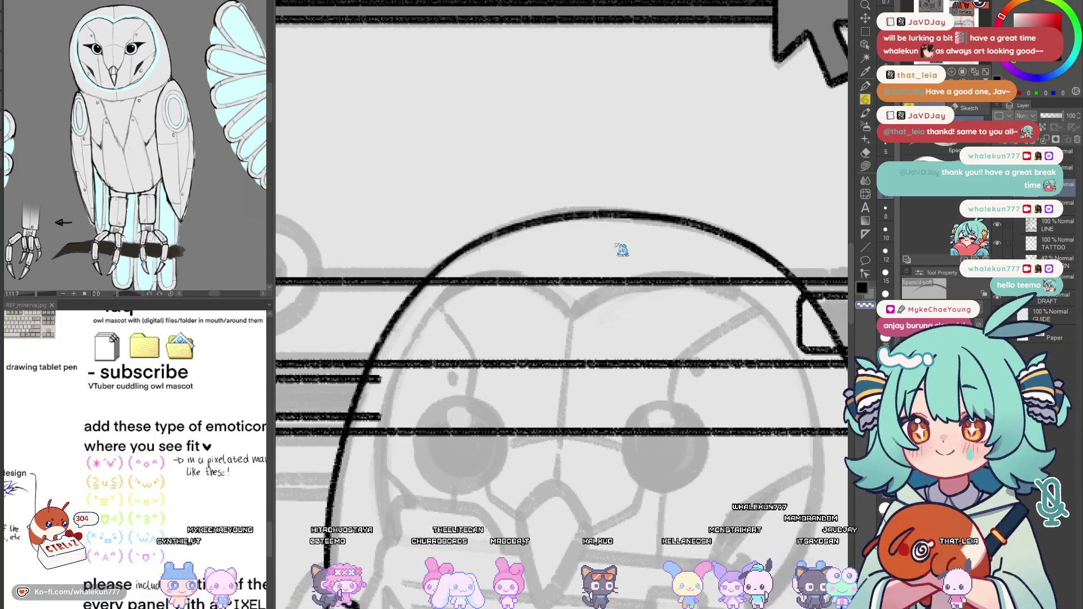
{"action": "key", "text": "h"}
{"action": "key", "text": "h"}
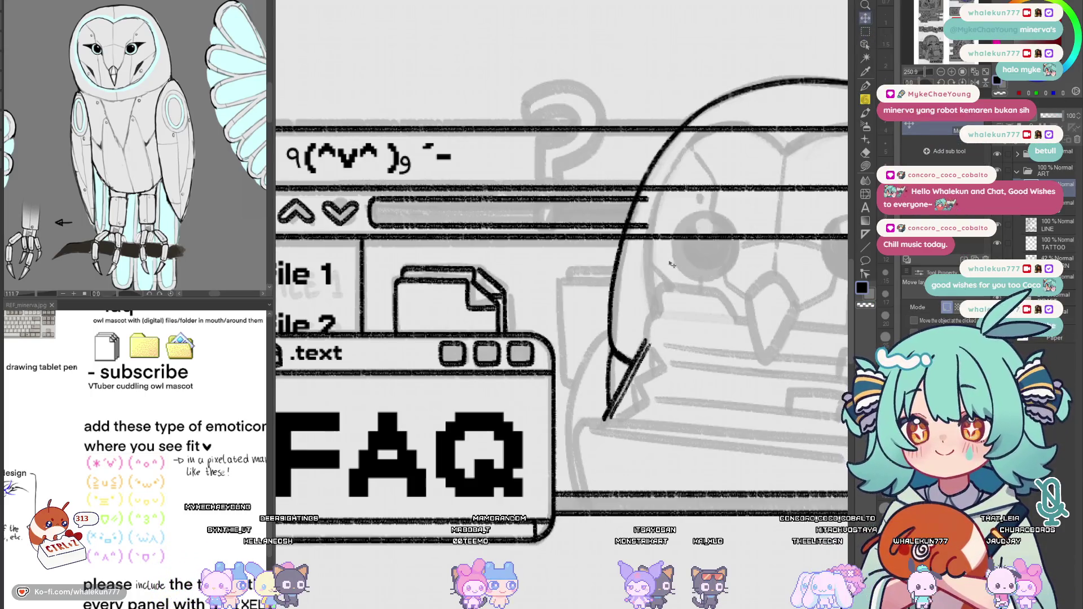
Duplicate the file folder drawing and move the copy to the right of the original
{"action": "left_click_drag", "start_coordinate": [364, 253], "coordinate": [451, 302]}
{"action": "key", "text": "ctrl+c"}
{"action": "key", "text": "ctrl+v"}
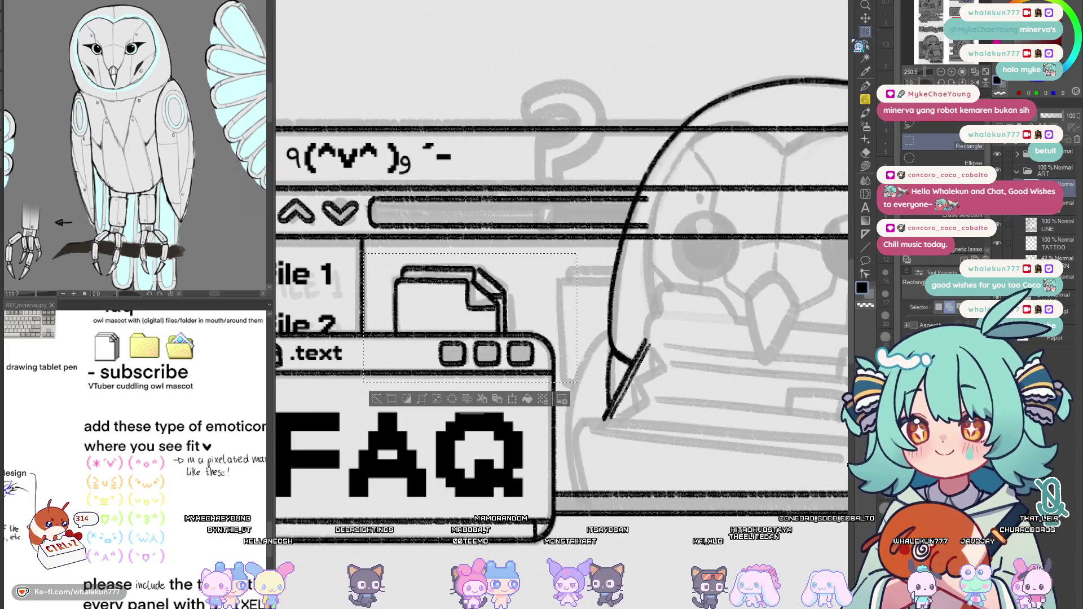
{"action": "key", "text": "k"}
{"action": "left_click_drag", "start_coordinate": [505, 329], "coordinate": [668, 326]}
Erase the overlapping part of the folder copy and extend its left edge downward
{"action": "key", "text": "e"}
{"action": "mouse_move", "coordinate": [674, 276]}
{"action": "left_mouse_down"}
{"action": "mouse_move", "coordinate": [657, 305]}
{"action": "mouse_move", "coordinate": [638, 299]}
{"action": "mouse_move", "coordinate": [568, 348]}
{"action": "mouse_move", "coordinate": [572, 423]}
{"action": "left_mouse_up"}
{"action": "key", "text": "p"}
{"action": "scroll", "coordinate": [550, 332], "scroll_direction": "up", "scroll_amount": 3}
{"action": "key", "text": "ctrl+z"}
{"action": "left_click_drag", "start_coordinate": [566, 305], "coordinate": [575, 417]}
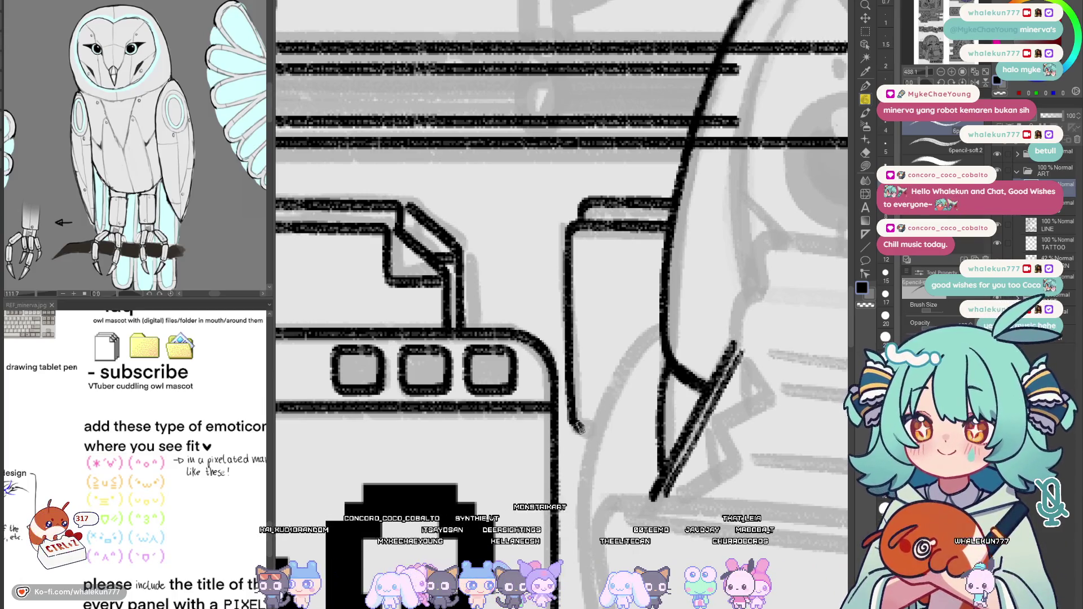
Ink a curved line running down from beside the owl's beak, redrawing until it fits
{"action": "scroll", "coordinate": [599, 420], "scroll_direction": "down", "scroll_amount": 5}
{"action": "left_click_drag", "start_coordinate": [598, 420], "coordinate": [503, 384]}
{"action": "scroll", "coordinate": [609, 391], "scroll_direction": "up", "scroll_amount": 4}
{"action": "scroll", "coordinate": [608, 391], "scroll_direction": "up", "scroll_amount": 3}
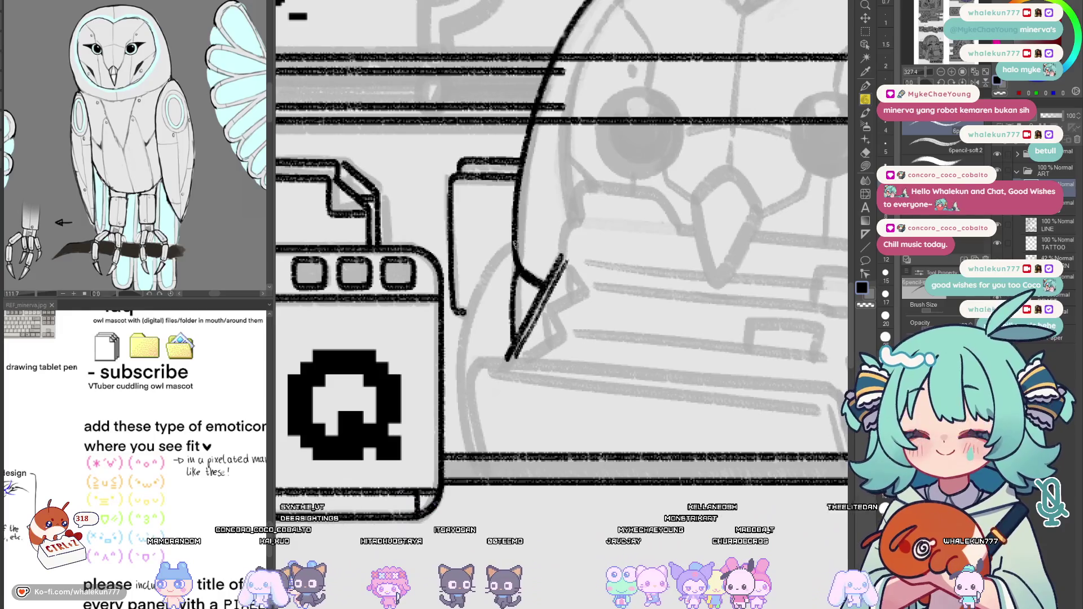
{"action": "mouse_move", "coordinate": [514, 244]}
{"action": "left_mouse_down"}
{"action": "mouse_move", "coordinate": [491, 268]}
{"action": "mouse_move", "coordinate": [458, 375]}
{"action": "mouse_move", "coordinate": [468, 454]}
{"action": "left_mouse_up"}
{"action": "key", "text": "ctrl+z"}
{"action": "mouse_move", "coordinate": [512, 246]}
{"action": "left_mouse_down"}
{"action": "mouse_move", "coordinate": [465, 318]}
{"action": "mouse_move", "coordinate": [465, 437]}
{"action": "left_mouse_up"}
{"action": "key", "text": "ctrl+z"}
{"action": "mouse_move", "coordinate": [513, 242]}
{"action": "left_mouse_down"}
{"action": "mouse_move", "coordinate": [466, 321]}
{"action": "mouse_move", "coordinate": [466, 437]}
{"action": "left_mouse_up"}
{"action": "key", "text": "ctrl+z"}
{"action": "mouse_move", "coordinate": [511, 243]}
{"action": "left_mouse_down"}
{"action": "mouse_move", "coordinate": [479, 285]}
{"action": "mouse_move", "coordinate": [466, 454]}
{"action": "mouse_move", "coordinate": [507, 248]}
{"action": "mouse_move", "coordinate": [456, 349]}
{"action": "mouse_move", "coordinate": [467, 452]}
{"action": "mouse_move", "coordinate": [479, 283]}
{"action": "mouse_move", "coordinate": [455, 412]}
{"action": "mouse_move", "coordinate": [466, 451]}
{"action": "left_mouse_up"}
{"action": "key", "text": "ctrl+z"}
{"action": "key", "text": "ctrl+z"}
{"action": "key", "text": "ctrl+z"}
{"action": "mouse_move", "coordinate": [513, 239]}
{"action": "left_mouse_down"}
{"action": "mouse_move", "coordinate": [470, 313]}
{"action": "mouse_move", "coordinate": [459, 431]}
{"action": "mouse_move", "coordinate": [468, 455]}
{"action": "left_mouse_up"}
Zoom out and mirror the view to check the new curve
{"action": "left_click", "coordinate": [543, 250], "text": "alt"}
{"action": "scroll", "coordinate": [543, 250], "scroll_direction": "up", "scroll_amount": 2}
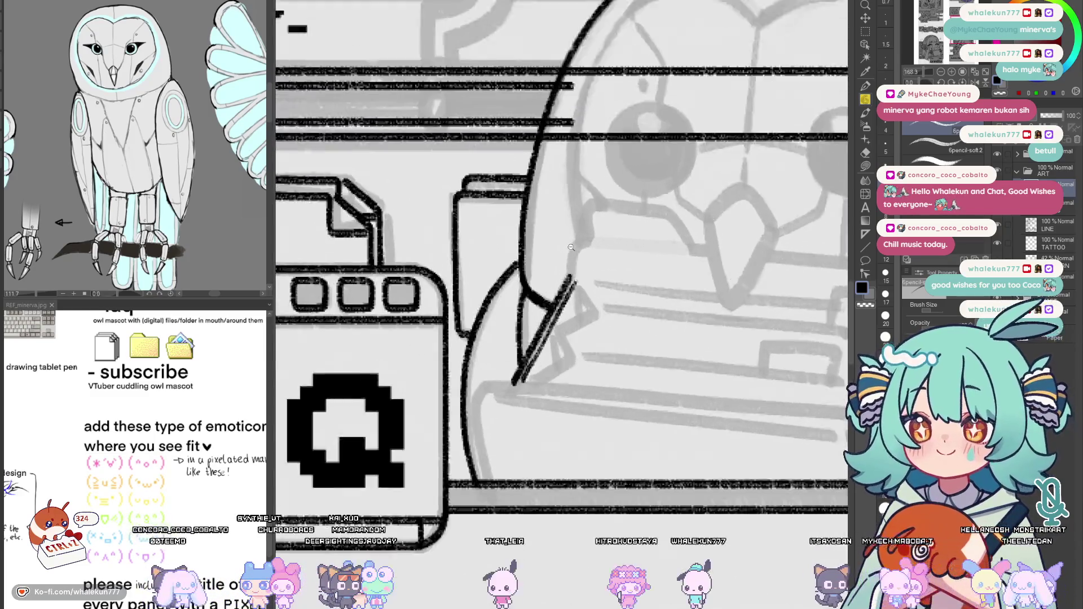
{"action": "key", "text": "h"}
{"action": "key", "text": "h"}
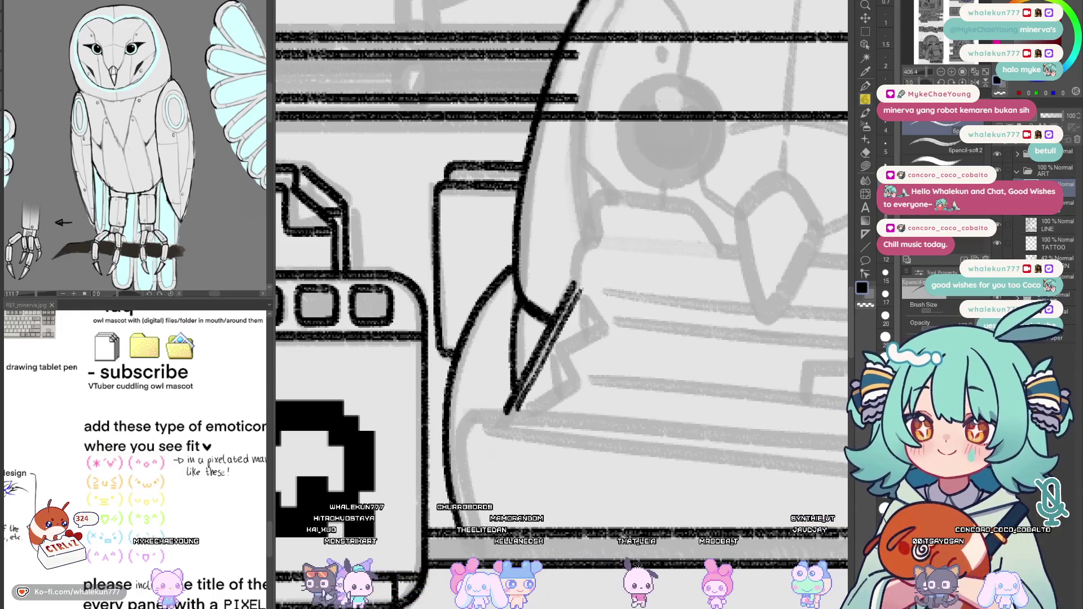
{"action": "scroll", "coordinate": [590, 261], "scroll_direction": "down", "scroll_amount": 4}
Ink a hooked stroke near the owl's beak
{"action": "scroll", "coordinate": [590, 261], "scroll_direction": "up", "scroll_amount": 3}
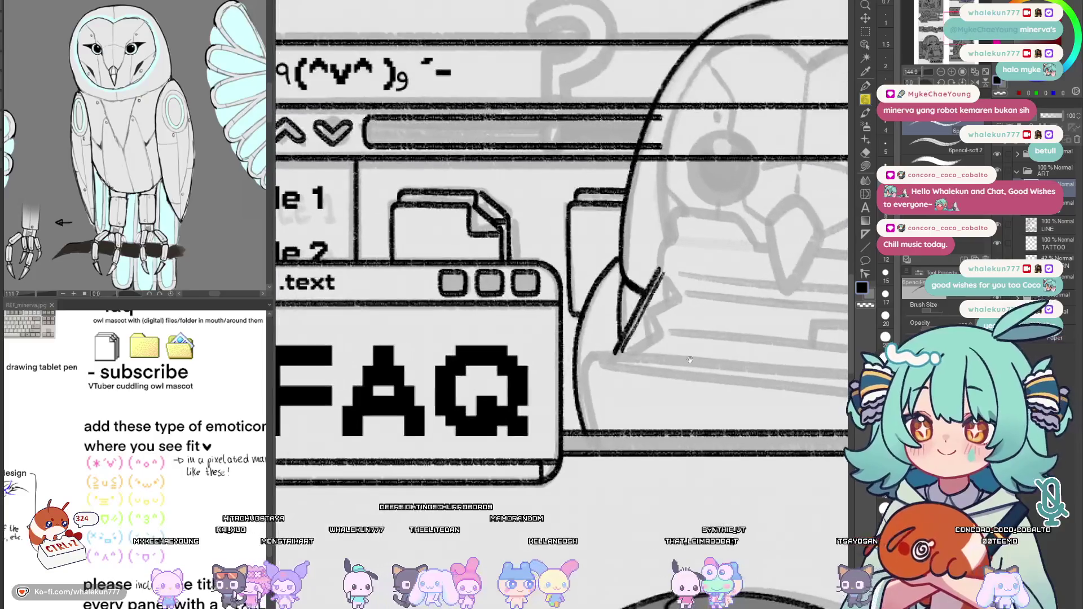
{"action": "scroll", "coordinate": [590, 261], "scroll_direction": "up", "scroll_amount": 3}
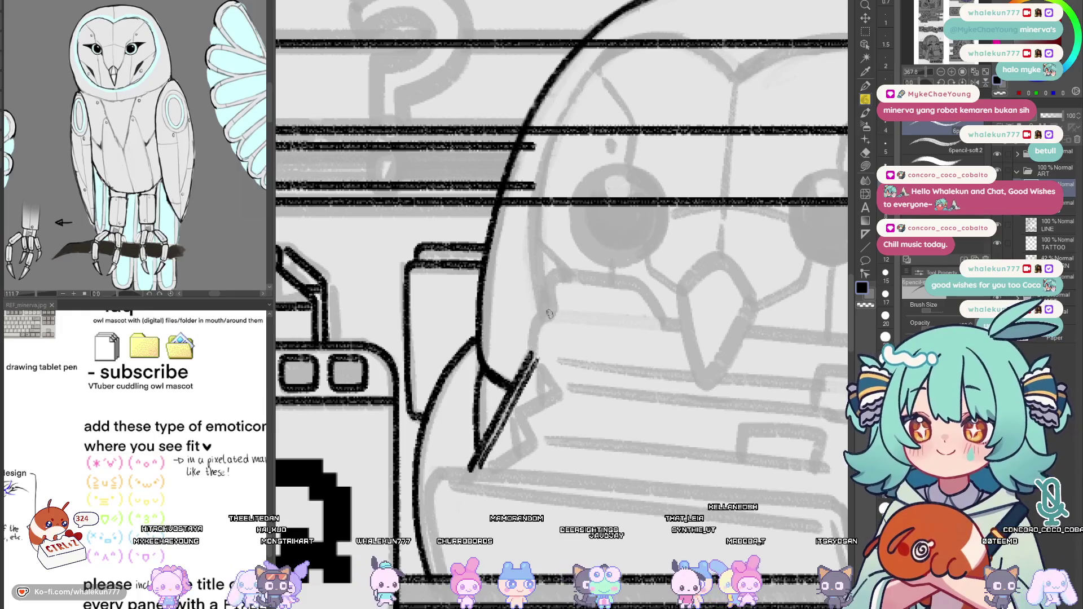
{"action": "left_click_drag", "start_coordinate": [546, 315], "coordinate": [530, 354]}
{"action": "key", "text": "ctrl+z"}
{"action": "left_click_drag", "start_coordinate": [549, 311], "coordinate": [530, 343]}
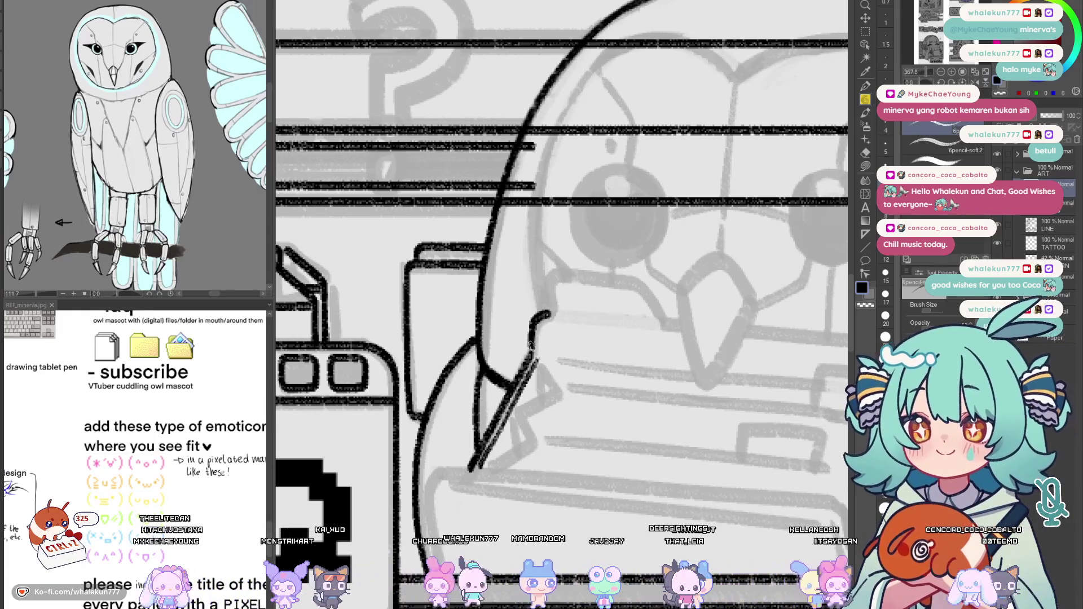
Ink a short vertical line beside the beak, redrawing it until it sits right
{"action": "scroll", "coordinate": [535, 340], "scroll_direction": "down", "scroll_amount": 3}
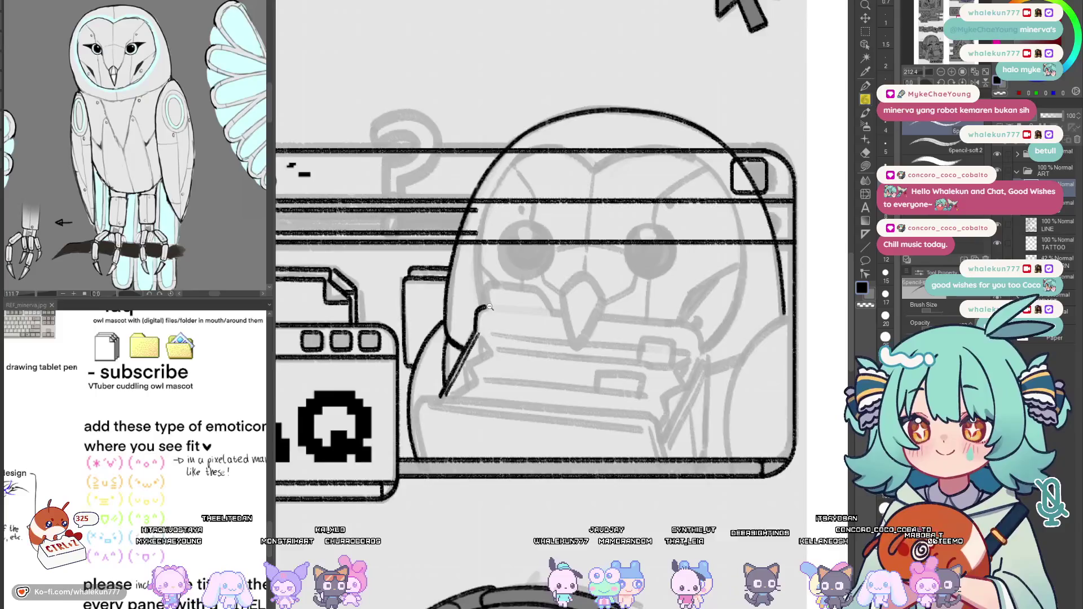
{"action": "scroll", "coordinate": [487, 308], "scroll_direction": "up", "scroll_amount": 1}
{"action": "scroll", "coordinate": [483, 307], "scroll_direction": "up", "scroll_amount": 3}
{"action": "left_click_drag", "start_coordinate": [482, 260], "coordinate": [480, 305]}
{"action": "key", "text": "ctrl+z"}
{"action": "left_click_drag", "start_coordinate": [481, 261], "coordinate": [479, 307]}
{"action": "key", "text": "ctrl+z"}
{"action": "left_click_drag", "start_coordinate": [482, 256], "coordinate": [479, 308]}
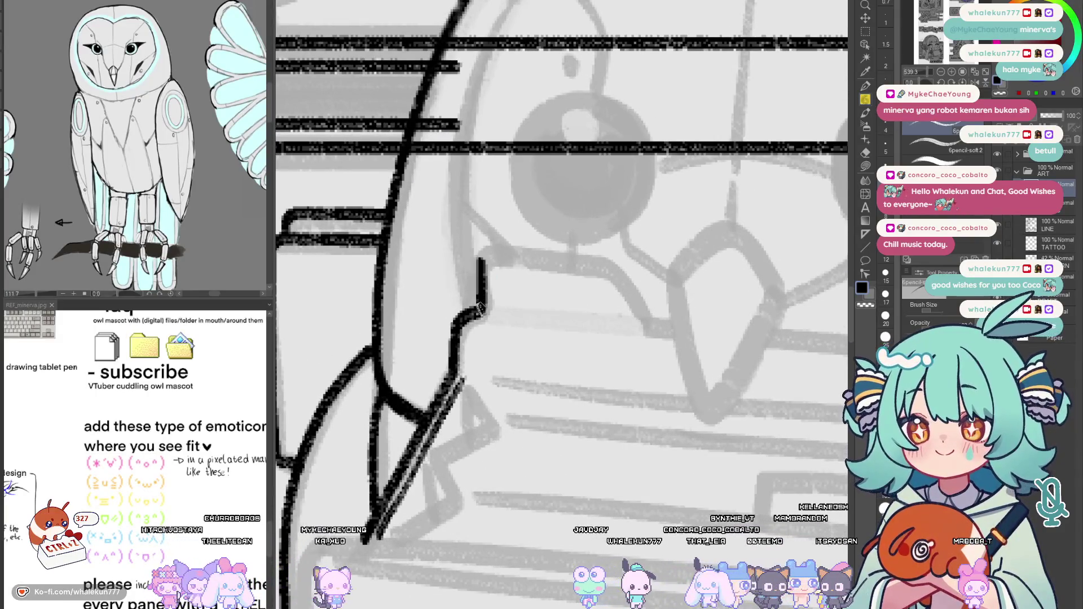
In a mirrored view, ink the horizontal top line joining the vertical one
{"action": "key", "text": "h"}
{"action": "left_click_drag", "start_coordinate": [639, 261], "coordinate": [761, 251]}
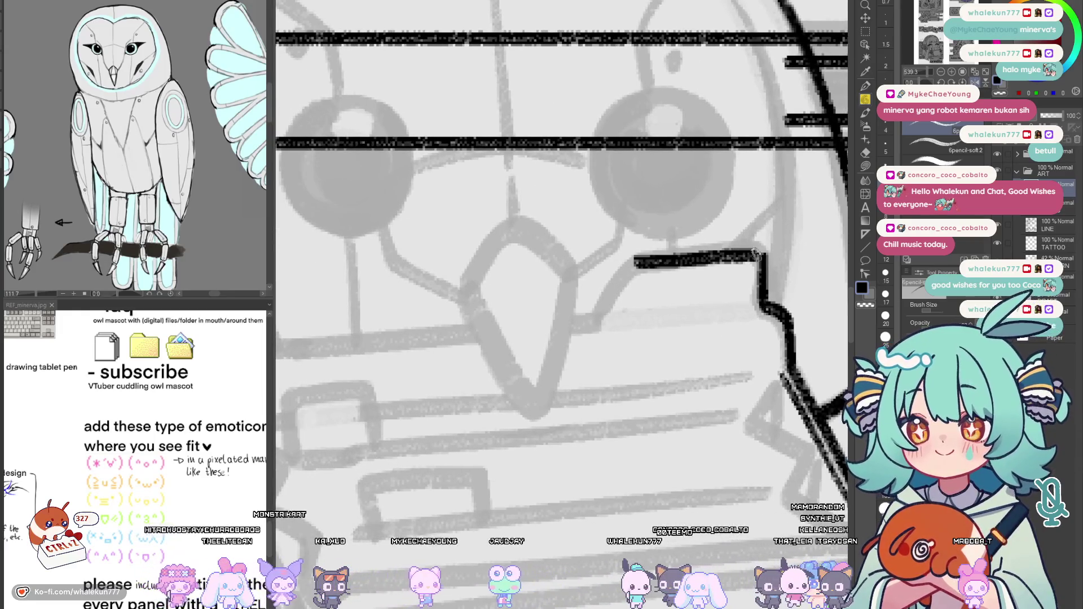
{"action": "key", "text": "ctrl+z"}
{"action": "left_click_drag", "start_coordinate": [637, 259], "coordinate": [762, 250]}
{"action": "key", "text": "h"}
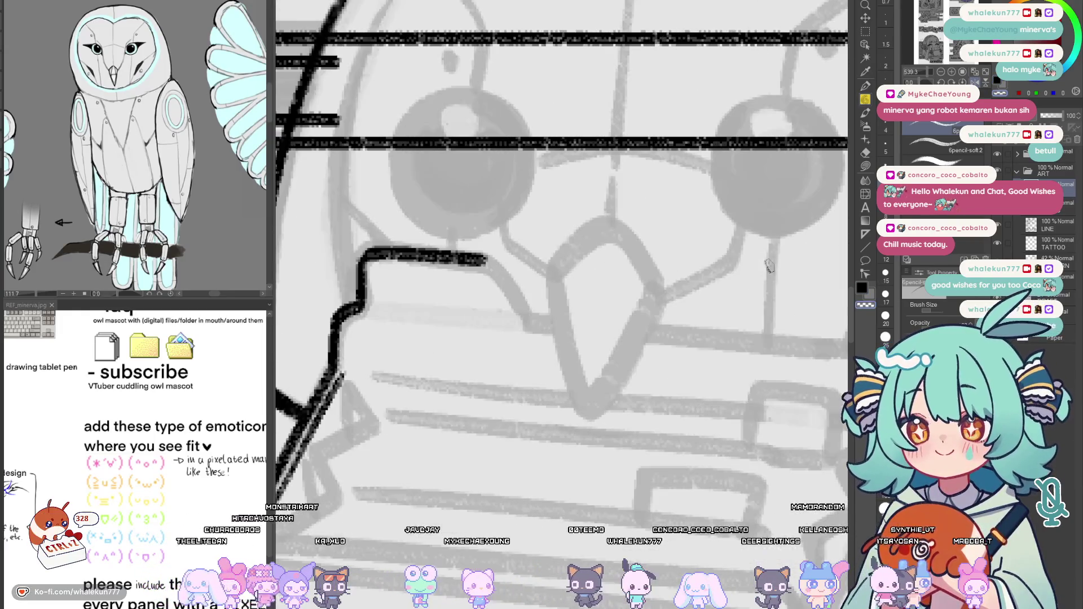
{"action": "key", "text": "h"}
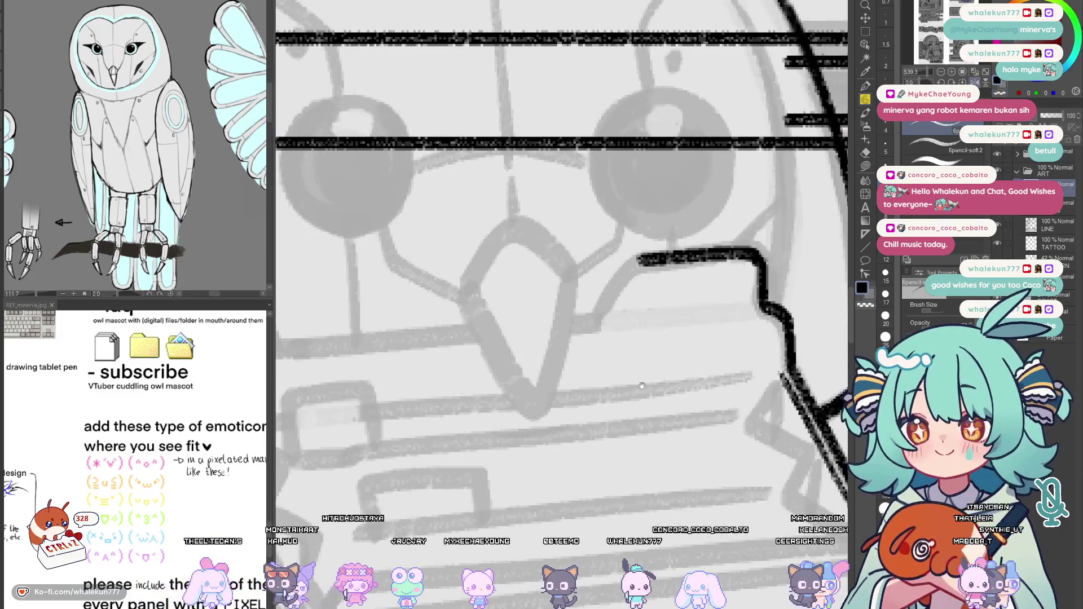
Ink a stroke down-left, then a long straight line leftward across the folder top
{"action": "left_click_drag", "start_coordinate": [602, 262], "coordinate": [559, 321]}
{"action": "left_click_drag", "start_coordinate": [519, 361], "coordinate": [691, 288]}
{"action": "scroll", "coordinate": [708, 315], "scroll_direction": "down", "scroll_amount": 2}
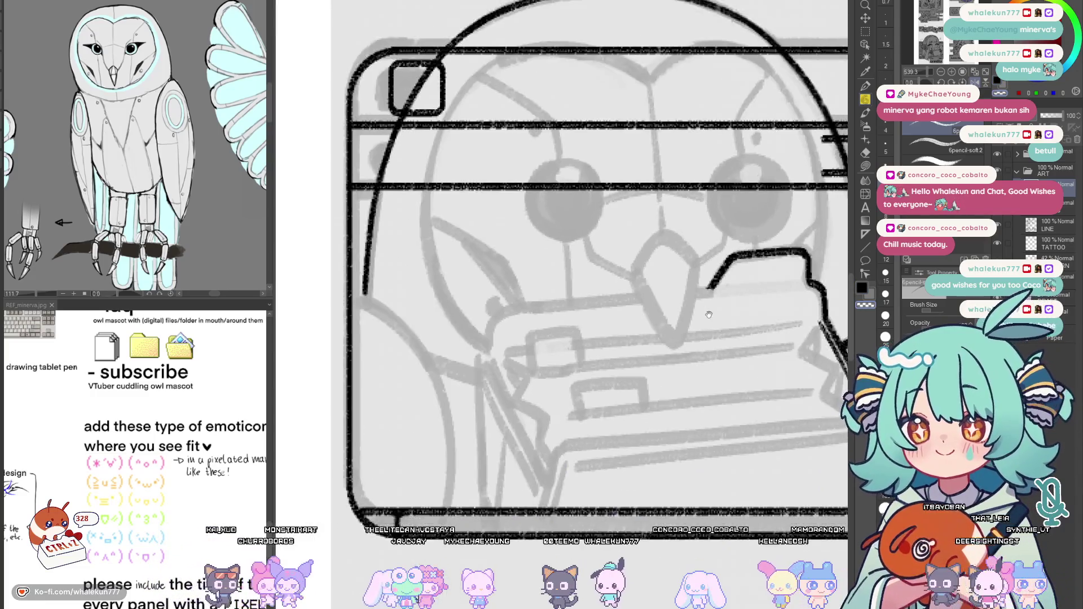
{"action": "scroll", "coordinate": [708, 314], "scroll_direction": "up", "scroll_amount": 3}
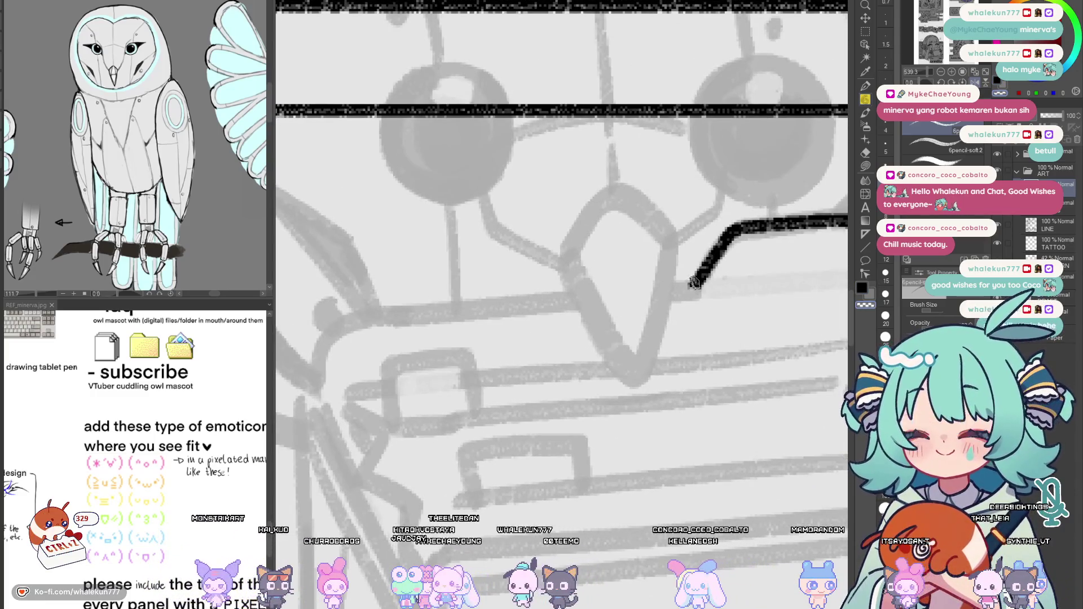
{"action": "left_click_drag", "start_coordinate": [694, 282], "coordinate": [820, 260]}
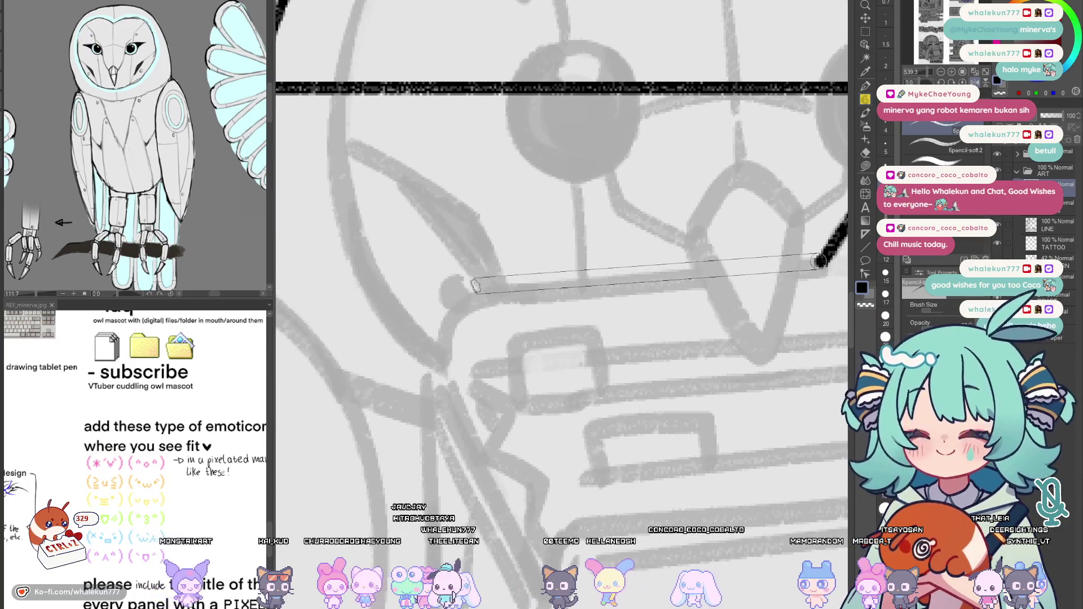
{"action": "left_click", "coordinate": [468, 288], "text": "shift"}
Check the folder's top line and its bend in a mirrored view
{"action": "scroll", "coordinate": [566, 340], "scroll_direction": "down", "scroll_amount": 5}
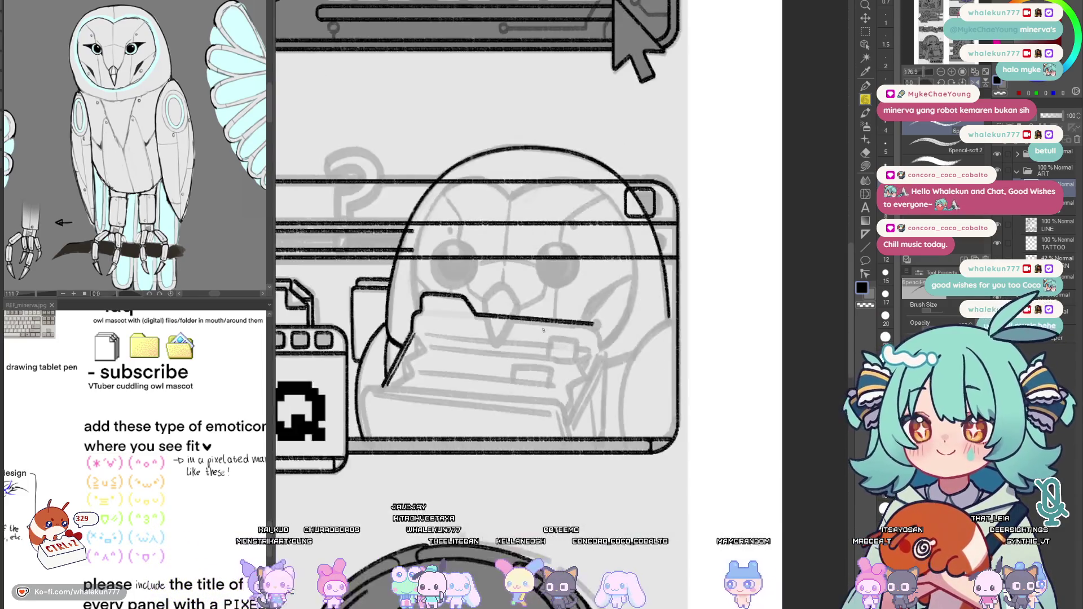
{"action": "scroll", "coordinate": [444, 392], "scroll_direction": "up", "scroll_amount": 5}
{"action": "scroll", "coordinate": [445, 391], "scroll_direction": "up", "scroll_amount": 2}
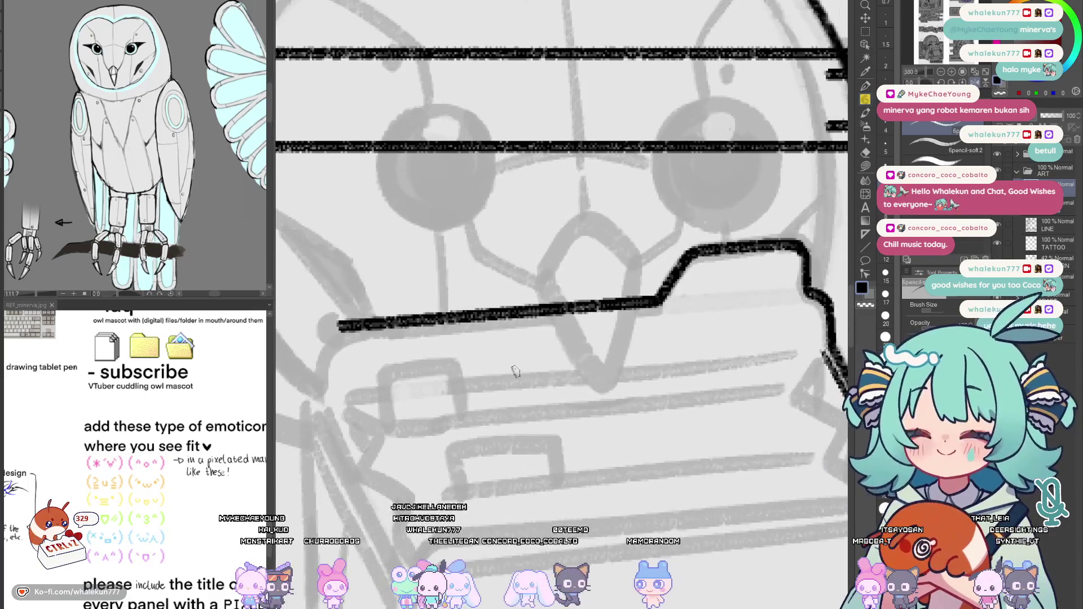
{"action": "mouse_move", "coordinate": [657, 309]}
{"action": "left_mouse_down"}
{"action": "mouse_move", "coordinate": [608, 353]}
{"action": "mouse_move", "coordinate": [648, 363]}
{"action": "mouse_move", "coordinate": [733, 344]}
{"action": "mouse_move", "coordinate": [604, 459]}
{"action": "left_mouse_up"}
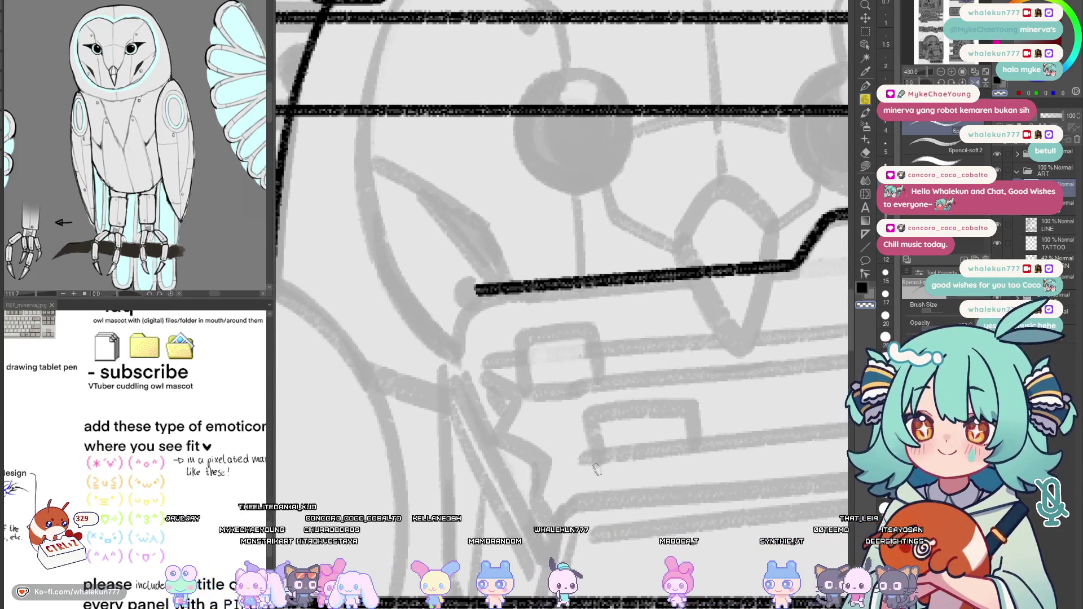
{"action": "key", "text": "h"}
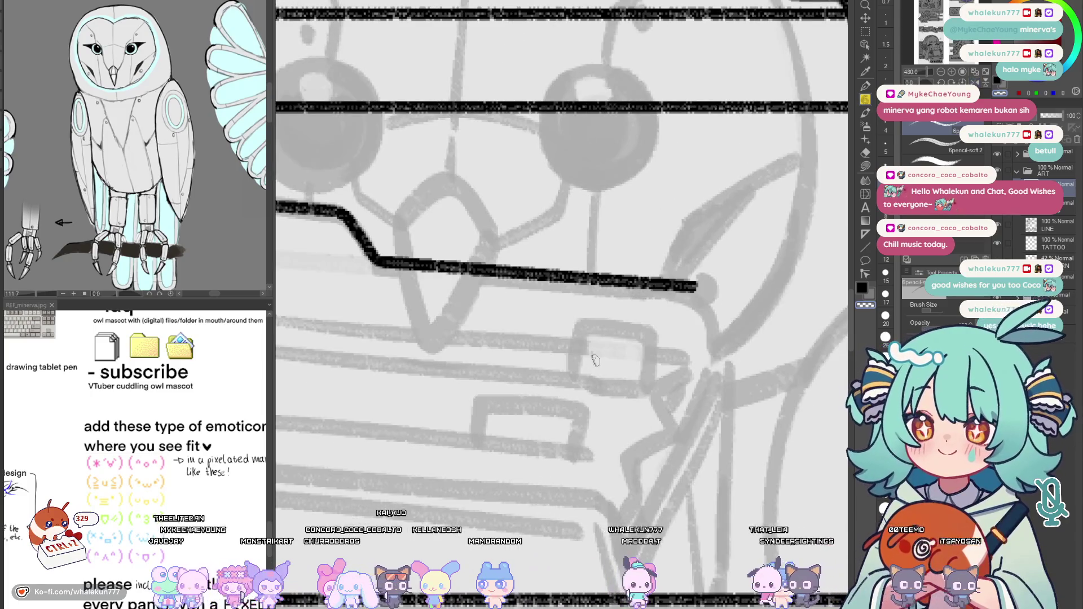
{"action": "left_click_drag", "start_coordinate": [596, 360], "coordinate": [527, 355]}
{"action": "key", "text": "h"}
{"action": "mouse_move", "coordinate": [519, 272]}
{"action": "left_mouse_down"}
{"action": "mouse_move", "coordinate": [463, 338]}
{"action": "mouse_move", "coordinate": [455, 378]}
{"action": "left_mouse_up"}
Retry the curve down from the top line's left end, then reframe the folder sketch
{"action": "key", "text": "ctrl+z"}
{"action": "mouse_move", "coordinate": [495, 311]}
{"action": "left_mouse_down"}
{"action": "mouse_move", "coordinate": [466, 327]}
{"action": "mouse_move", "coordinate": [449, 398]}
{"action": "mouse_move", "coordinate": [451, 345]}
{"action": "mouse_move", "coordinate": [449, 389]}
{"action": "left_mouse_up"}
{"action": "key", "text": "ctrl+z"}
{"action": "key", "text": "h"}
{"action": "scroll", "coordinate": [450, 389], "scroll_direction": "down", "scroll_amount": 5}
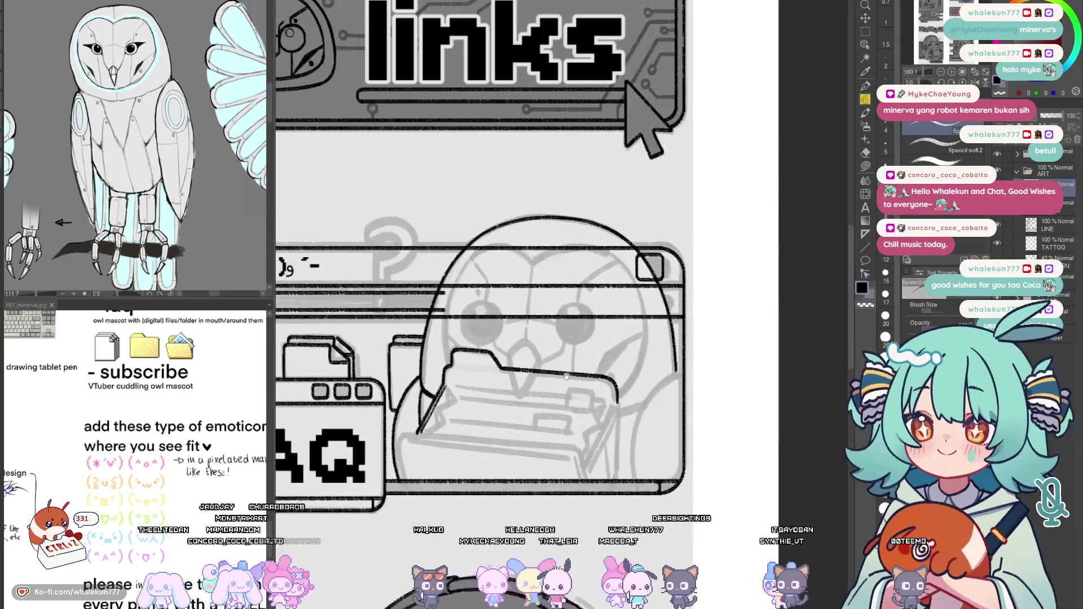
{"action": "scroll", "coordinate": [517, 379], "scroll_direction": "up", "scroll_amount": 3}
{"action": "scroll", "coordinate": [518, 379], "scroll_direction": "up", "scroll_amount": 1}
{"action": "scroll", "coordinate": [447, 369], "scroll_direction": "up", "scroll_amount": 2}
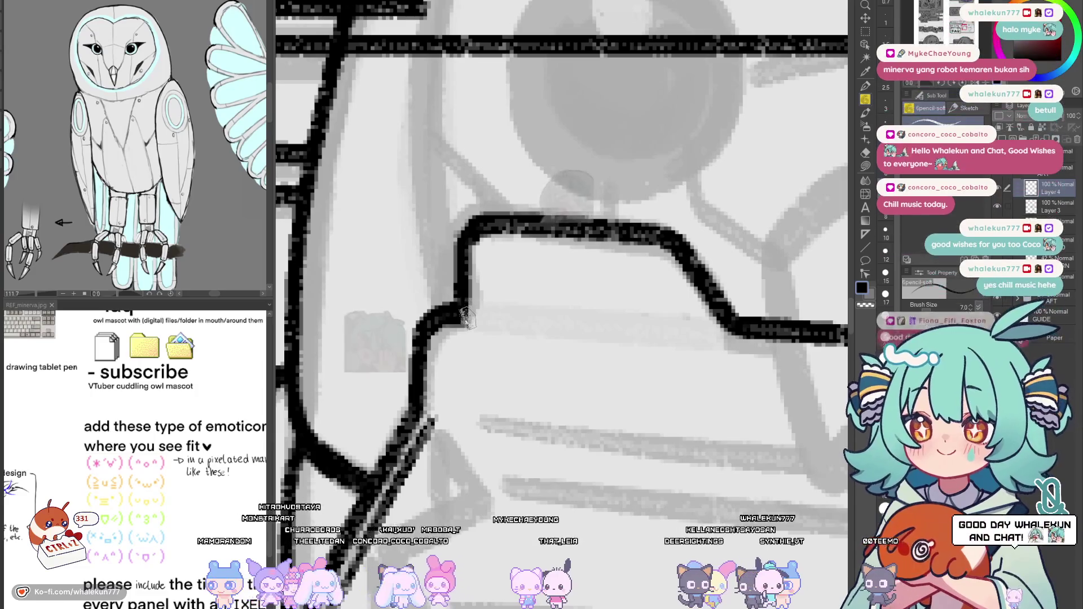
{"action": "scroll", "coordinate": [558, 406], "scroll_direction": "down", "scroll_amount": 3}
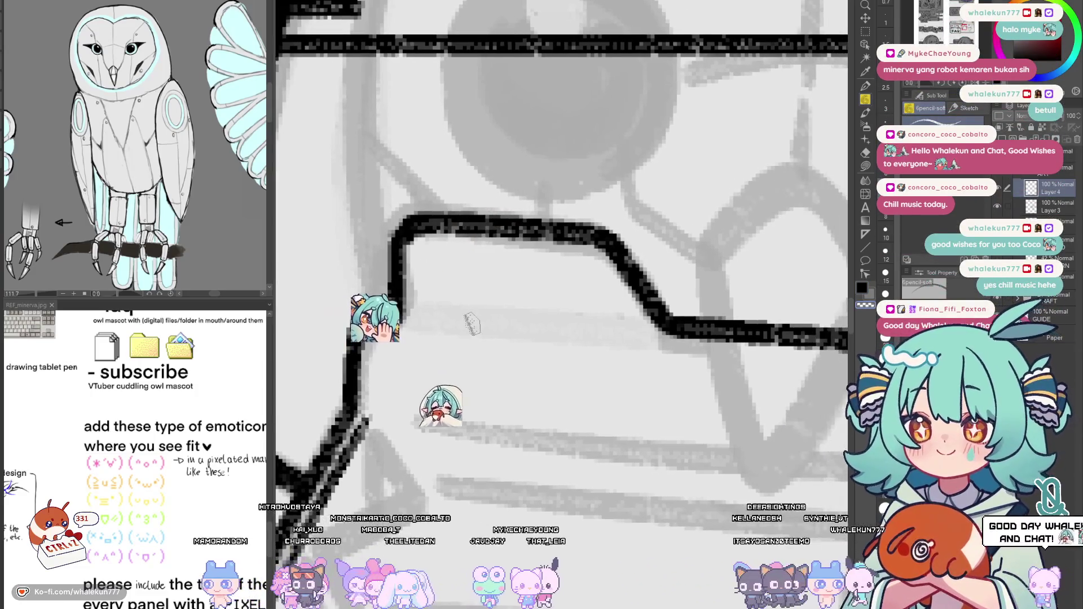
{"action": "scroll", "coordinate": [558, 406], "scroll_direction": "down", "scroll_amount": 3}
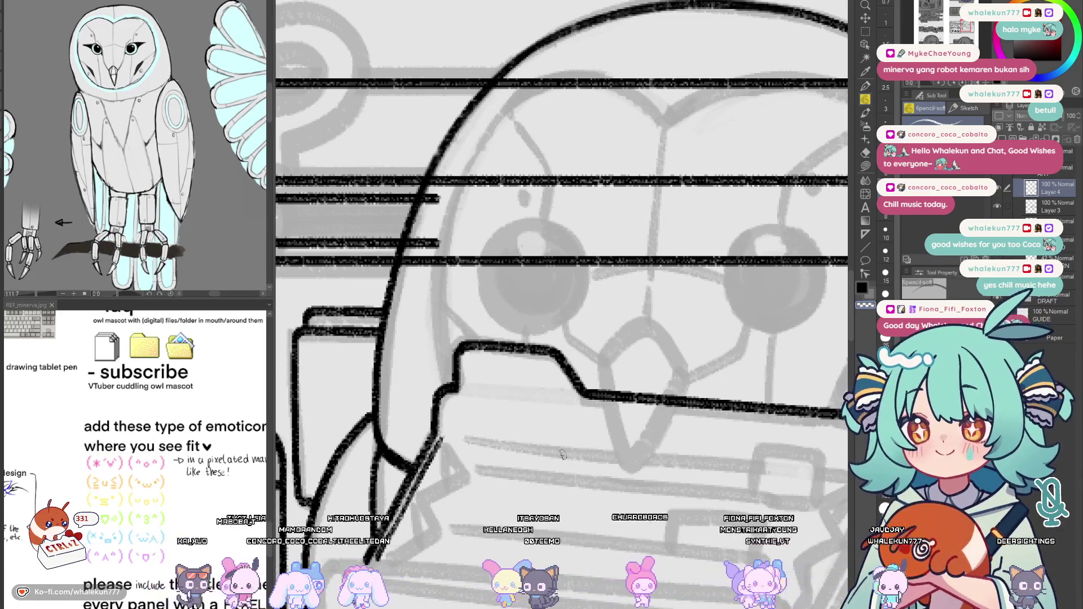
{"action": "mouse_move", "coordinate": [764, 487]}
{"action": "left_mouse_down"}
{"action": "mouse_move", "coordinate": [728, 384]}
{"action": "mouse_move", "coordinate": [657, 351]}
{"action": "left_mouse_up"}
Extend the folder's right edge line down to the panel frame
{"action": "mouse_move", "coordinate": [486, 267]}
{"action": "left_mouse_down"}
{"action": "mouse_move", "coordinate": [580, 322]}
{"action": "mouse_move", "coordinate": [499, 261]}
{"action": "mouse_move", "coordinate": [504, 210]}
{"action": "left_mouse_up"}
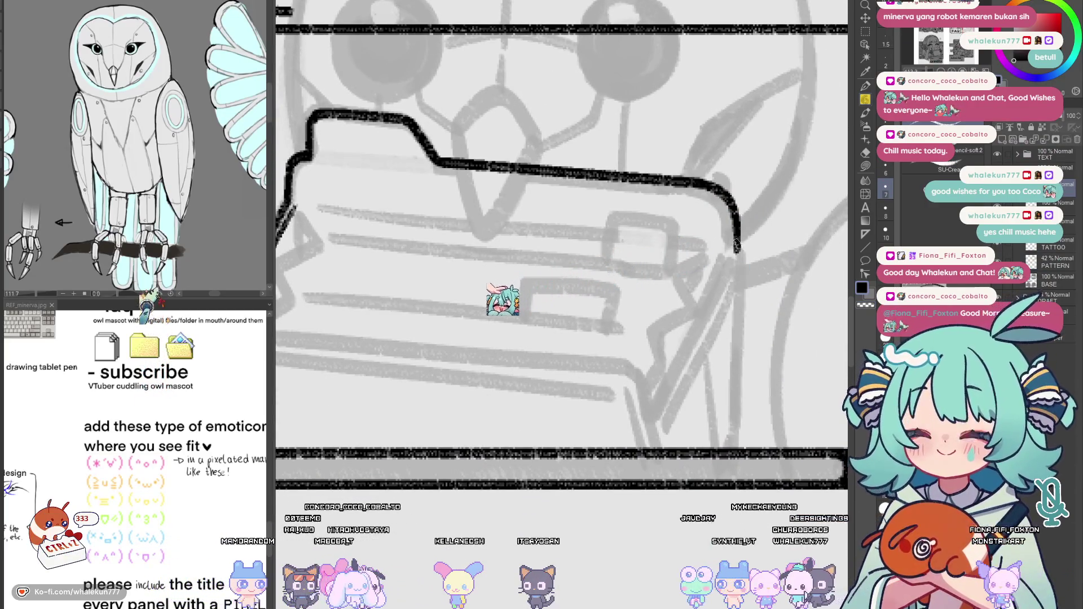
{"action": "left_click_drag", "start_coordinate": [736, 248], "coordinate": [733, 449]}
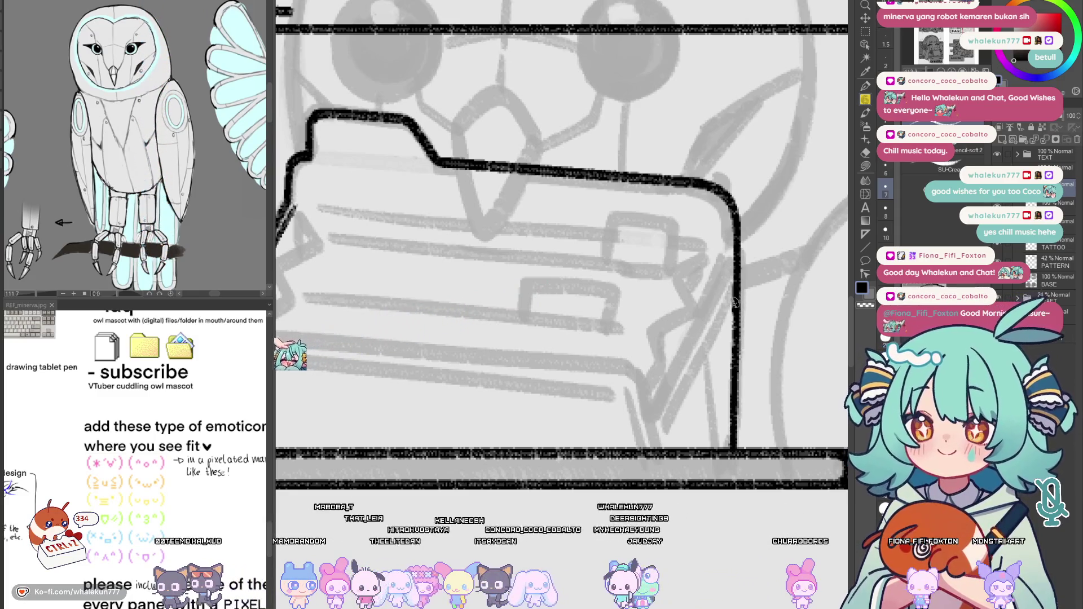
{"action": "scroll", "coordinate": [735, 303], "scroll_direction": "down", "scroll_amount": 5}
{"action": "scroll", "coordinate": [653, 353], "scroll_direction": "up", "scroll_amount": 3}
{"action": "scroll", "coordinate": [653, 353], "scroll_direction": "up", "scroll_amount": 1}
{"action": "scroll", "coordinate": [667, 311], "scroll_direction": "up", "scroll_amount": 2}
Ink two parallel diagonal lines at the folder corner for the drawer side
{"action": "left_click_drag", "start_coordinate": [721, 278], "coordinate": [659, 417]}
{"action": "key", "text": "ctrl+z"}
{"action": "left_click_drag", "start_coordinate": [723, 276], "coordinate": [655, 417]}
{"action": "left_click_drag", "start_coordinate": [715, 271], "coordinate": [668, 375]}
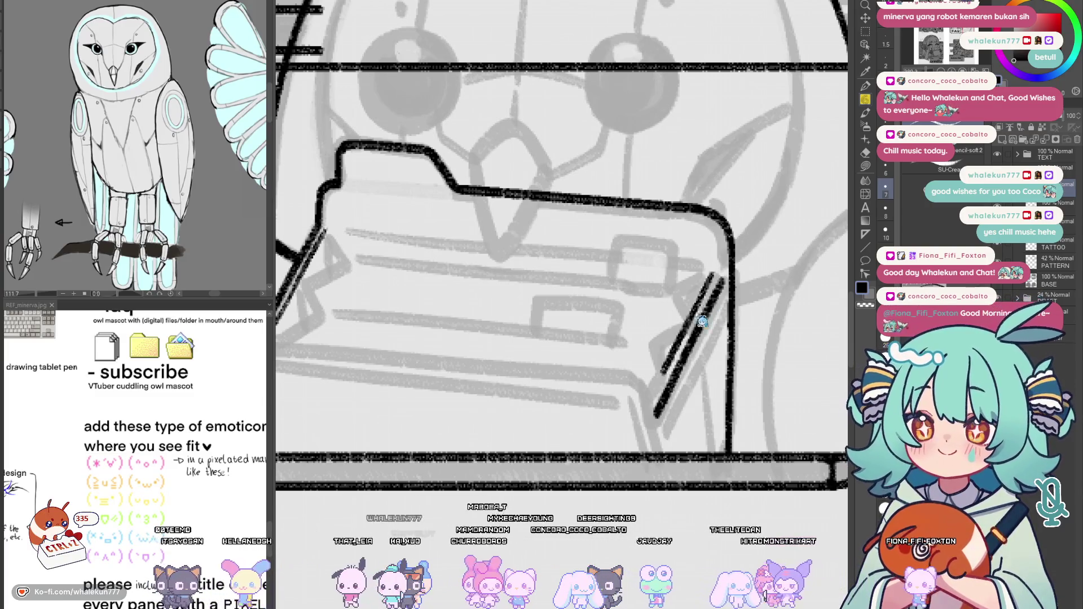
{"action": "key", "text": "ctrl+z"}
{"action": "key", "text": "ctrl+z"}
{"action": "key", "text": "ctrl+z"}
{"action": "left_click_drag", "start_coordinate": [723, 276], "coordinate": [655, 408]}
{"action": "left_click_drag", "start_coordinate": [712, 273], "coordinate": [658, 382]}
{"action": "key", "text": "ctrl+z"}
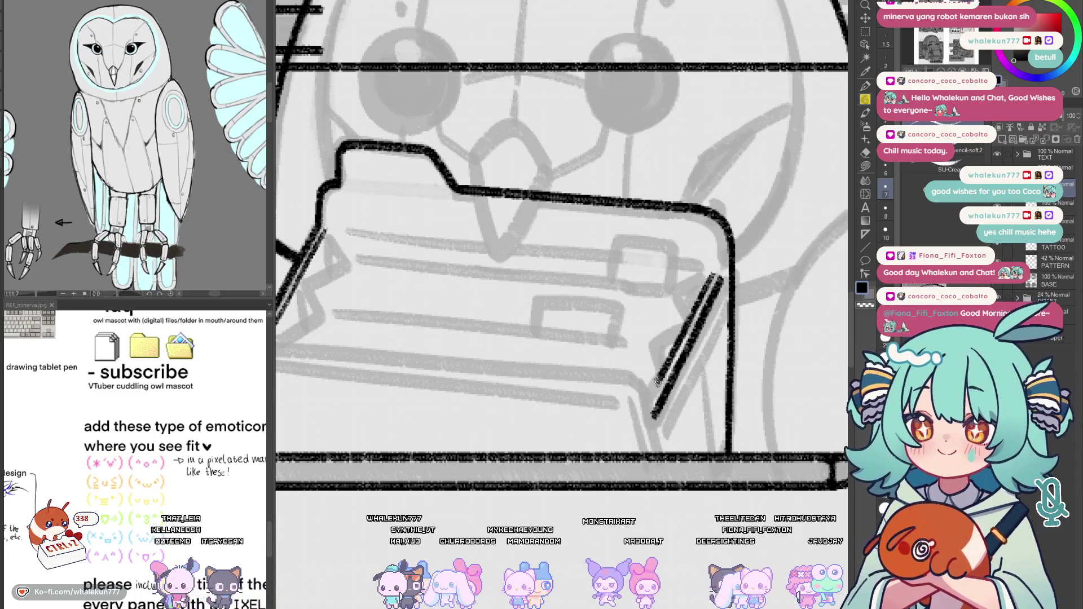
{"action": "key", "text": "ctrl+z"}
{"action": "mouse_move", "coordinate": [715, 272]}
{"action": "left_mouse_down"}
{"action": "mouse_move", "coordinate": [650, 401]}
{"action": "mouse_move", "coordinate": [659, 417]}
{"action": "mouse_move", "coordinate": [452, 309]}
{"action": "mouse_move", "coordinate": [270, 280]}
{"action": "mouse_move", "coordinate": [657, 323]}
{"action": "left_mouse_up"}
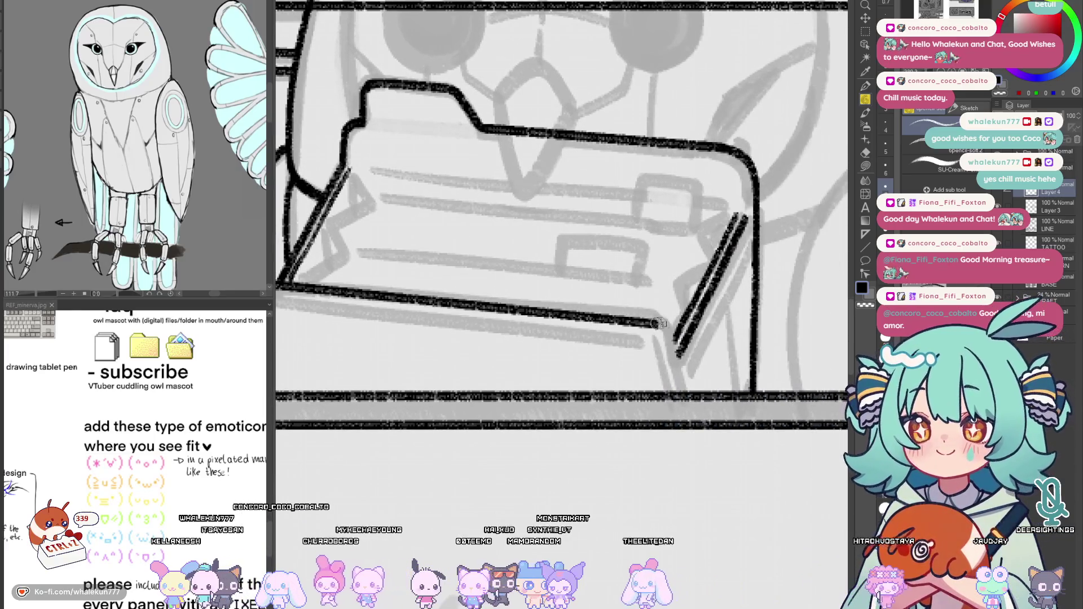
{"action": "scroll", "coordinate": [660, 361], "scroll_direction": "down", "scroll_amount": 5}
Try a left-edge stroke on the folder, undo it, and reframe the view
{"action": "scroll", "coordinate": [431, 309], "scroll_direction": "up", "scroll_amount": 8}
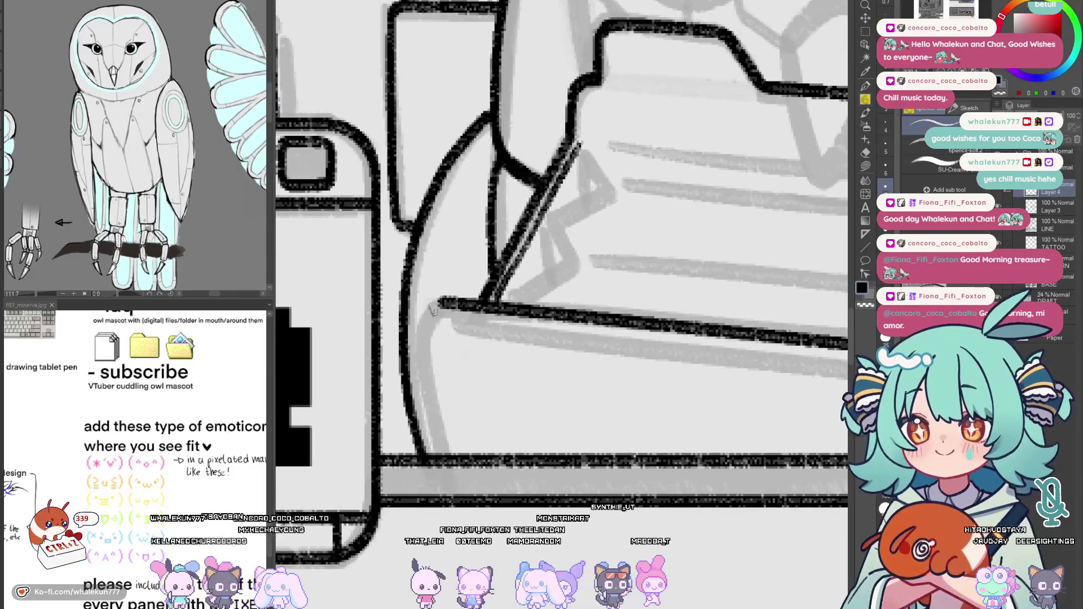
{"action": "mouse_move", "coordinate": [439, 302]}
{"action": "left_mouse_down"}
{"action": "mouse_move", "coordinate": [423, 334]}
{"action": "mouse_move", "coordinate": [429, 457]}
{"action": "mouse_move", "coordinate": [431, 311]}
{"action": "mouse_move", "coordinate": [422, 352]}
{"action": "mouse_move", "coordinate": [443, 459]}
{"action": "left_mouse_up"}
{"action": "key", "text": "ctrl+z"}
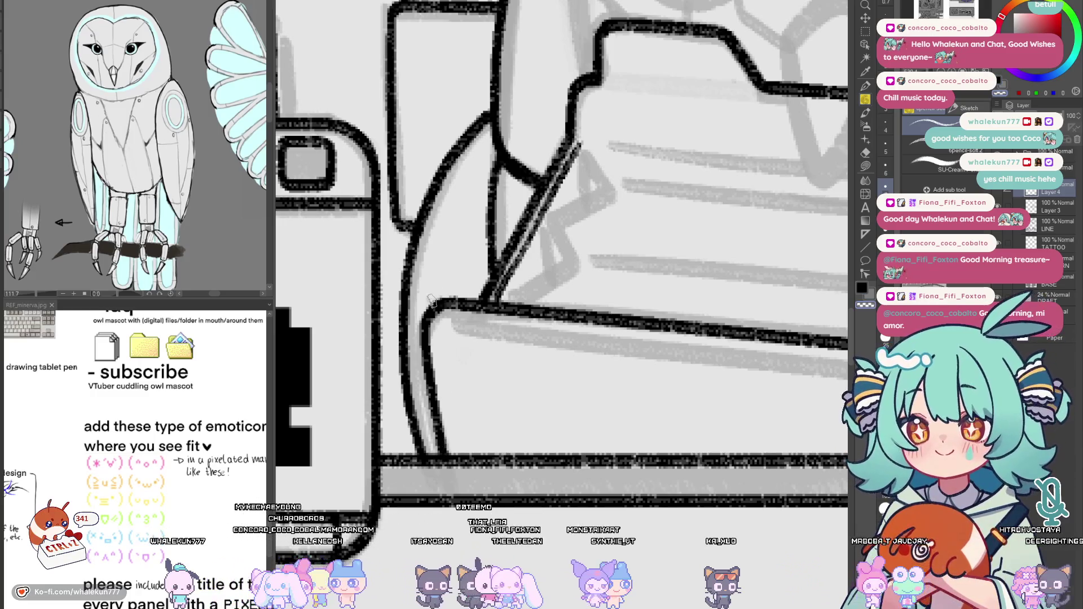
{"action": "left_click_drag", "start_coordinate": [428, 330], "coordinate": [420, 318]}
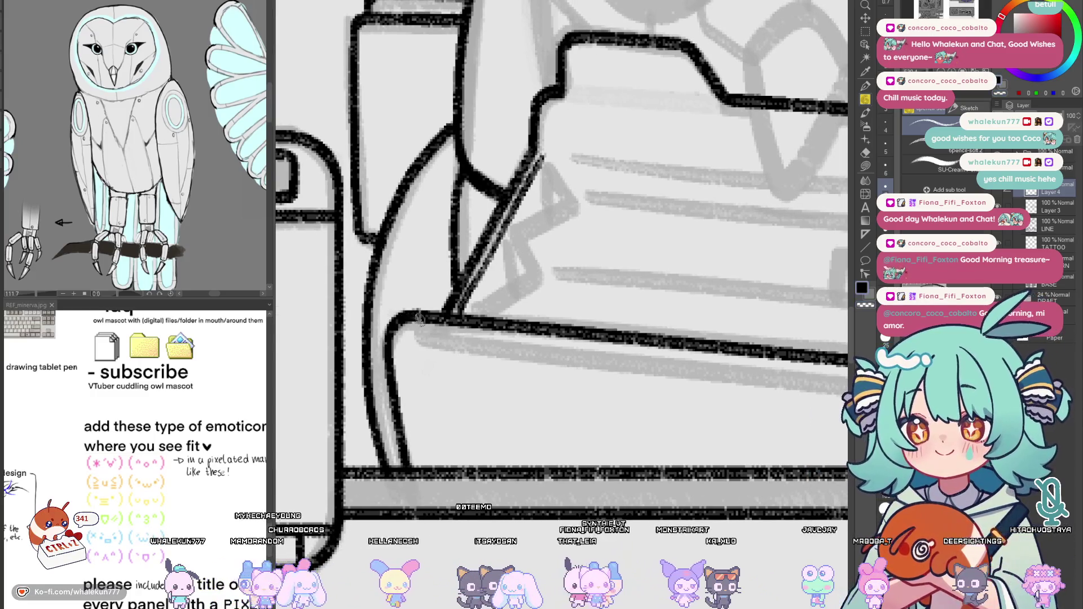
{"action": "left_click_drag", "start_coordinate": [530, 363], "coordinate": [449, 354]}
Draw straight lines for the drawer's lower front edge, working in a mirrored view
{"action": "left_click_drag", "start_coordinate": [356, 332], "coordinate": [604, 355]}
{"action": "left_click", "coordinate": [605, 354], "text": "shift"}
{"action": "scroll", "coordinate": [620, 361], "scroll_direction": "down", "scroll_amount": 3}
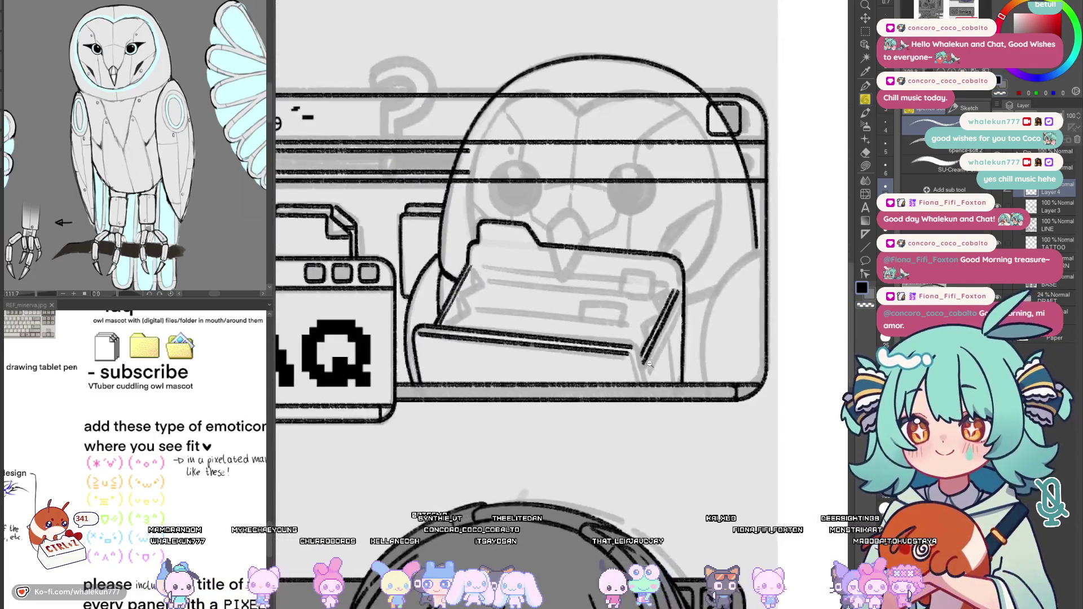
{"action": "scroll", "coordinate": [654, 368], "scroll_direction": "up", "scroll_amount": 2}
{"action": "key", "text": "h"}
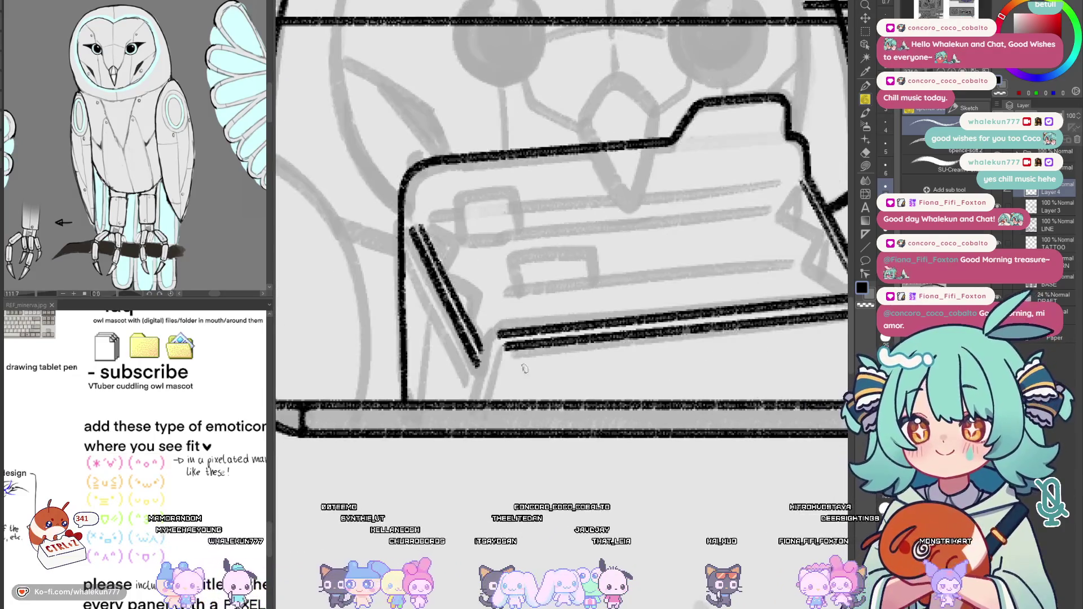
{"action": "left_click_drag", "start_coordinate": [655, 380], "coordinate": [520, 374]}
{"action": "left_click", "coordinate": [372, 353], "text": "shift"}
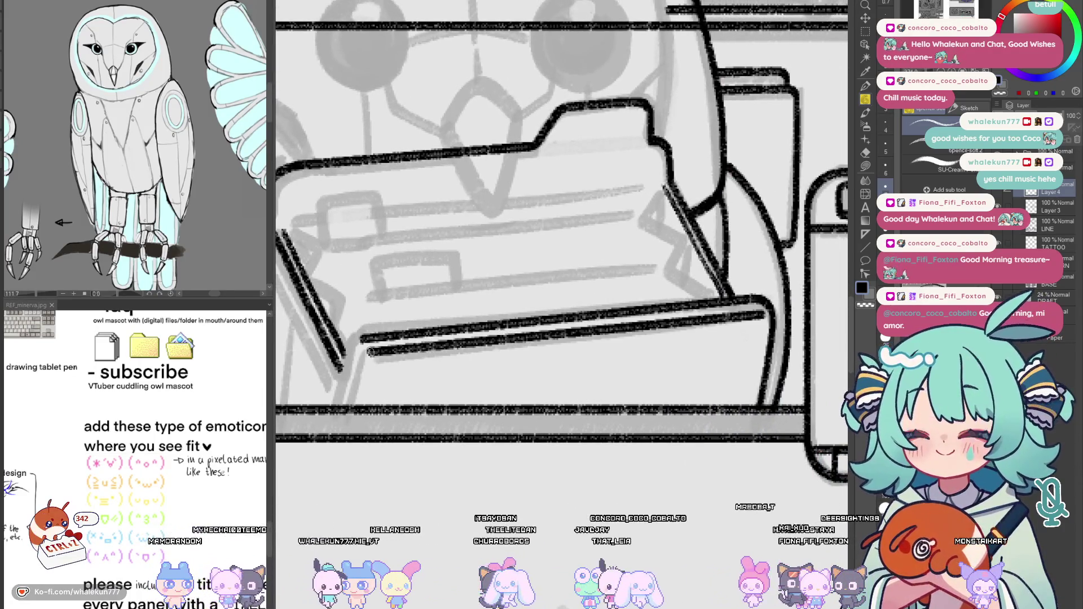
{"action": "scroll", "coordinate": [379, 350], "scroll_direction": "up", "scroll_amount": 2}
Ink a line from the drawer corner down toward the bottom edge
{"action": "mouse_move", "coordinate": [536, 308]}
{"action": "left_mouse_down"}
{"action": "mouse_move", "coordinate": [516, 324]}
{"action": "mouse_move", "coordinate": [495, 403]}
{"action": "left_mouse_up"}
{"action": "key", "text": "ctrl+z"}
{"action": "left_click_drag", "start_coordinate": [536, 308], "coordinate": [489, 411]}
{"action": "left_click_drag", "start_coordinate": [533, 335], "coordinate": [513, 407]}
{"action": "key", "text": "ctrl+z"}
{"action": "scroll", "coordinate": [514, 406], "scroll_direction": "down", "scroll_amount": 2}
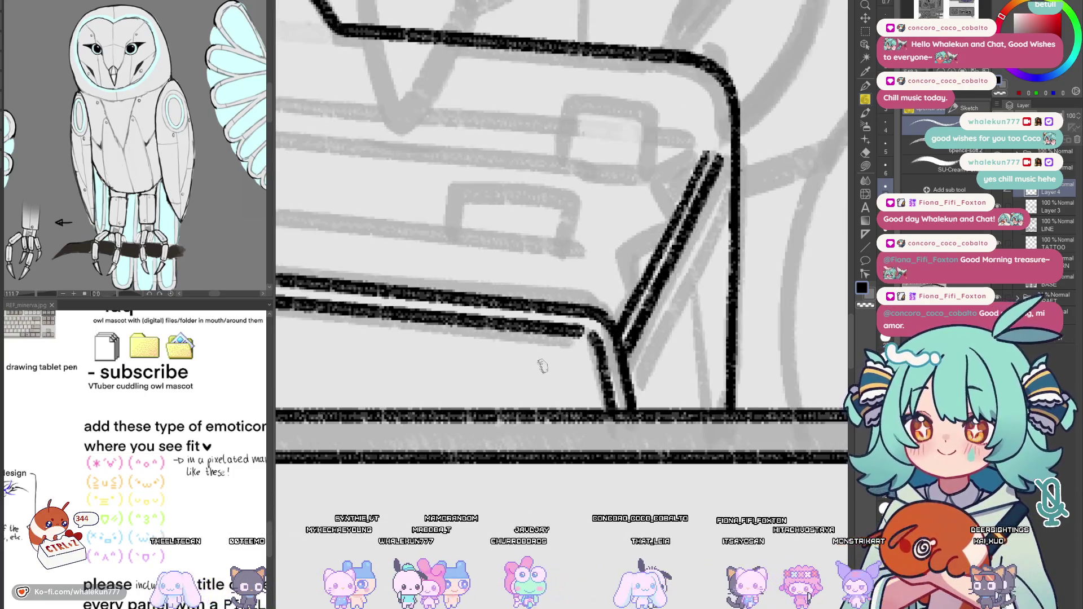
{"action": "scroll", "coordinate": [616, 362], "scroll_direction": "up", "scroll_amount": 4}
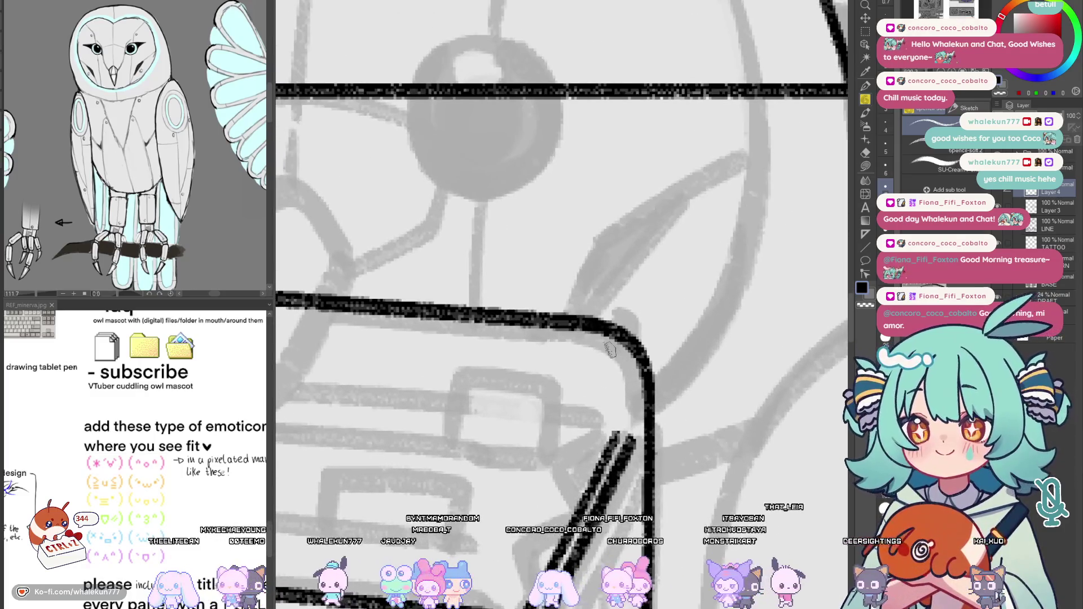
Try an inner doubled line down the drawer corner, then undo it
{"action": "mouse_move", "coordinate": [587, 336]}
{"action": "left_mouse_down"}
{"action": "mouse_move", "coordinate": [629, 404]}
{"action": "mouse_move", "coordinate": [629, 445]}
{"action": "left_mouse_up"}
{"action": "left_click_drag", "start_coordinate": [628, 492], "coordinate": [657, 270]}
{"action": "left_click_drag", "start_coordinate": [610, 305], "coordinate": [627, 484]}
{"action": "key", "text": "ctrl+z"}
{"action": "left_click_drag", "start_coordinate": [610, 302], "coordinate": [635, 493]}
{"action": "key", "text": "ctrl+z"}
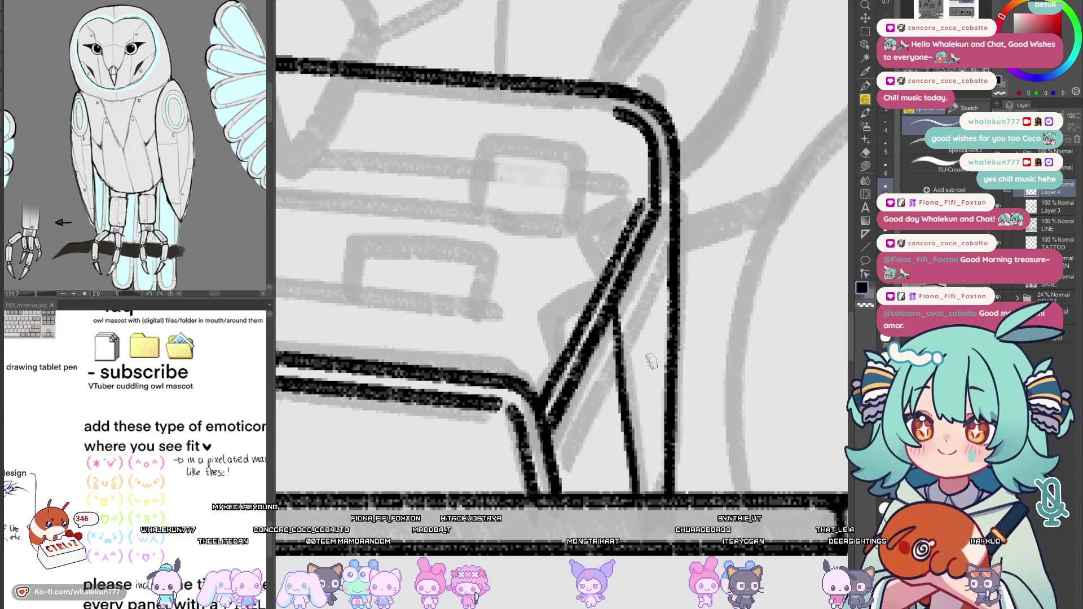
{"action": "scroll", "coordinate": [651, 361], "scroll_direction": "down", "scroll_amount": 4}
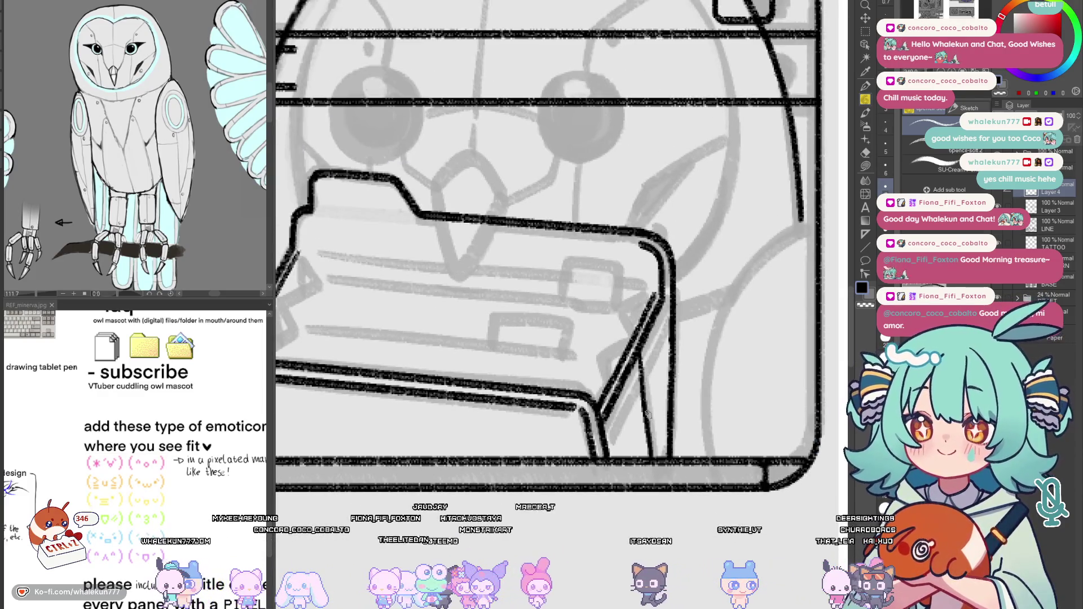
{"action": "scroll", "coordinate": [652, 420], "scroll_direction": "down", "scroll_amount": 2}
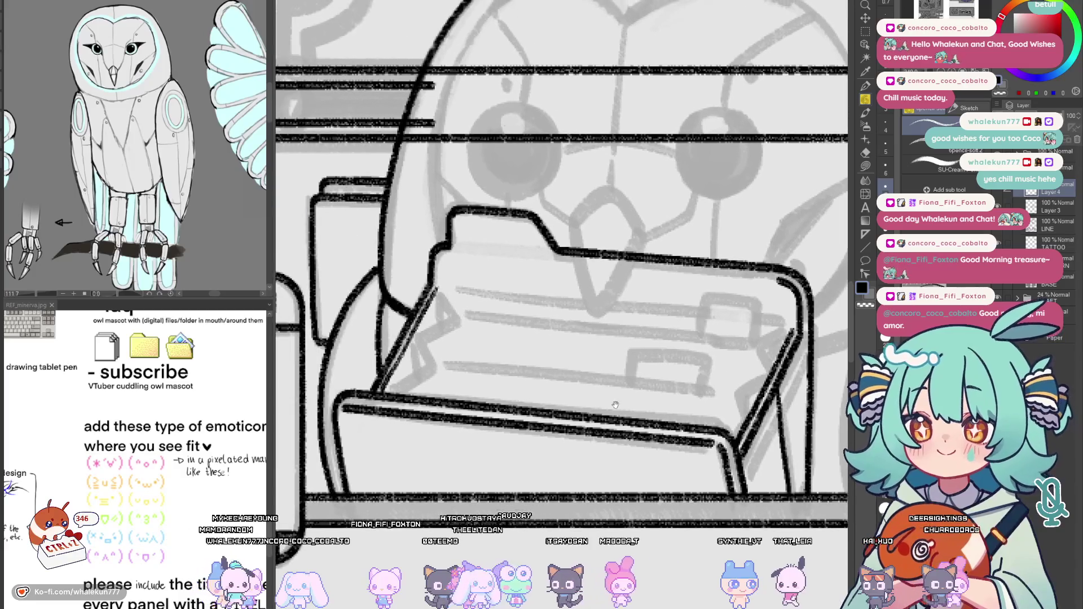
Ink the line across the folder front and redraw the folder's left edge below its tab
{"action": "scroll", "coordinate": [422, 300], "scroll_direction": "up", "scroll_amount": 2}
{"action": "left_click_drag", "start_coordinate": [421, 298], "coordinate": [772, 338]}
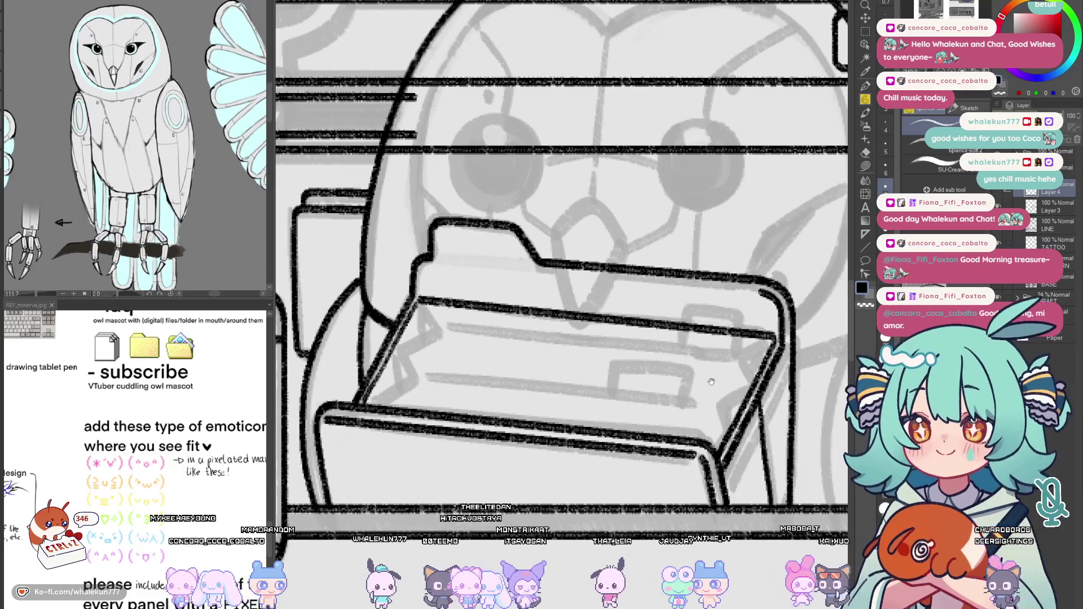
{"action": "mouse_move", "coordinate": [421, 300]}
{"action": "left_mouse_down"}
{"action": "mouse_move", "coordinate": [440, 330]}
{"action": "mouse_move", "coordinate": [418, 338]}
{"action": "mouse_move", "coordinate": [439, 330]}
{"action": "mouse_move", "coordinate": [428, 336]}
{"action": "left_mouse_up"}
{"action": "key", "text": "ctrl+z"}
{"action": "key", "text": "ctrl+z"}
{"action": "key", "text": "ctrl+z"}
{"action": "key", "text": "ctrl+z"}
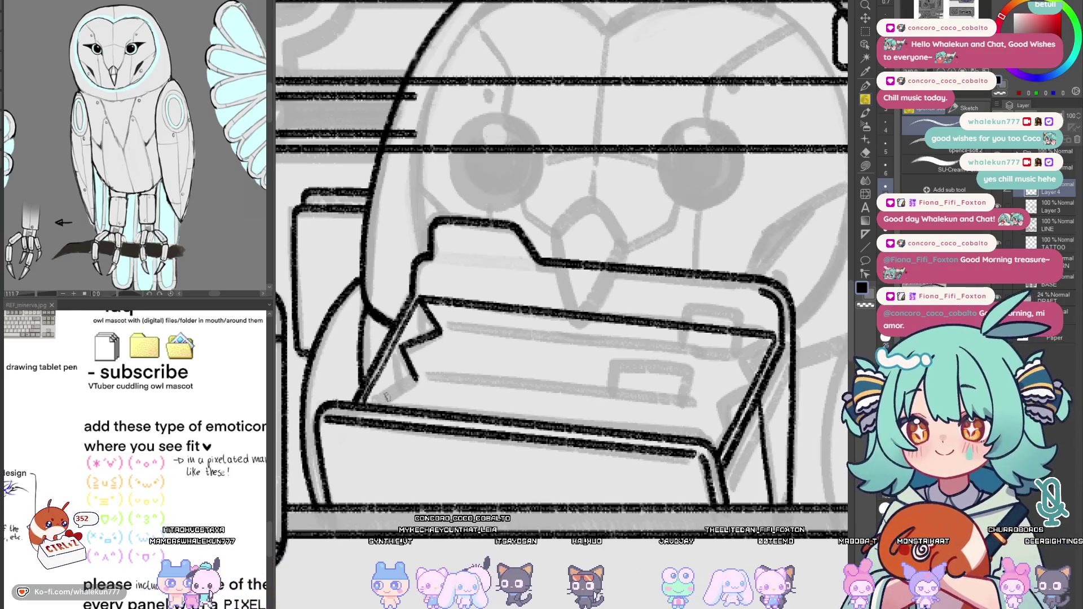
{"action": "key", "text": "ctrl+z"}
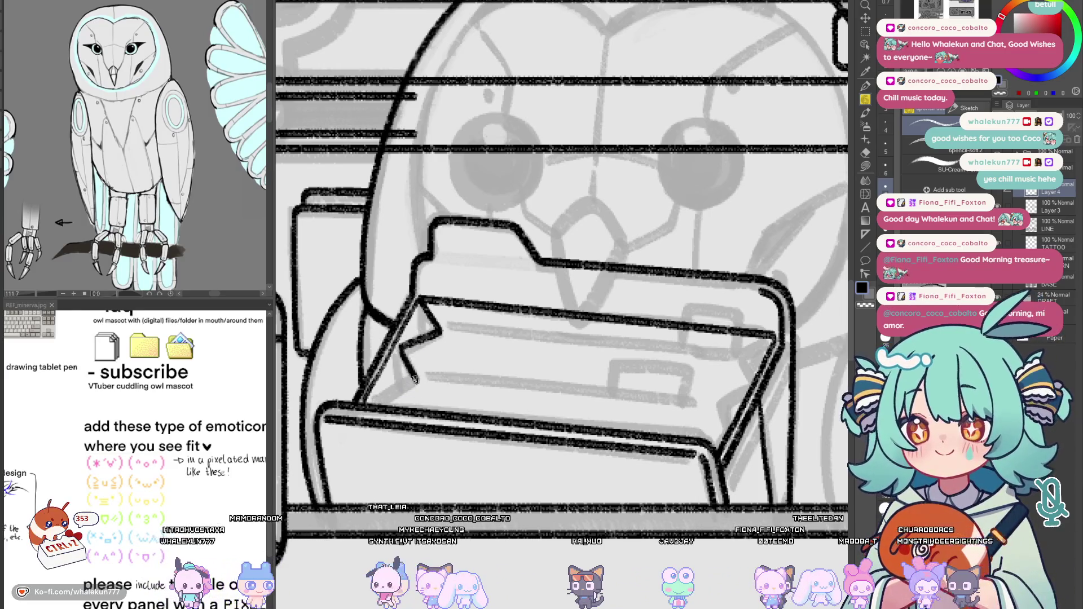
{"action": "left_click_drag", "start_coordinate": [370, 403], "coordinate": [415, 382]}
{"action": "key", "text": "ctrl+z"}
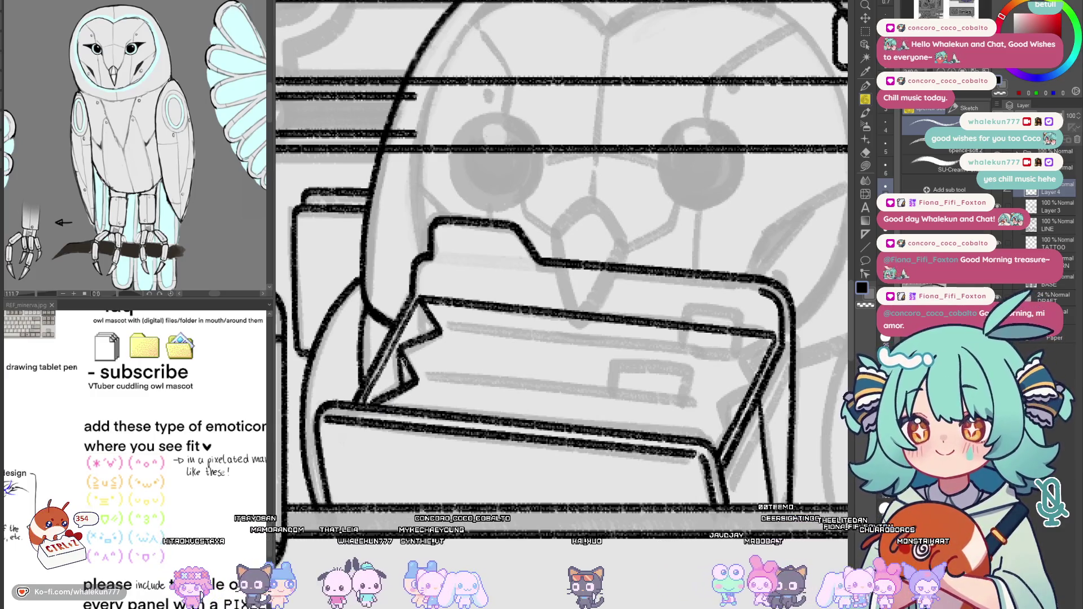
{"action": "key", "text": "ctrl+z"}
{"action": "key", "text": "ctrl+z"}
{"action": "left_click_drag", "start_coordinate": [409, 349], "coordinate": [399, 374]}
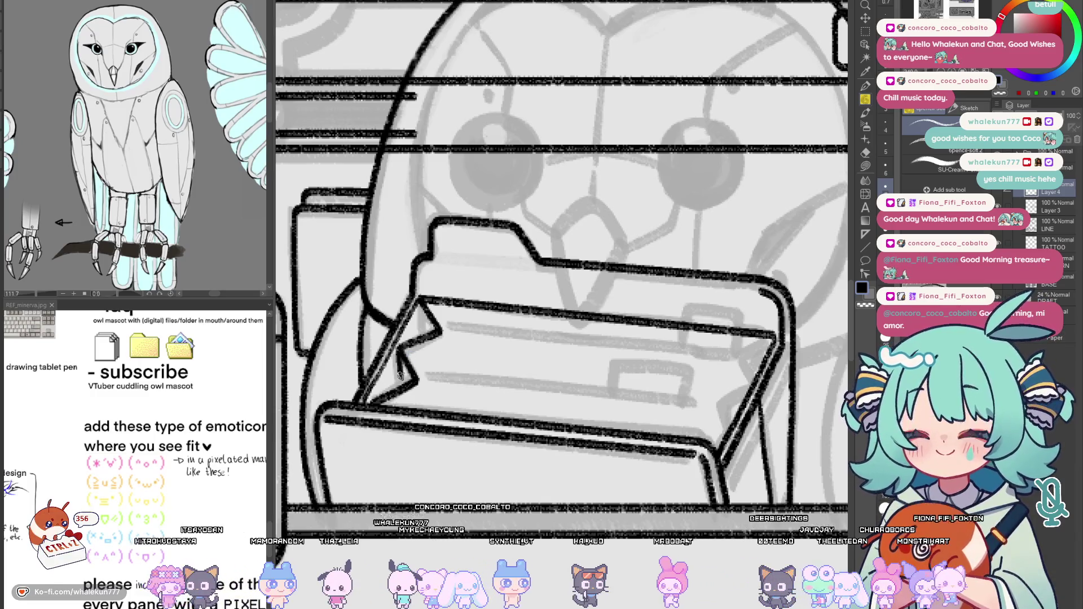
{"action": "left_click_drag", "start_coordinate": [432, 255], "coordinate": [418, 307]}
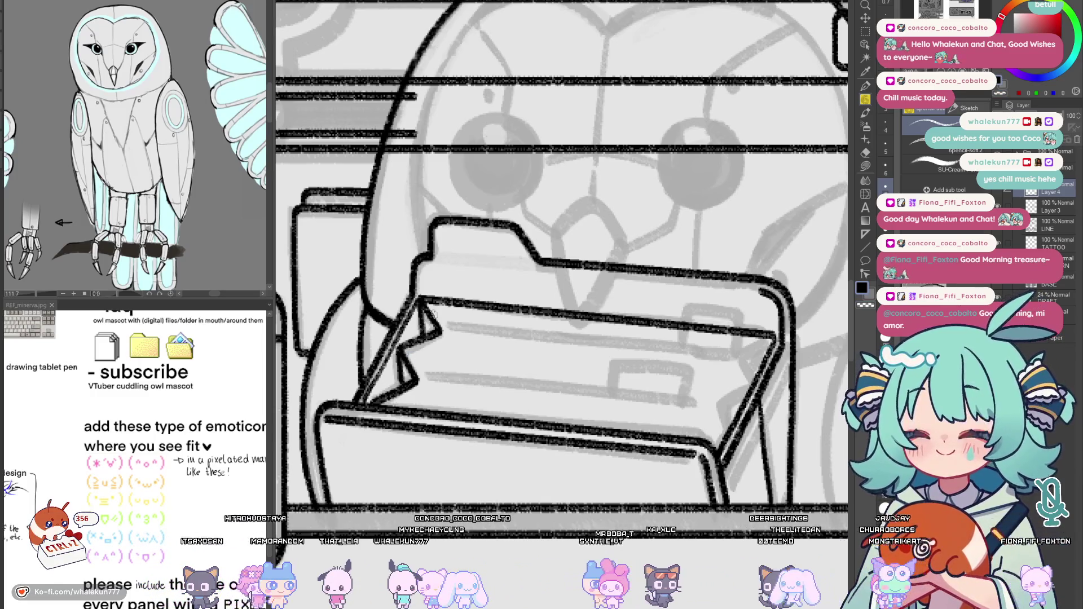
Retry the short edge strokes at the folder's right tab, checking them on the mirrored canvas
{"action": "left_click_drag", "start_coordinate": [696, 363], "coordinate": [668, 352]}
{"action": "key", "text": "ctrl+z"}
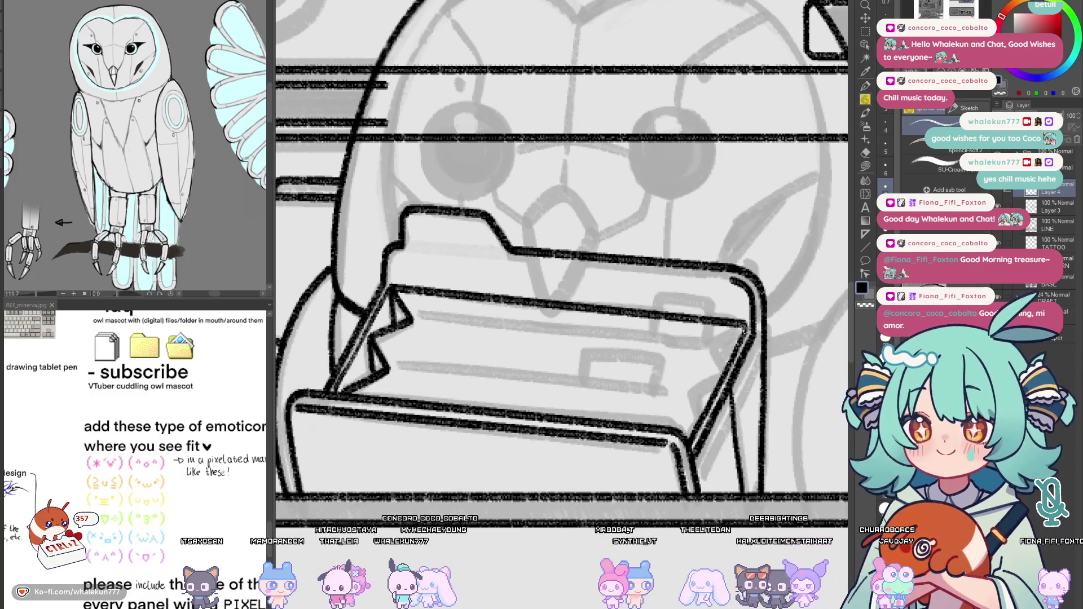
{"action": "key", "text": "ctrl+z"}
{"action": "key", "text": "ctrl+z"}
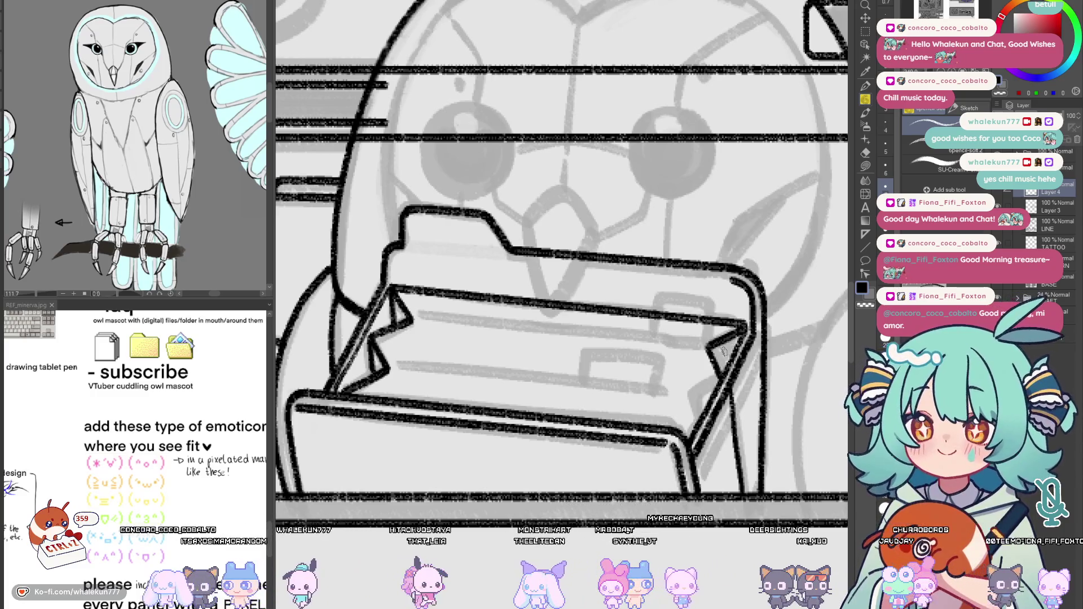
{"action": "left_click_drag", "start_coordinate": [740, 340], "coordinate": [701, 352]}
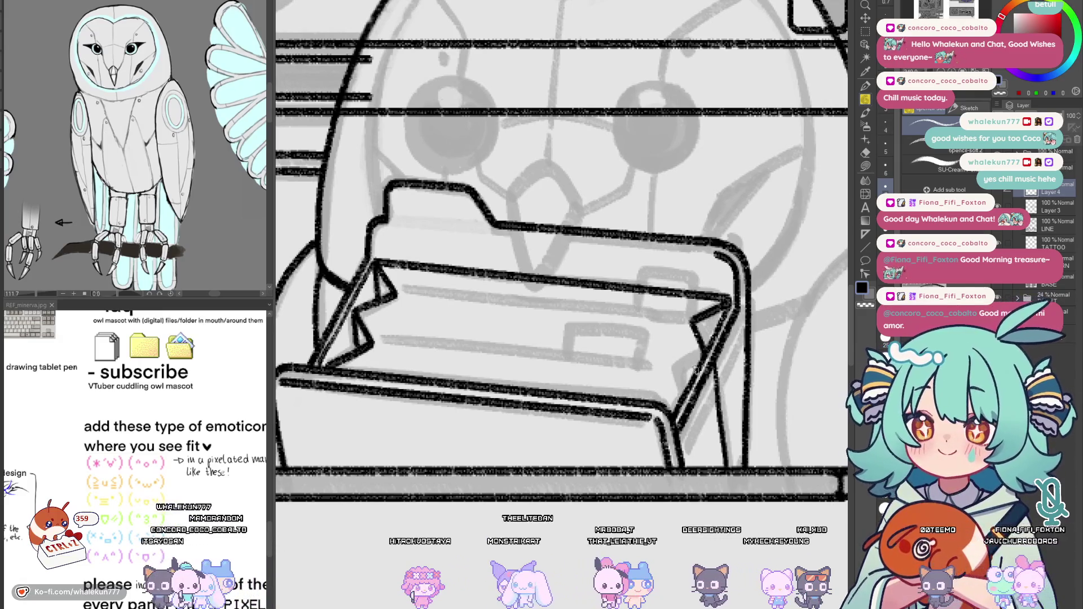
{"action": "key", "text": "ctrl+z"}
{"action": "left_click_drag", "start_coordinate": [694, 320], "coordinate": [703, 353]}
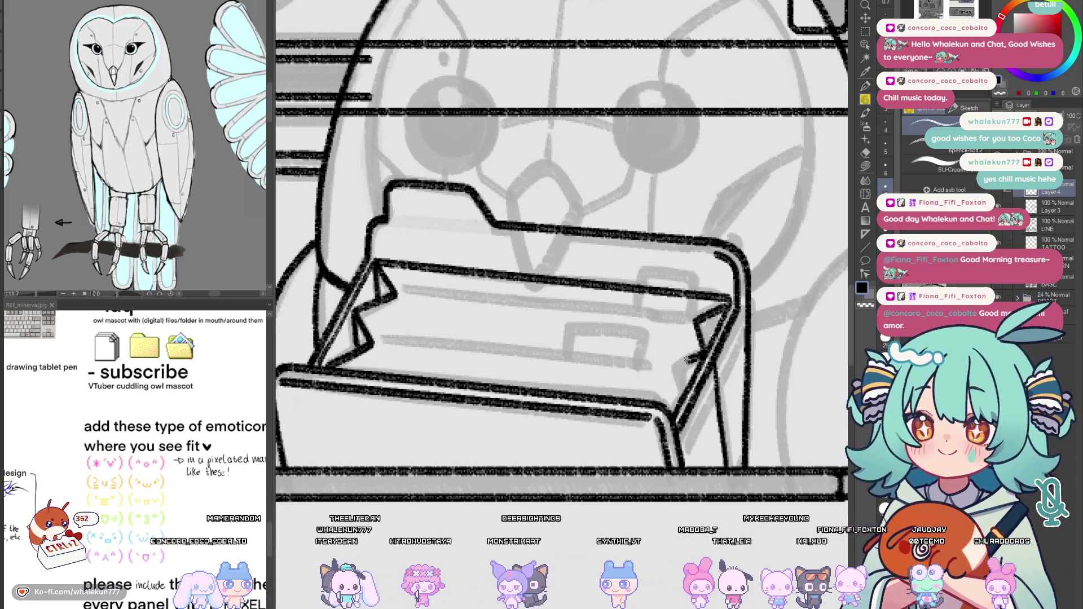
{"action": "key", "text": "ctrl+z"}
{"action": "mouse_move", "coordinate": [728, 302]}
{"action": "left_mouse_down"}
{"action": "mouse_move", "coordinate": [691, 328]}
{"action": "mouse_move", "coordinate": [702, 355]}
{"action": "mouse_move", "coordinate": [698, 315]}
{"action": "mouse_move", "coordinate": [677, 384]}
{"action": "left_mouse_up"}
{"action": "key", "text": "ctrl+z"}
{"action": "key", "text": "ctrl+z"}
{"action": "key", "text": "ctrl+z"}
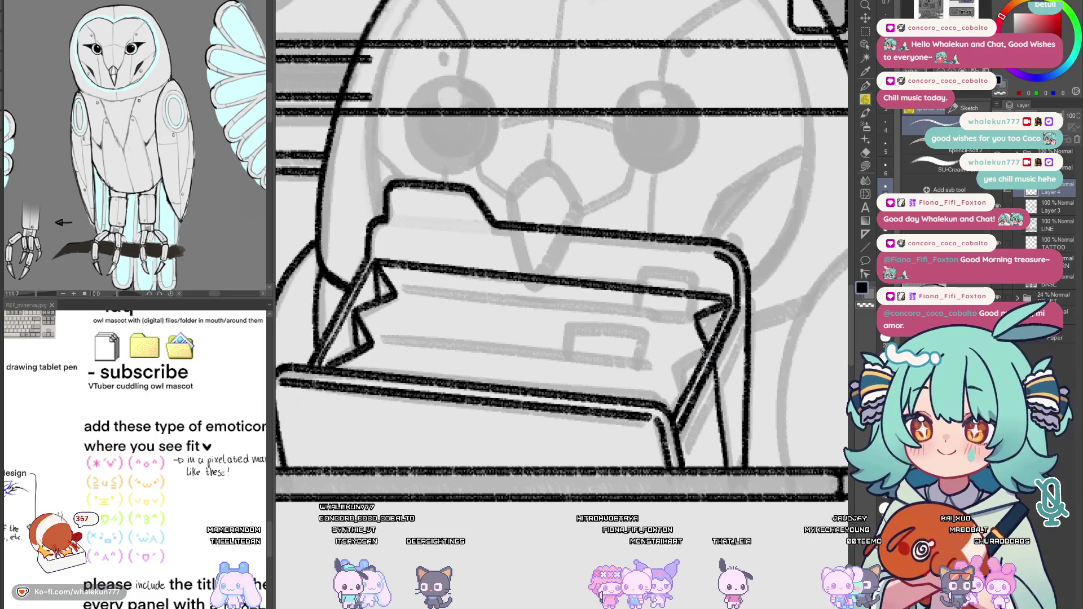
{"action": "left_click_drag", "start_coordinate": [708, 345], "coordinate": [681, 367]}
{"action": "key", "text": "h"}
Ink the tray's right inner edge and a vertical inner rim line on its left side
{"action": "key", "text": "ctrl+z"}
{"action": "key", "text": "ctrl+z"}
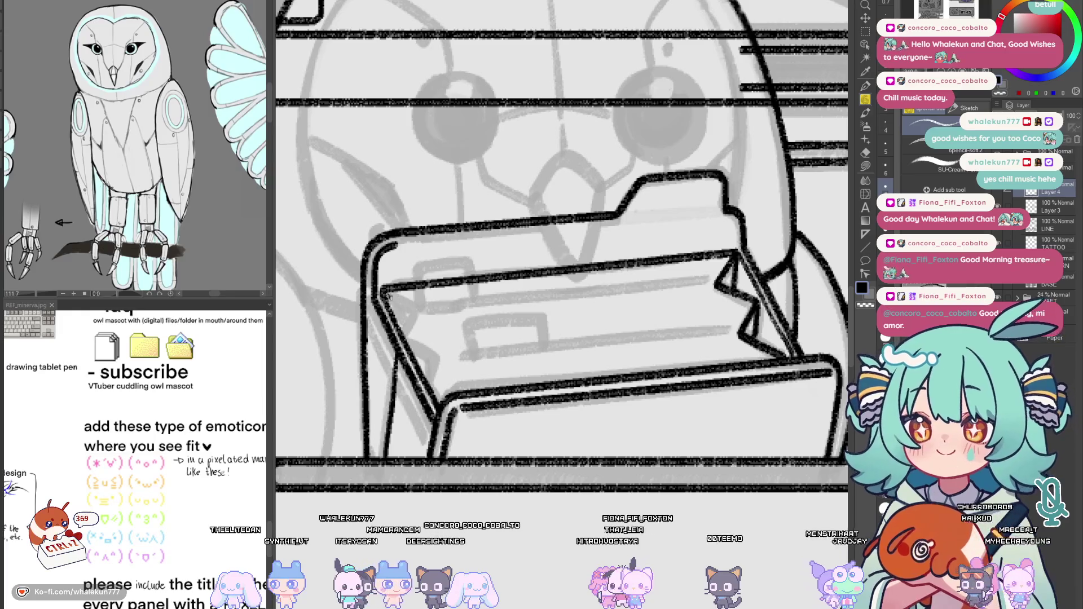
{"action": "mouse_move", "coordinate": [384, 291]}
{"action": "left_mouse_down"}
{"action": "mouse_move", "coordinate": [415, 309]}
{"action": "mouse_move", "coordinate": [445, 364]}
{"action": "mouse_move", "coordinate": [429, 359]}
{"action": "mouse_move", "coordinate": [451, 368]}
{"action": "mouse_move", "coordinate": [437, 356]}
{"action": "left_mouse_up"}
{"action": "key", "text": "ctrl+z"}
{"action": "key", "text": "ctrl+z"}
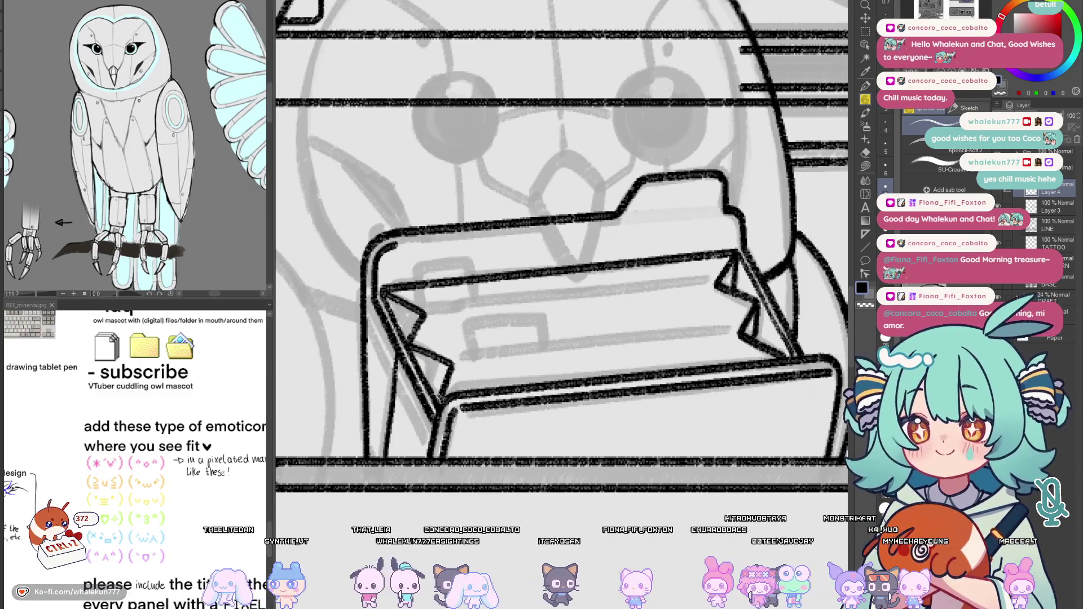
{"action": "key", "text": "h"}
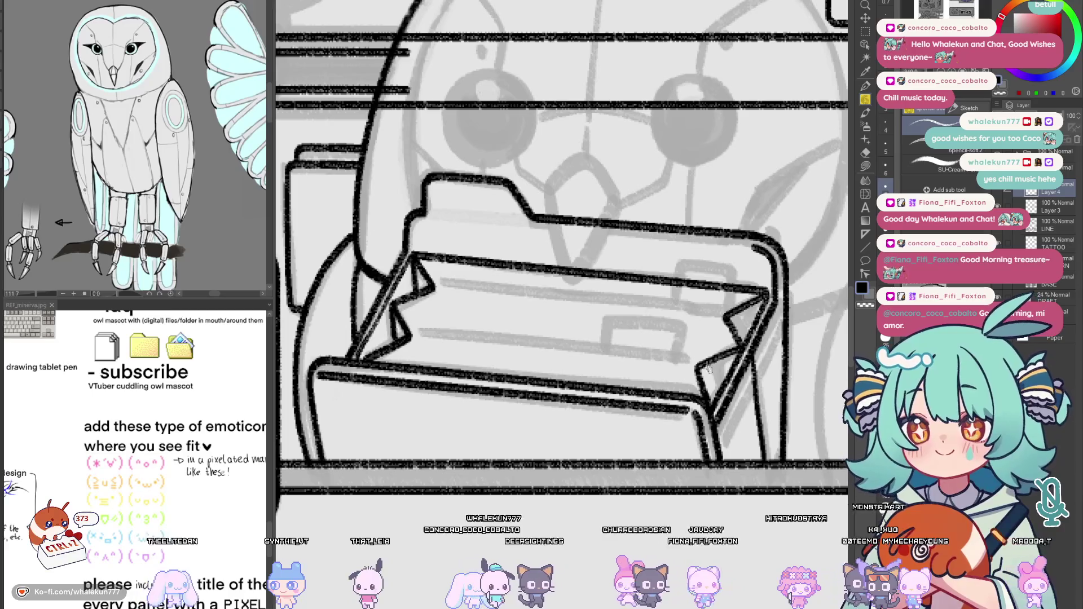
{"action": "mouse_move", "coordinate": [723, 316]}
{"action": "left_mouse_down"}
{"action": "mouse_move", "coordinate": [728, 356]}
{"action": "mouse_move", "coordinate": [734, 348]}
{"action": "left_mouse_up"}
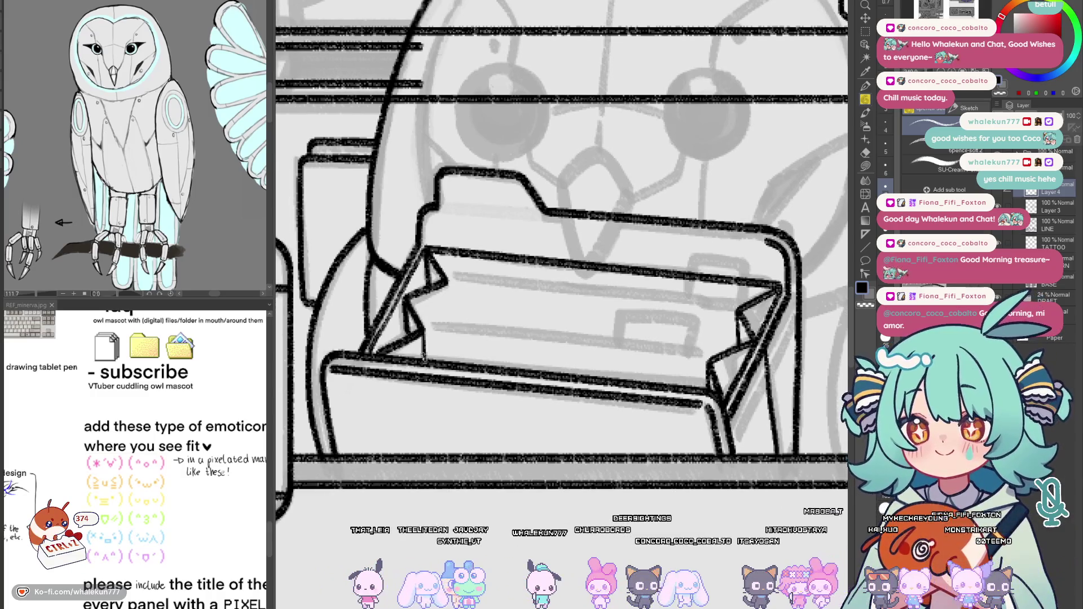
{"action": "mouse_move", "coordinate": [444, 320]}
{"action": "left_mouse_down"}
{"action": "mouse_move", "coordinate": [727, 327]}
{"action": "mouse_move", "coordinate": [717, 349]}
{"action": "mouse_move", "coordinate": [772, 345]}
{"action": "mouse_move", "coordinate": [478, 382]}
{"action": "mouse_move", "coordinate": [633, 372]}
{"action": "left_mouse_up"}
{"action": "left_click_drag", "start_coordinate": [521, 398], "coordinate": [548, 393]}
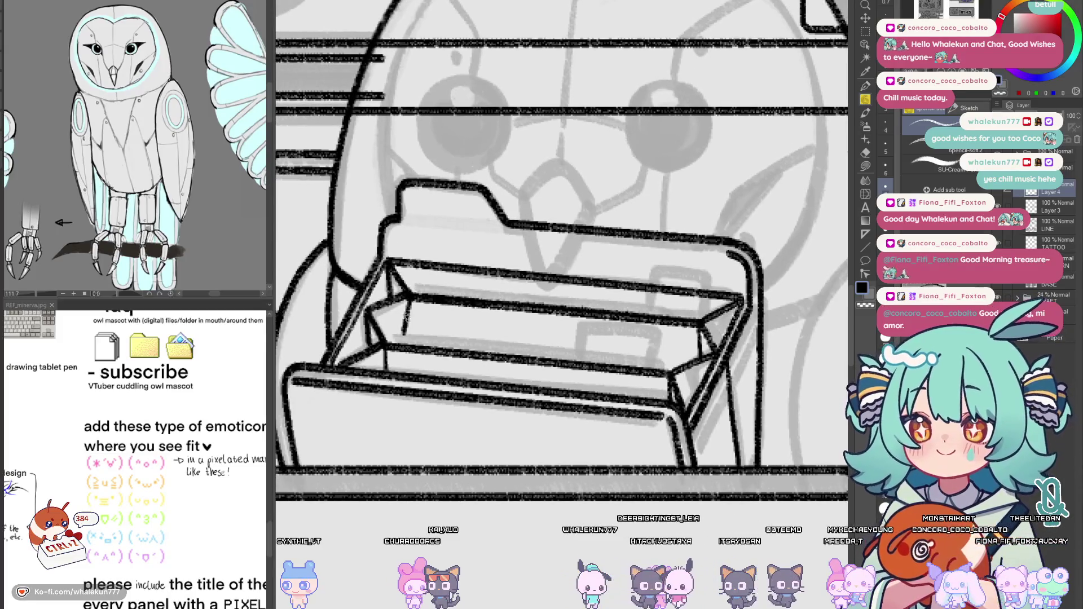
{"action": "left_click_drag", "start_coordinate": [406, 294], "coordinate": [407, 335]}
{"action": "key", "text": "ctrl+z"}
{"action": "left_click_drag", "start_coordinate": [406, 296], "coordinate": [407, 345]}
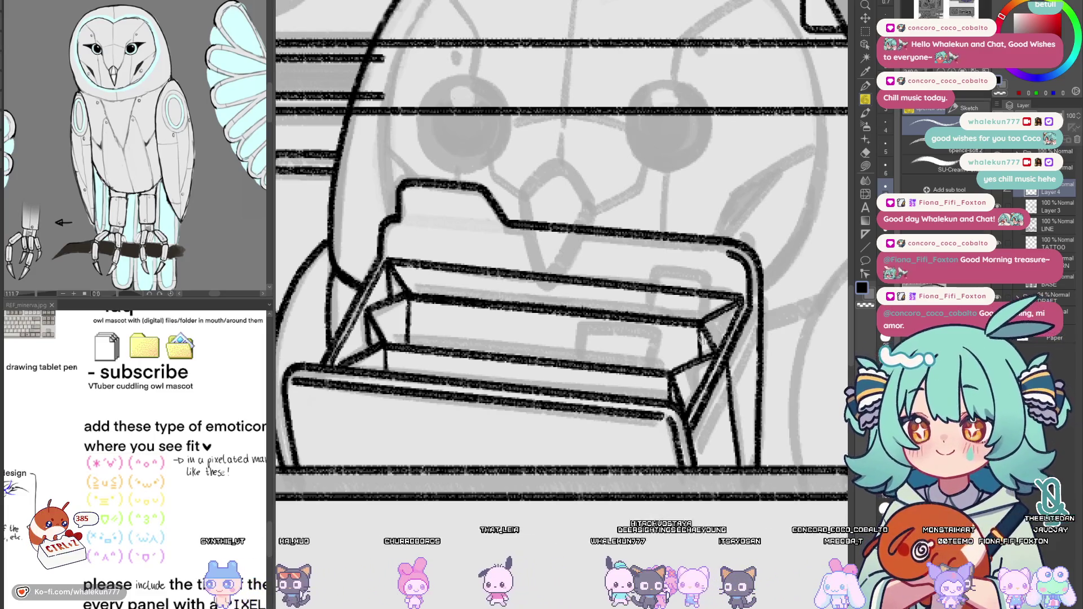
{"action": "key", "text": "e"}
{"action": "key", "text": "p"}
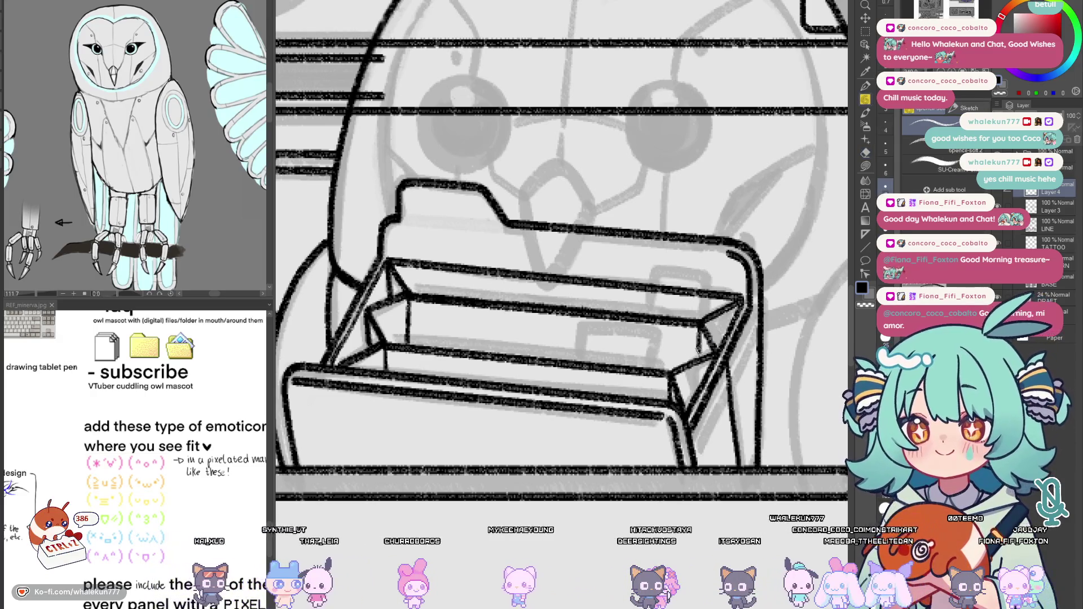
{"action": "scroll", "coordinate": [697, 357], "scroll_direction": "down", "scroll_amount": 5}
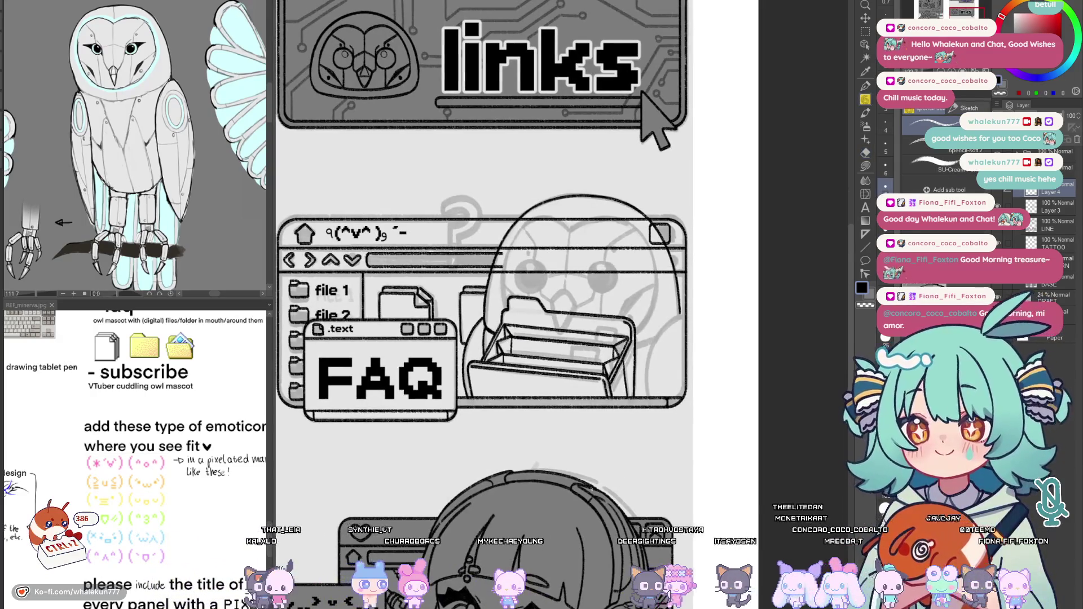
Attempt the notched tab line across the tray's front edge, redrawing it many times
{"action": "scroll", "coordinate": [589, 353], "scroll_direction": "up", "scroll_amount": 5}
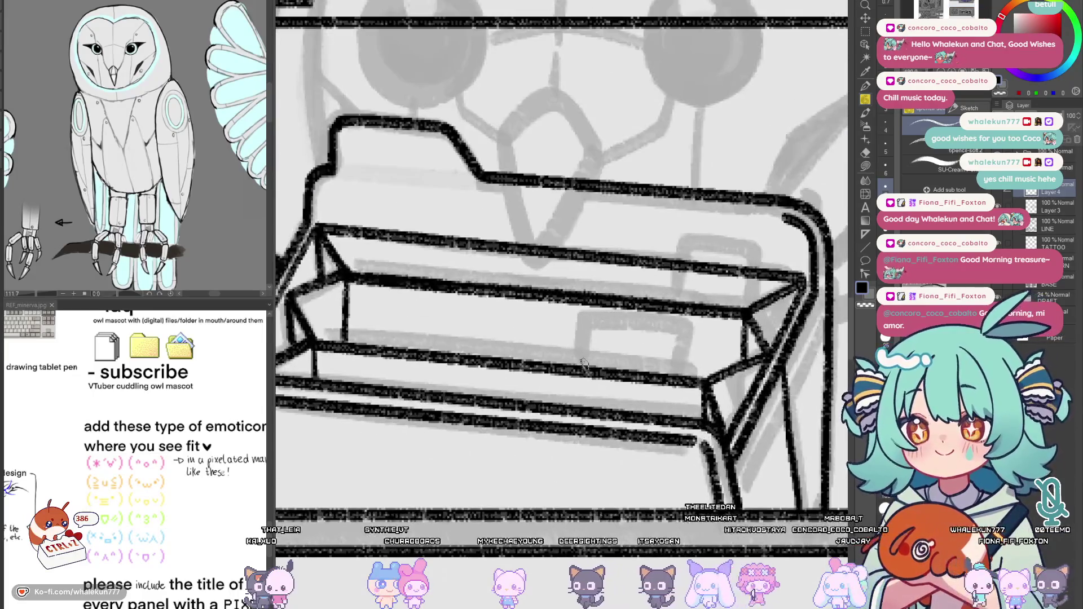
{"action": "mouse_move", "coordinate": [588, 351]}
{"action": "left_mouse_down"}
{"action": "mouse_move", "coordinate": [694, 351]}
{"action": "mouse_move", "coordinate": [592, 344]}
{"action": "mouse_move", "coordinate": [676, 350]}
{"action": "left_mouse_up"}
{"action": "key", "text": "ctrl+z"}
{"action": "key", "text": "ctrl+z"}
{"action": "mouse_move", "coordinate": [581, 366]}
{"action": "left_mouse_down"}
{"action": "mouse_move", "coordinate": [611, 345]}
{"action": "mouse_move", "coordinate": [704, 354]}
{"action": "mouse_move", "coordinate": [617, 342]}
{"action": "mouse_move", "coordinate": [702, 352]}
{"action": "left_mouse_up"}
{"action": "key", "text": "ctrl+z"}
{"action": "key", "text": "ctrl+z"}
{"action": "mouse_move", "coordinate": [572, 369]}
{"action": "left_mouse_down"}
{"action": "mouse_move", "coordinate": [616, 346]}
{"action": "mouse_move", "coordinate": [702, 352]}
{"action": "left_mouse_up"}
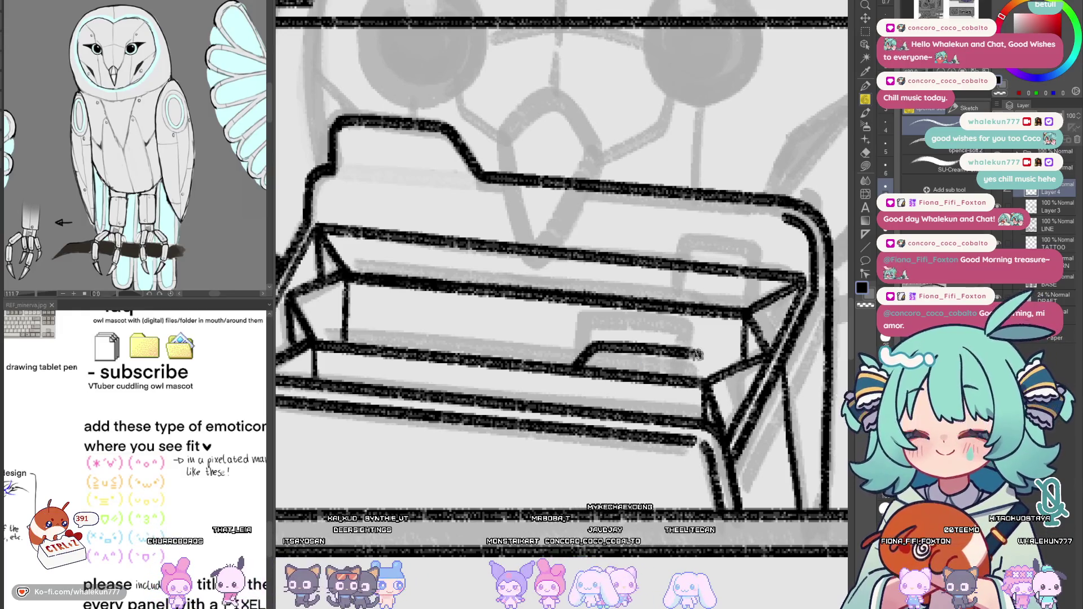
{"action": "key", "text": "ctrl+z"}
{"action": "mouse_move", "coordinate": [572, 369]}
{"action": "left_mouse_down"}
{"action": "mouse_move", "coordinate": [635, 343]}
{"action": "mouse_move", "coordinate": [698, 354]}
{"action": "left_mouse_up"}
{"action": "key", "text": "ctrl+z"}
{"action": "mouse_move", "coordinate": [575, 369]}
{"action": "left_mouse_down"}
{"action": "mouse_move", "coordinate": [606, 339]}
{"action": "mouse_move", "coordinate": [685, 347]}
{"action": "left_mouse_up"}
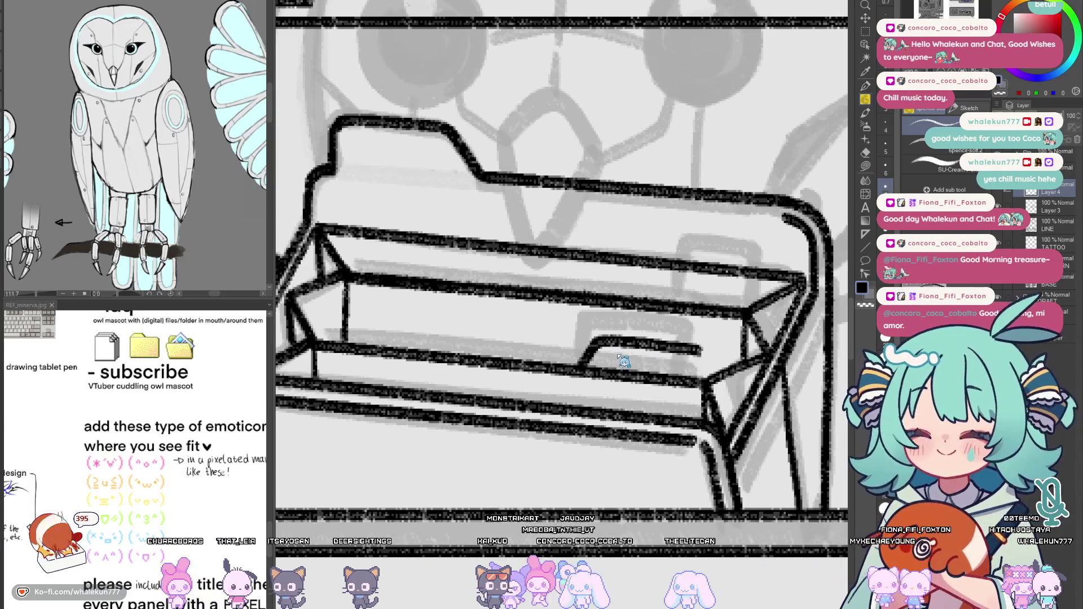
{"action": "key", "text": "ctrl+z"}
{"action": "mouse_move", "coordinate": [580, 367]}
{"action": "left_mouse_down"}
{"action": "mouse_move", "coordinate": [595, 337]}
{"action": "mouse_move", "coordinate": [687, 344]}
{"action": "mouse_move", "coordinate": [586, 355]}
{"action": "mouse_move", "coordinate": [627, 340]}
{"action": "mouse_move", "coordinate": [702, 349]}
{"action": "left_mouse_up"}
{"action": "key", "text": "ctrl+z"}
{"action": "key", "text": "ctrl+z"}
{"action": "mouse_move", "coordinate": [575, 370]}
{"action": "left_mouse_down"}
{"action": "mouse_move", "coordinate": [621, 338]}
{"action": "mouse_move", "coordinate": [697, 348]}
{"action": "left_mouse_up"}
{"action": "key", "text": "ctrl+z"}
{"action": "mouse_move", "coordinate": [575, 369]}
{"action": "left_mouse_down"}
{"action": "mouse_move", "coordinate": [623, 338]}
{"action": "mouse_move", "coordinate": [705, 350]}
{"action": "left_mouse_up"}
{"action": "key", "text": "ctrl+z"}
{"action": "mouse_move", "coordinate": [575, 363]}
{"action": "left_mouse_down"}
{"action": "mouse_move", "coordinate": [631, 338]}
{"action": "mouse_move", "coordinate": [699, 345]}
{"action": "left_mouse_up"}
{"action": "key", "text": "ctrl+z"}
{"action": "mouse_move", "coordinate": [575, 370]}
{"action": "left_mouse_down"}
{"action": "mouse_move", "coordinate": [589, 345]}
{"action": "mouse_move", "coordinate": [702, 347]}
{"action": "mouse_move", "coordinate": [585, 350]}
{"action": "left_mouse_up"}
Redraw the front tab line extending out to the tray's right side, checking it mirrored
{"action": "key", "text": "ctrl+z"}
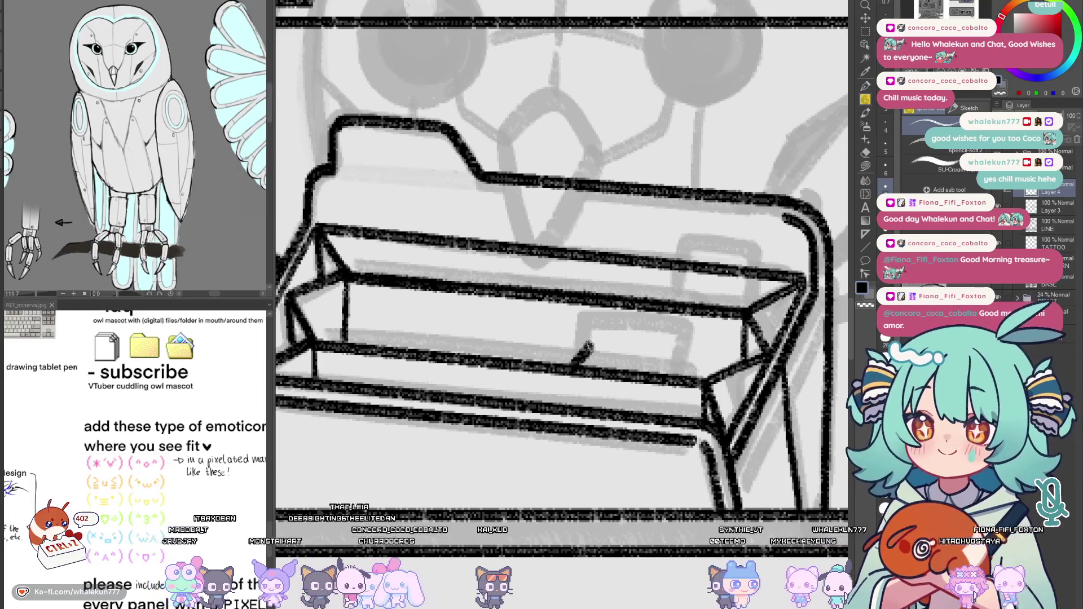
{"action": "scroll", "coordinate": [634, 305], "scroll_direction": "up", "scroll_amount": 2}
{"action": "key", "text": "h"}
{"action": "key", "text": "h"}
{"action": "key", "text": "ctrl+z"}
{"action": "mouse_move", "coordinate": [600, 373]}
{"action": "left_mouse_down"}
{"action": "mouse_move", "coordinate": [632, 350]}
{"action": "mouse_move", "coordinate": [622, 350]}
{"action": "mouse_move", "coordinate": [720, 359]}
{"action": "left_mouse_up"}
{"action": "key", "text": "ctrl+z"}
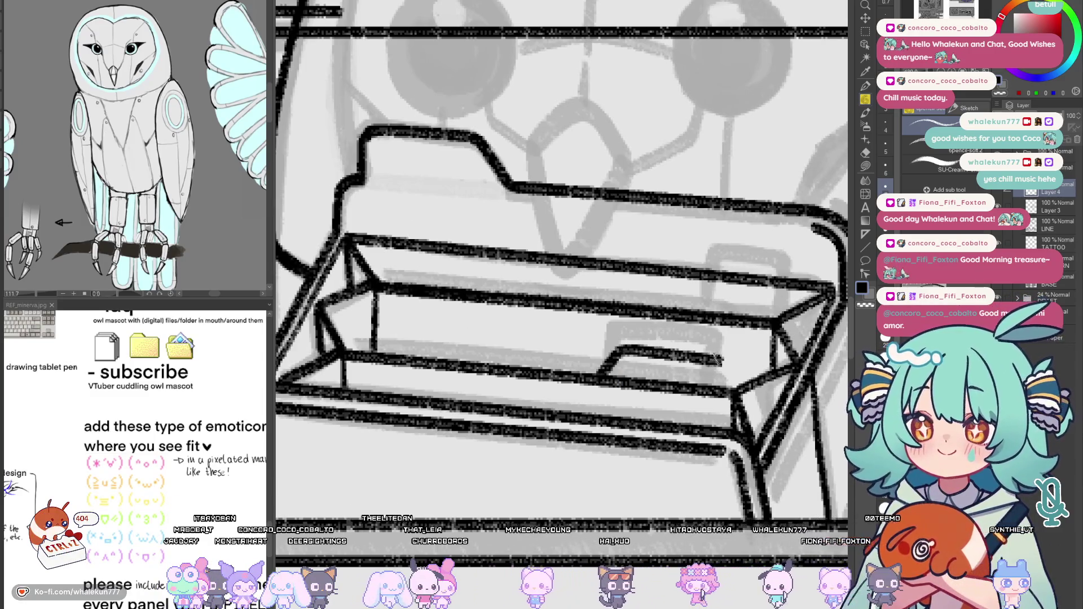
{"action": "key", "text": "ctrl+z"}
{"action": "left_click_drag", "start_coordinate": [617, 347], "coordinate": [721, 358]}
{"action": "key", "text": "ctrl+z"}
{"action": "left_click_drag", "start_coordinate": [619, 348], "coordinate": [721, 357]}
{"action": "key", "text": "ctrl+z"}
{"action": "key", "text": "ctrl+z"}
{"action": "key", "text": "ctrl+z"}
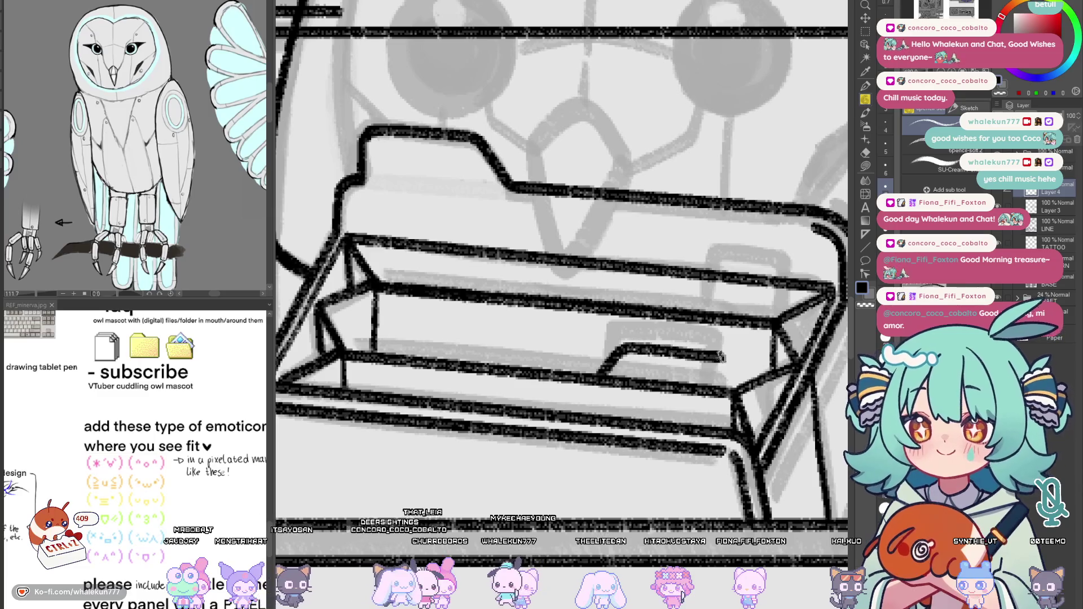
{"action": "key", "text": "ctrl+z"}
{"action": "mouse_move", "coordinate": [616, 345]}
{"action": "left_mouse_down"}
{"action": "mouse_move", "coordinate": [715, 357]}
{"action": "mouse_move", "coordinate": [722, 388]}
{"action": "left_mouse_up"}
{"action": "key", "text": "ctrl+z"}
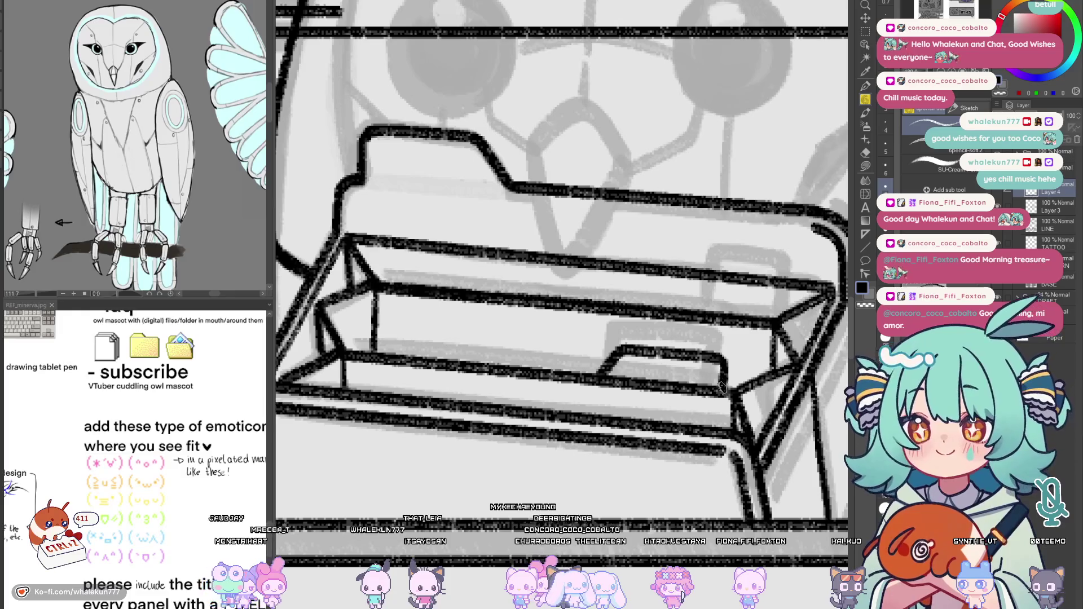
Erase the stray segment on the tray's lower edge
{"action": "mouse_move", "coordinate": [732, 350]}
{"action": "left_mouse_down"}
{"action": "mouse_move", "coordinate": [717, 324]}
{"action": "mouse_move", "coordinate": [736, 377]}
{"action": "mouse_move", "coordinate": [726, 359]}
{"action": "mouse_move", "coordinate": [713, 396]}
{"action": "left_mouse_up"}
{"action": "key", "text": "e"}
{"action": "left_click_drag", "start_coordinate": [636, 396], "coordinate": [716, 386]}
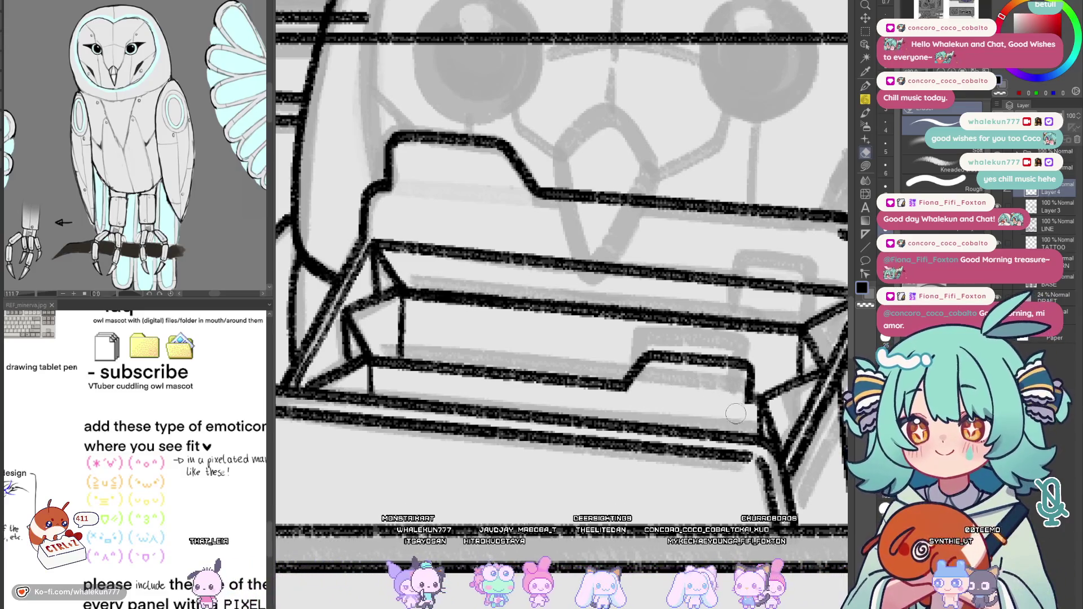
{"action": "key", "text": "p"}
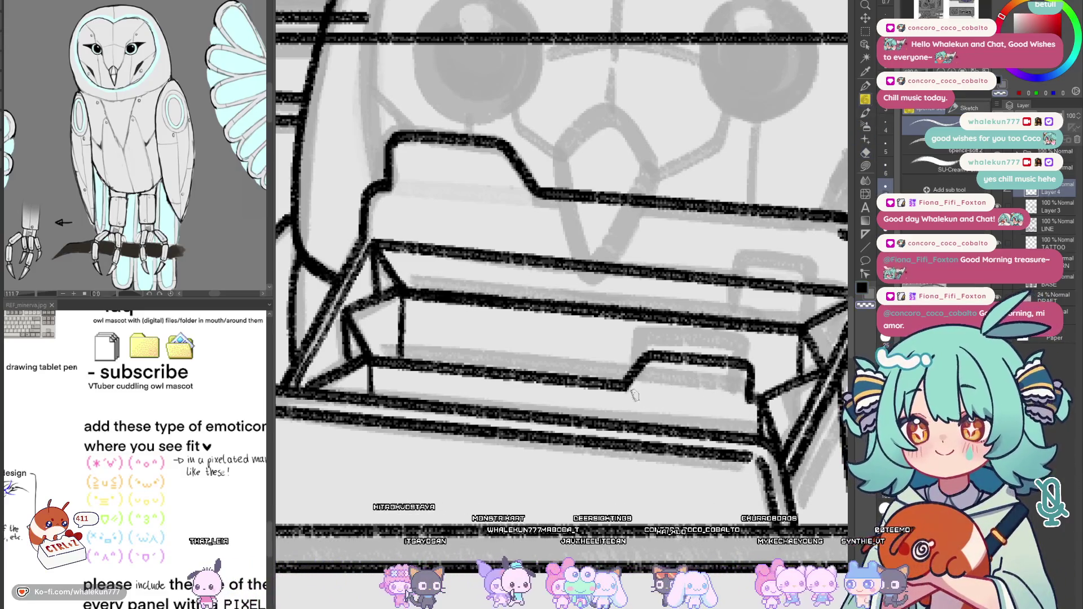
{"action": "mouse_move", "coordinate": [619, 399]}
{"action": "left_mouse_down"}
{"action": "mouse_move", "coordinate": [646, 389]}
{"action": "mouse_move", "coordinate": [667, 431]}
{"action": "left_mouse_up"}
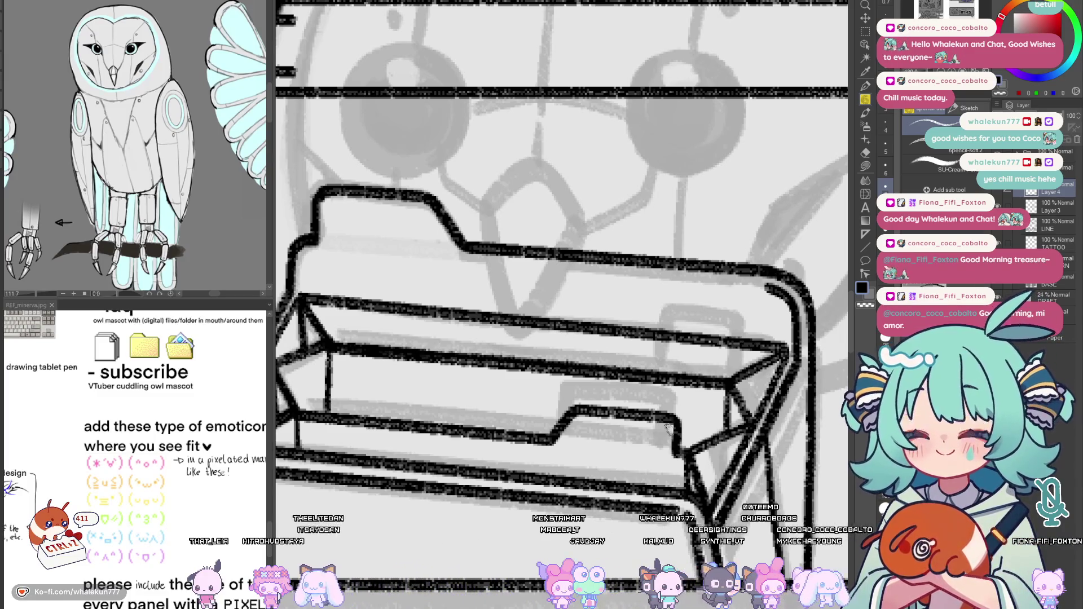
{"action": "left_click_drag", "start_coordinate": [668, 430], "coordinate": [693, 391]}
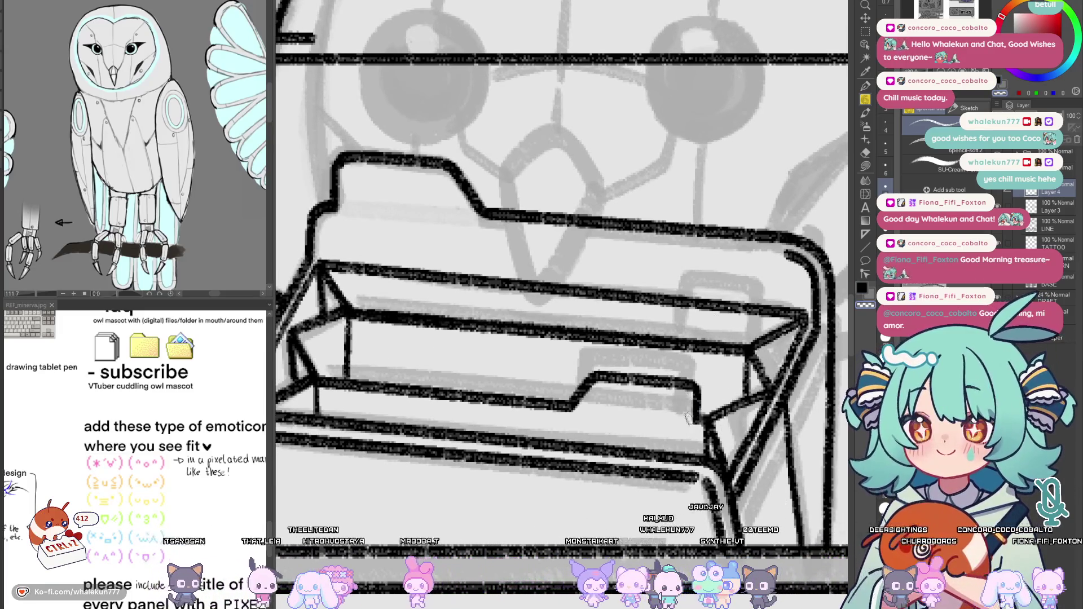
{"action": "scroll", "coordinate": [698, 422], "scroll_direction": "up", "scroll_amount": 2}
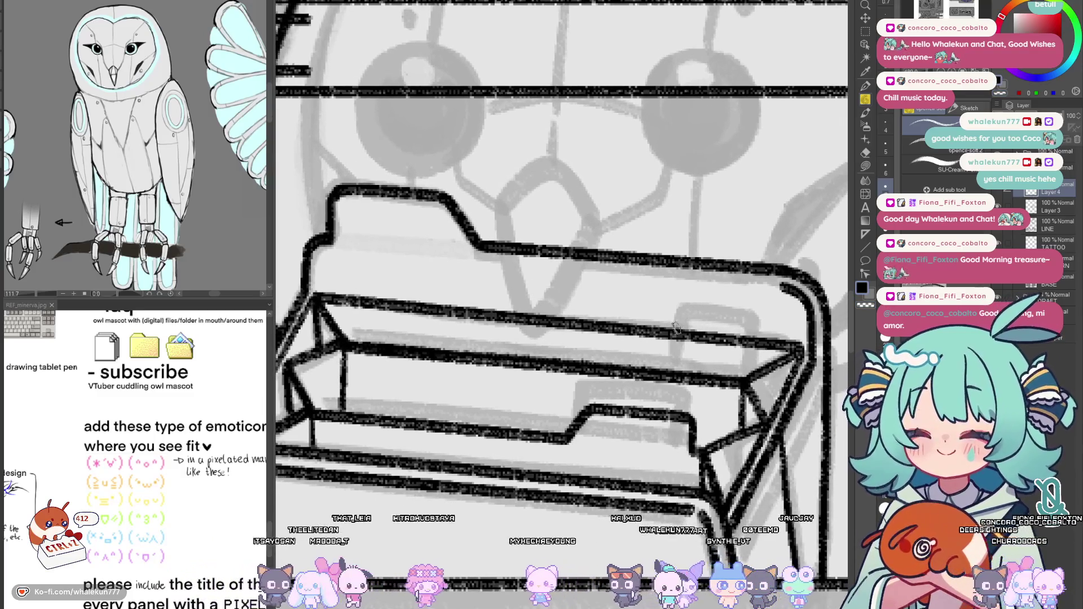
Ink a small tab along the tray's top edge and erase a short excess piece of it
{"action": "mouse_move", "coordinate": [651, 332]}
{"action": "left_mouse_down"}
{"action": "mouse_move", "coordinate": [678, 300]}
{"action": "mouse_move", "coordinate": [764, 312]}
{"action": "left_mouse_up"}
{"action": "key", "text": "ctrl+z"}
{"action": "key", "text": "ctrl+z"}
{"action": "key", "text": "ctrl+z"}
{"action": "key", "text": "ctrl+z"}
{"action": "mouse_move", "coordinate": [646, 333]}
{"action": "left_mouse_down"}
{"action": "mouse_move", "coordinate": [685, 301]}
{"action": "mouse_move", "coordinate": [760, 310]}
{"action": "mouse_move", "coordinate": [674, 304]}
{"action": "mouse_move", "coordinate": [770, 312]}
{"action": "mouse_move", "coordinate": [672, 305]}
{"action": "mouse_move", "coordinate": [726, 309]}
{"action": "left_mouse_up"}
{"action": "key", "text": "ctrl+z"}
{"action": "key", "text": "ctrl+z"}
{"action": "key", "text": "ctrl+z"}
{"action": "key", "text": "ctrl+z"}
{"action": "mouse_move", "coordinate": [671, 337]}
{"action": "left_mouse_down"}
{"action": "mouse_move", "coordinate": [680, 305]}
{"action": "mouse_move", "coordinate": [761, 311]}
{"action": "left_mouse_up"}
{"action": "key", "text": "ctrl+z"}
{"action": "mouse_move", "coordinate": [670, 332]}
{"action": "left_mouse_down"}
{"action": "mouse_move", "coordinate": [707, 306]}
{"action": "mouse_move", "coordinate": [761, 312]}
{"action": "mouse_move", "coordinate": [762, 339]}
{"action": "left_mouse_up"}
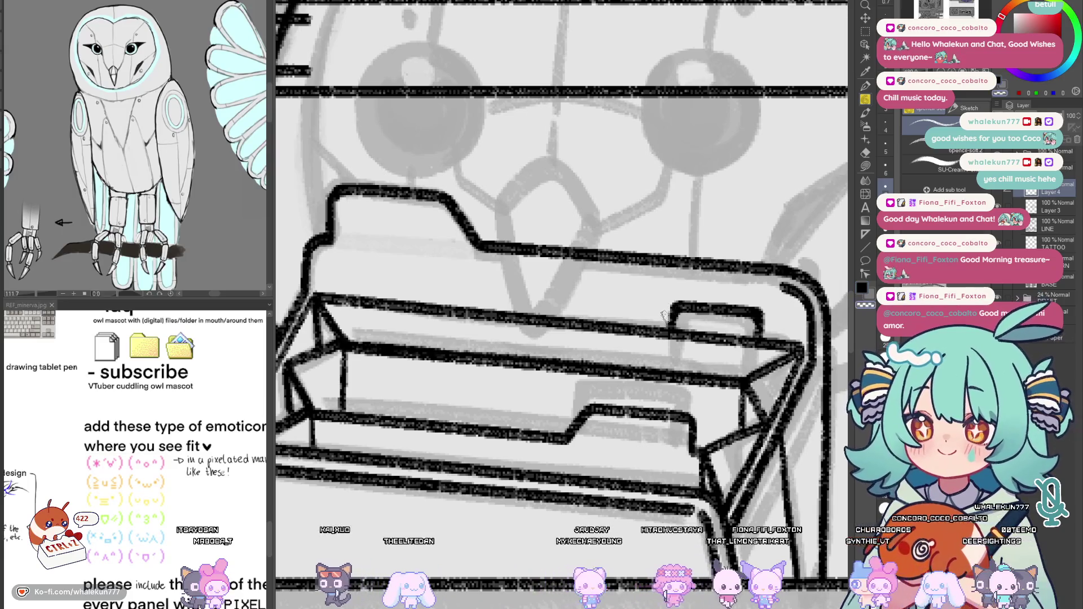
{"action": "key", "text": "e"}
{"action": "mouse_move", "coordinate": [680, 332]}
{"action": "left_mouse_down"}
{"action": "mouse_move", "coordinate": [684, 346]}
{"action": "mouse_move", "coordinate": [734, 333]}
{"action": "left_mouse_up"}
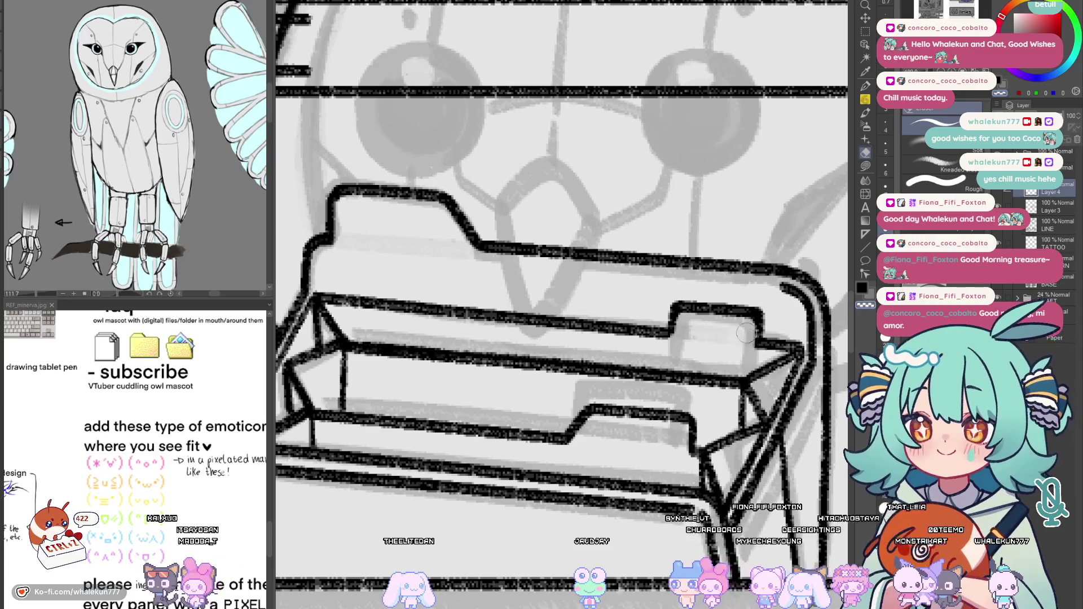
{"action": "key", "text": "p"}
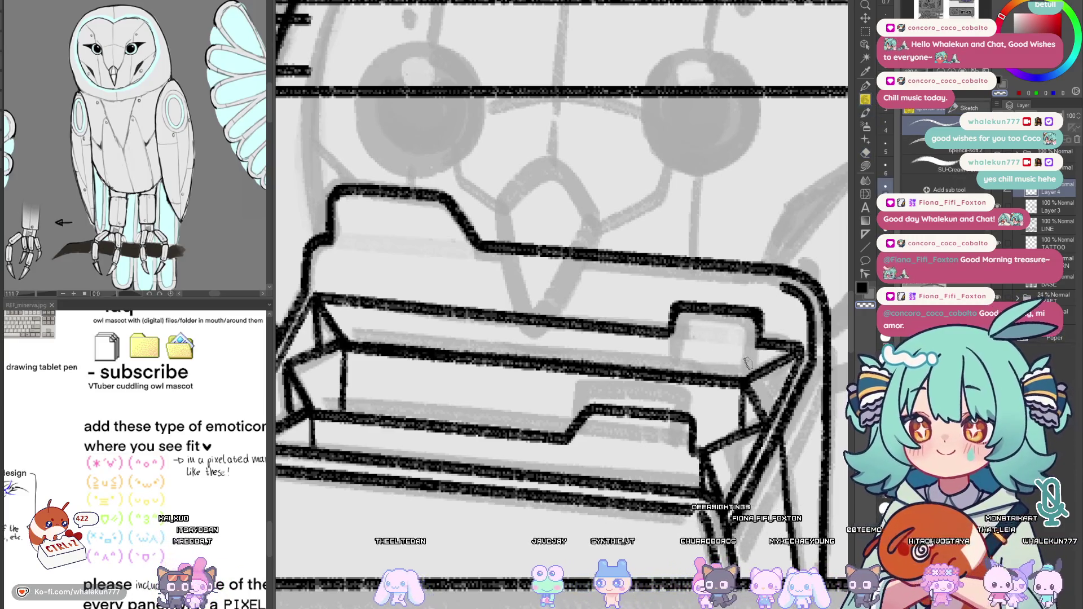
{"action": "left_click_drag", "start_coordinate": [726, 334], "coordinate": [714, 424]}
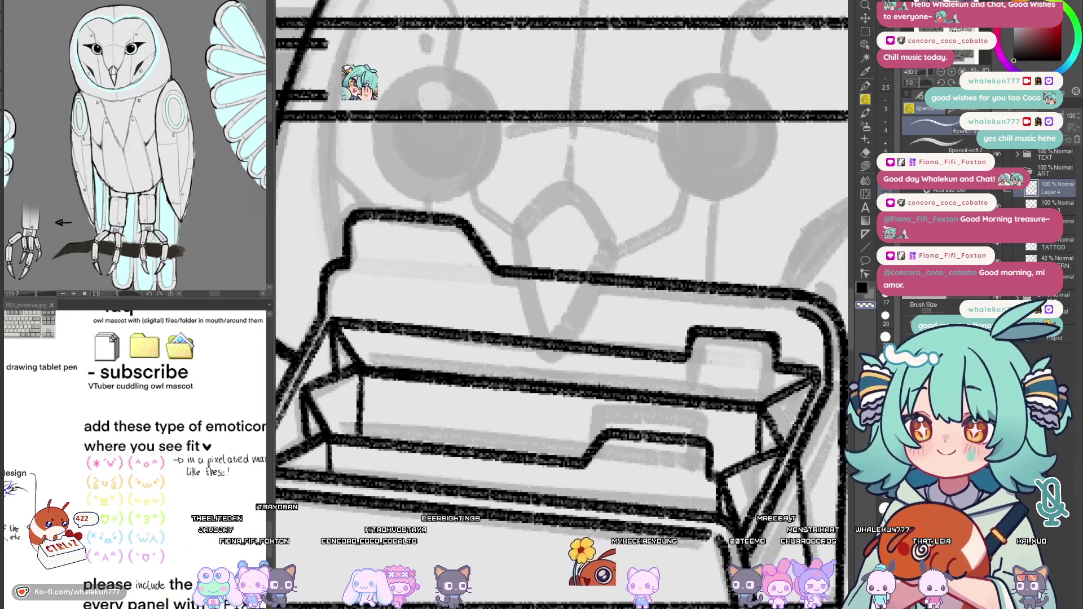
Erase a section of the inner folder's edge line to open a tab notch
{"action": "scroll", "coordinate": [642, 453], "scroll_direction": "down", "scroll_amount": 5}
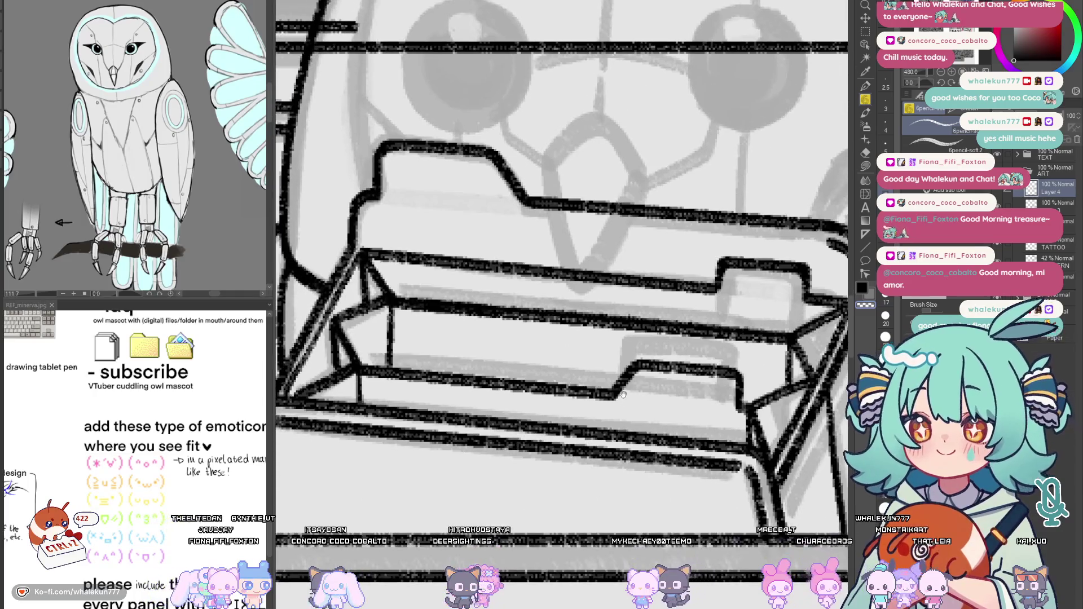
{"action": "scroll", "coordinate": [642, 453], "scroll_direction": "down", "scroll_amount": 5}
{"action": "scroll", "coordinate": [628, 400], "scroll_direction": "up", "scroll_amount": 3}
{"action": "scroll", "coordinate": [619, 395], "scroll_direction": "up", "scroll_amount": 5}
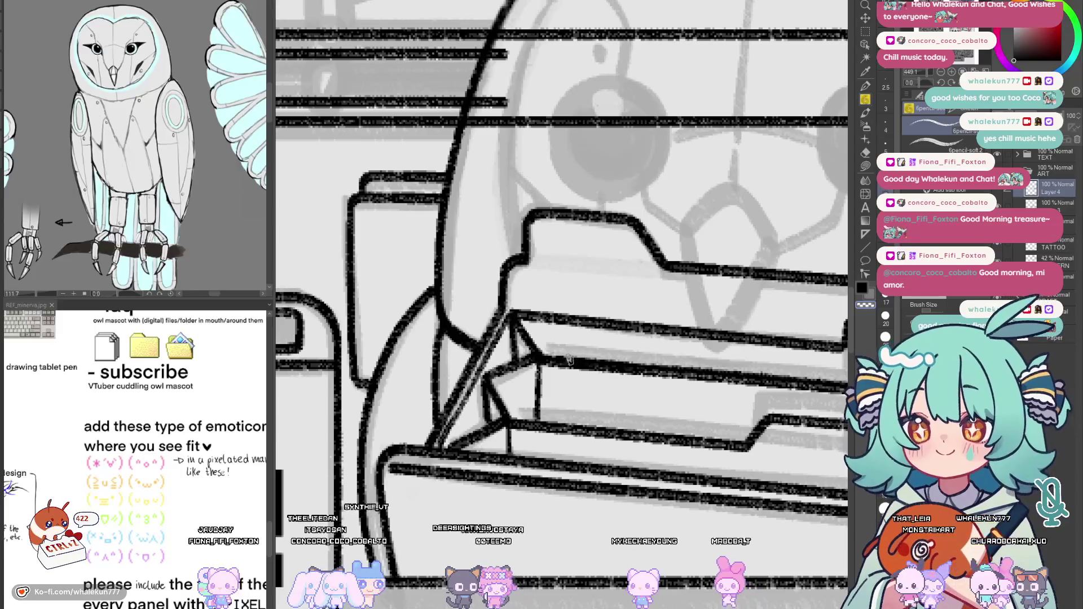
{"action": "left_click_drag", "start_coordinate": [564, 358], "coordinate": [566, 342]}
{"action": "key", "text": "ctrl+z"}
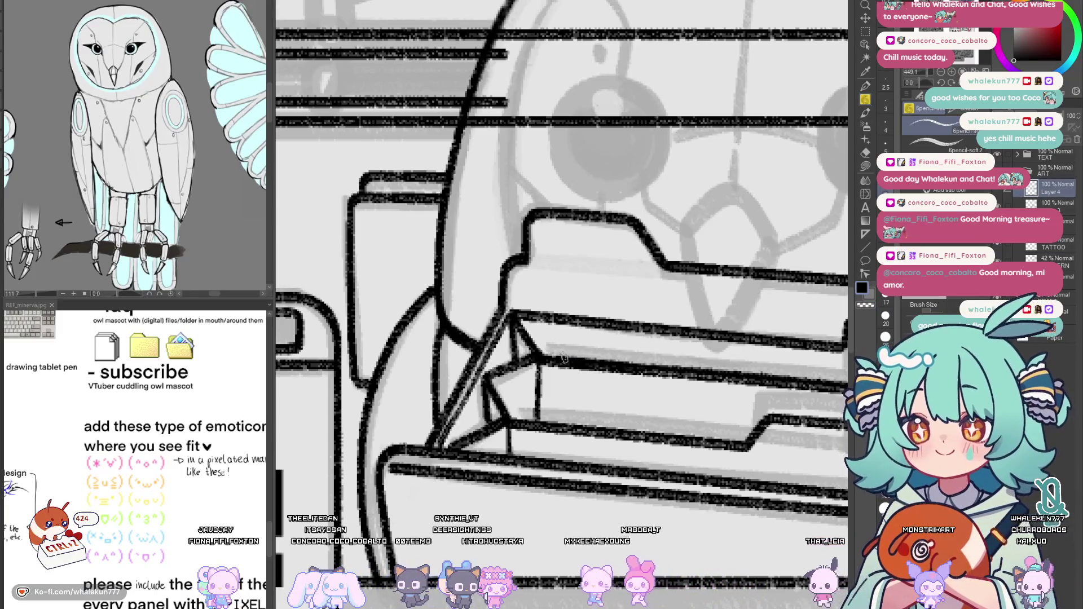
{"action": "key", "text": "e"}
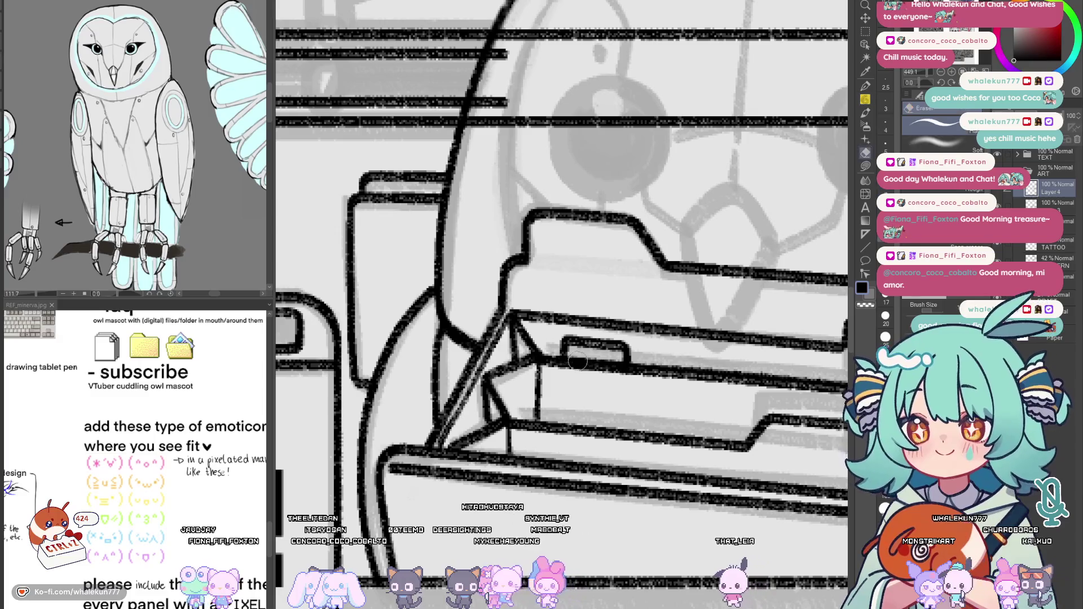
{"action": "left_click_drag", "start_coordinate": [574, 374], "coordinate": [608, 378]}
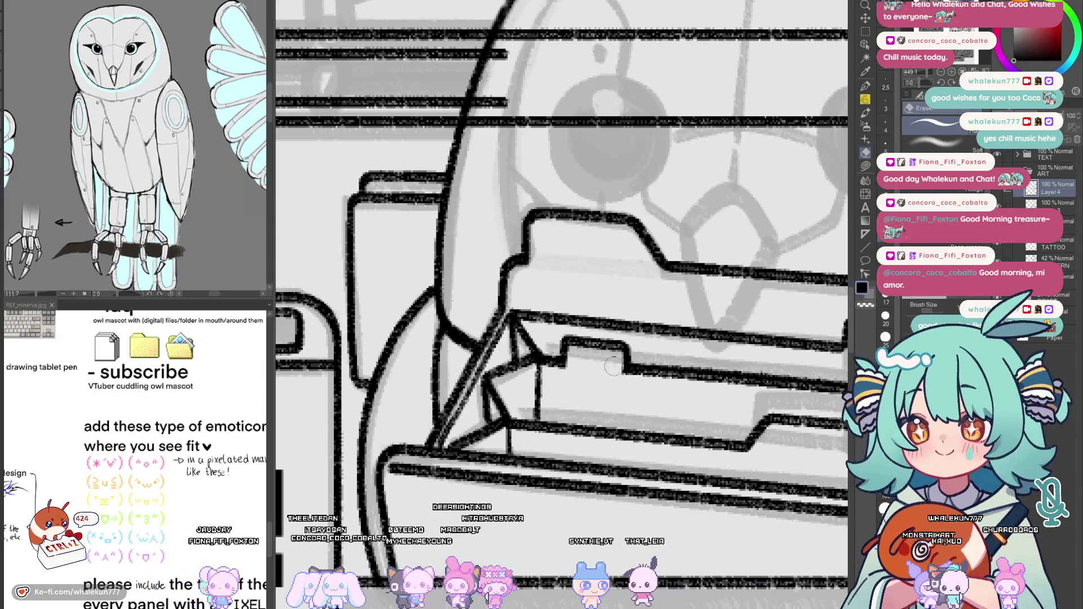
{"action": "key", "text": "p"}
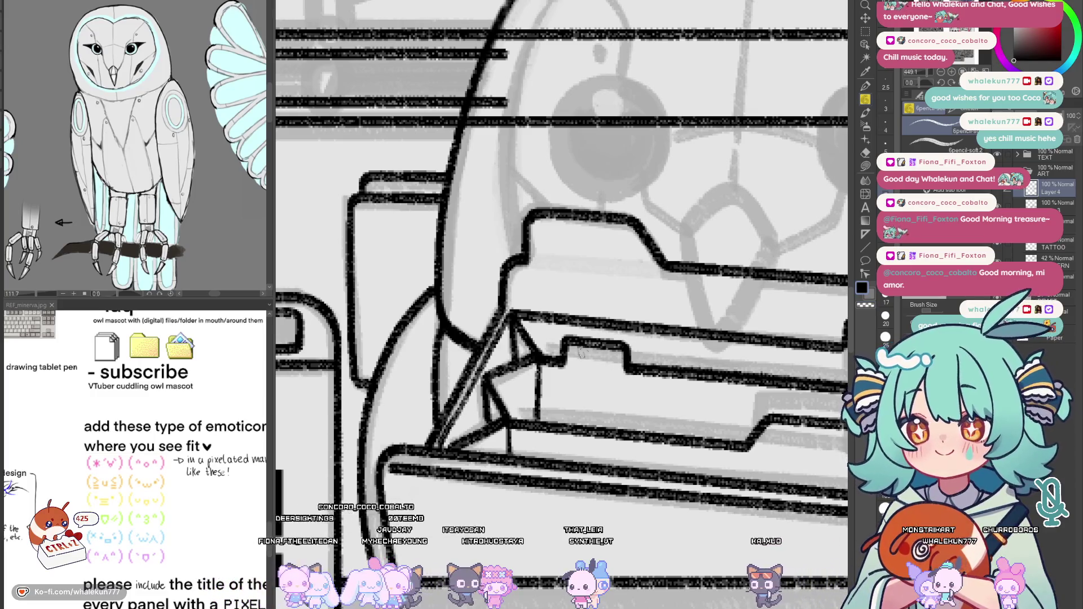
Draw a horizontal line across the folder interior, redoing the uneven first attempt
{"action": "scroll", "coordinate": [563, 349], "scroll_direction": "down", "scroll_amount": 5}
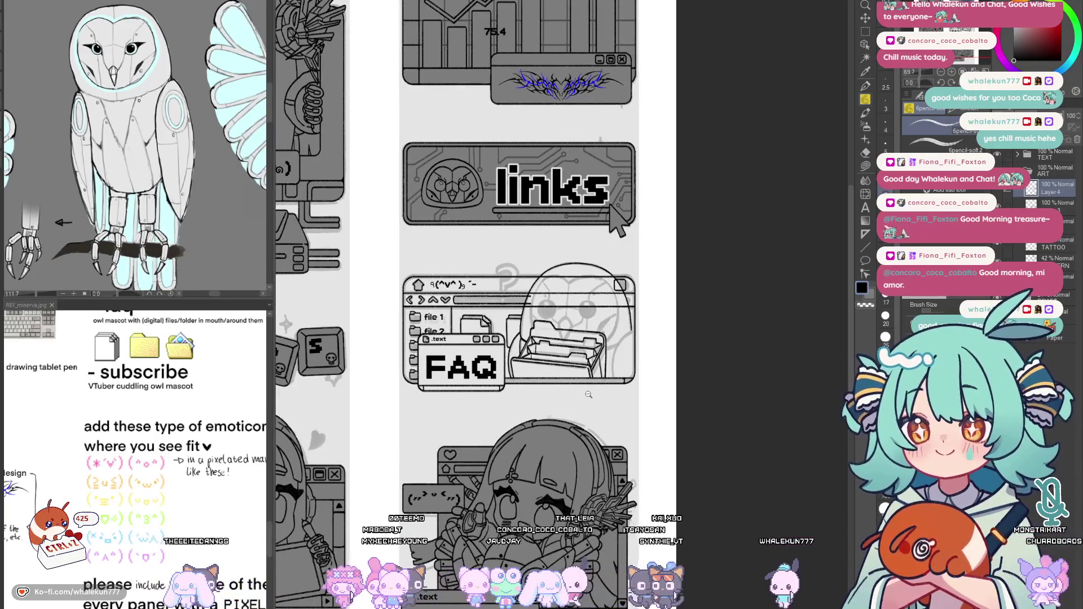
{"action": "scroll", "coordinate": [588, 394], "scroll_direction": "up", "scroll_amount": 4}
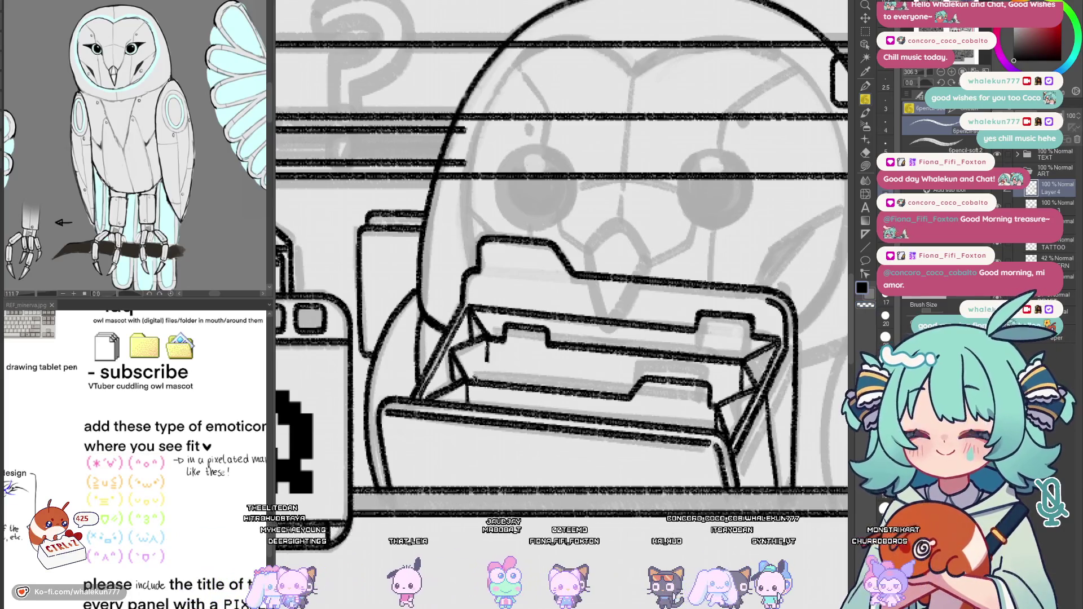
{"action": "left_click_drag", "start_coordinate": [484, 364], "coordinate": [511, 359]}
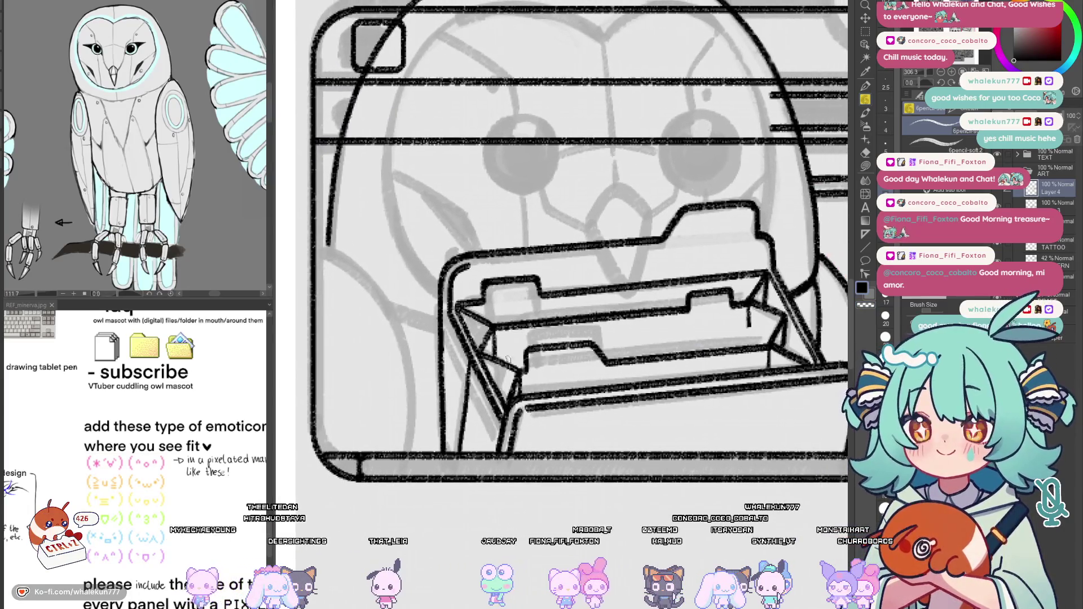
{"action": "left_click_drag", "start_coordinate": [598, 350], "coordinate": [755, 332]}
{"action": "key", "text": "ctrl+z"}
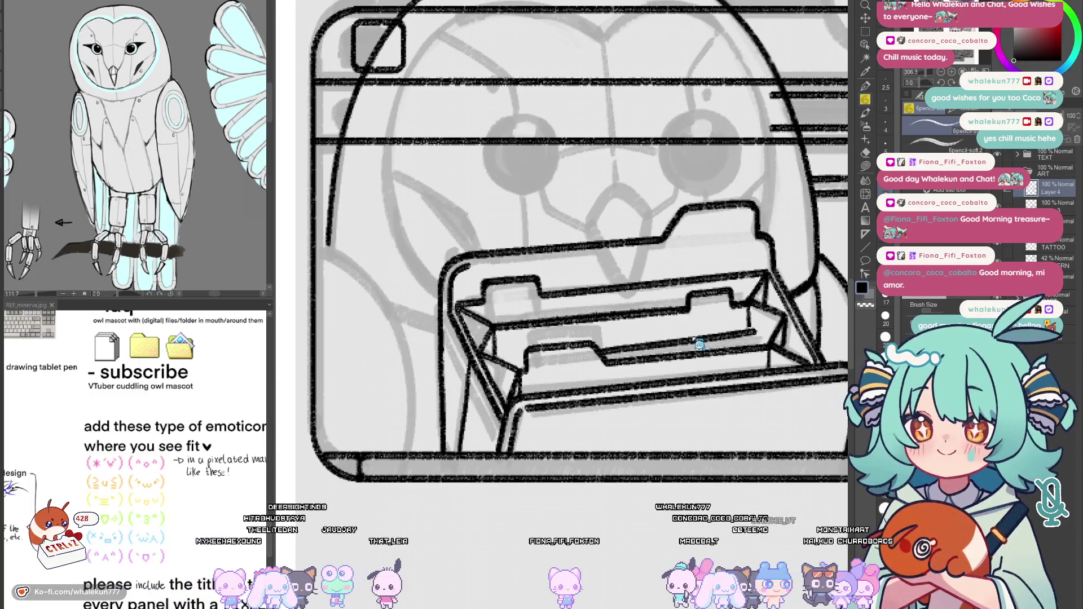
{"action": "key", "text": "ctrl+z"}
{"action": "mouse_move", "coordinate": [597, 353]}
{"action": "left_mouse_down"}
{"action": "mouse_move", "coordinate": [758, 334]}
{"action": "mouse_move", "coordinate": [697, 385]}
{"action": "left_mouse_up"}
{"action": "scroll", "coordinate": [697, 385], "scroll_direction": "down", "scroll_amount": 5}
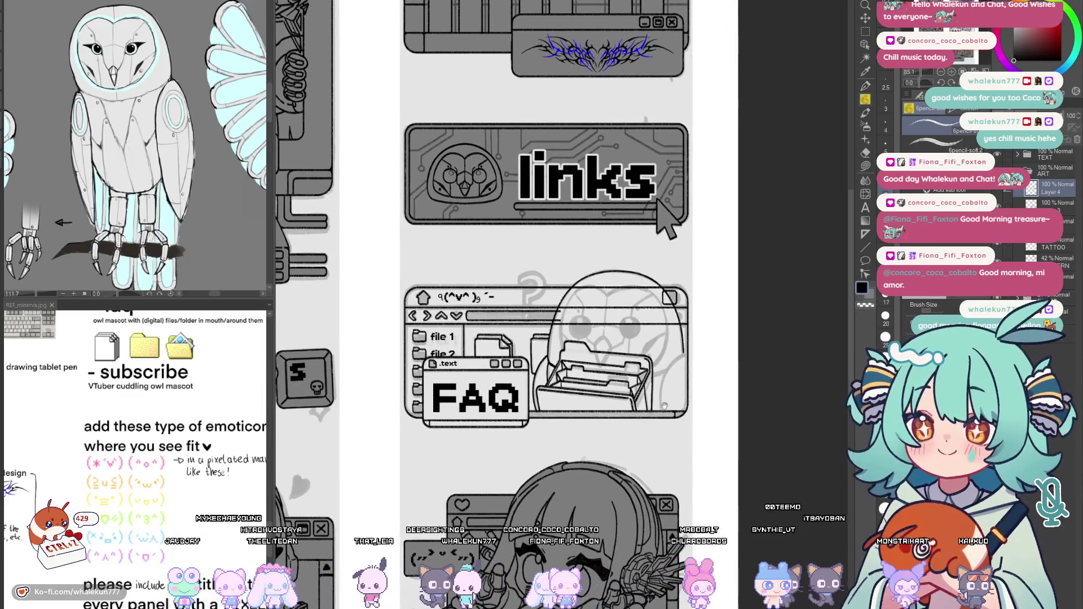
Ink the curved outline of the owl's side, redrawing the stroke longer
{"action": "scroll", "coordinate": [664, 408], "scroll_direction": "up", "scroll_amount": 3}
{"action": "scroll", "coordinate": [603, 264], "scroll_direction": "up", "scroll_amount": 2}
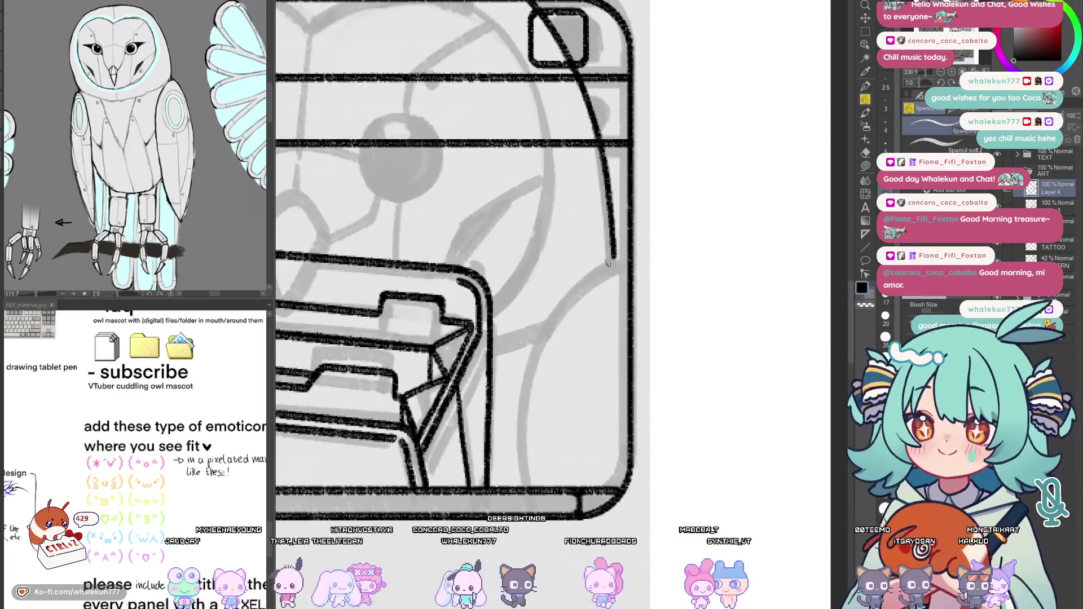
{"action": "mouse_move", "coordinate": [627, 261]}
{"action": "left_mouse_down"}
{"action": "mouse_move", "coordinate": [578, 293]}
{"action": "mouse_move", "coordinate": [527, 392]}
{"action": "mouse_move", "coordinate": [620, 266]}
{"action": "mouse_move", "coordinate": [554, 316]}
{"action": "mouse_move", "coordinate": [520, 459]}
{"action": "mouse_move", "coordinate": [646, 472]}
{"action": "left_mouse_up"}
{"action": "key", "text": "ctrl+z"}
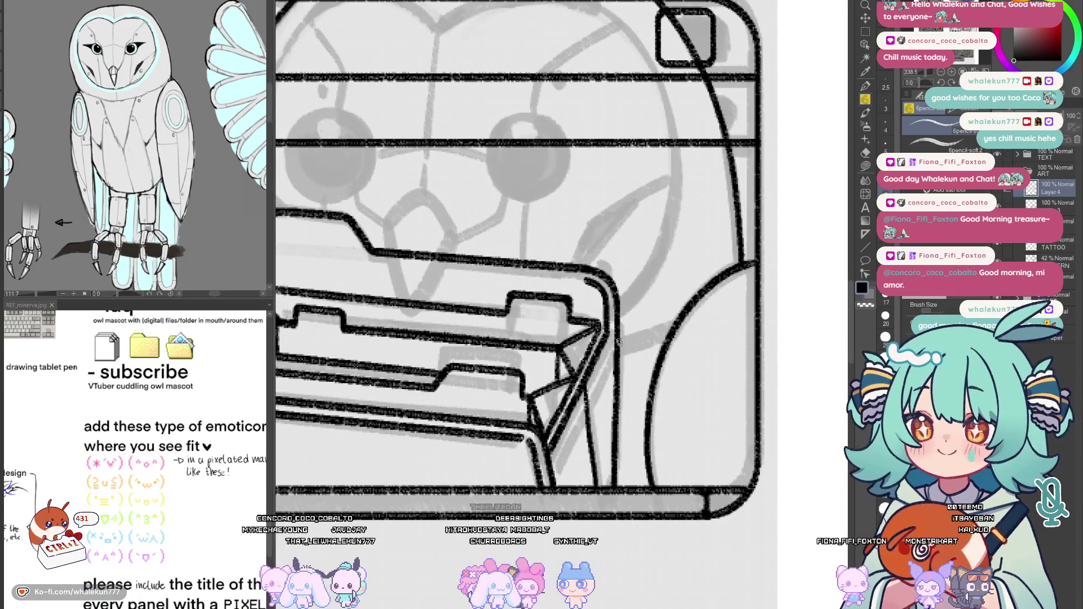
{"action": "key", "text": "ctrl+z"}
{"action": "mouse_move", "coordinate": [620, 343]}
{"action": "left_mouse_down"}
{"action": "mouse_move", "coordinate": [674, 325]}
{"action": "mouse_move", "coordinate": [653, 354]}
{"action": "left_mouse_up"}
{"action": "scroll", "coordinate": [617, 361], "scroll_direction": "down", "scroll_amount": 5}
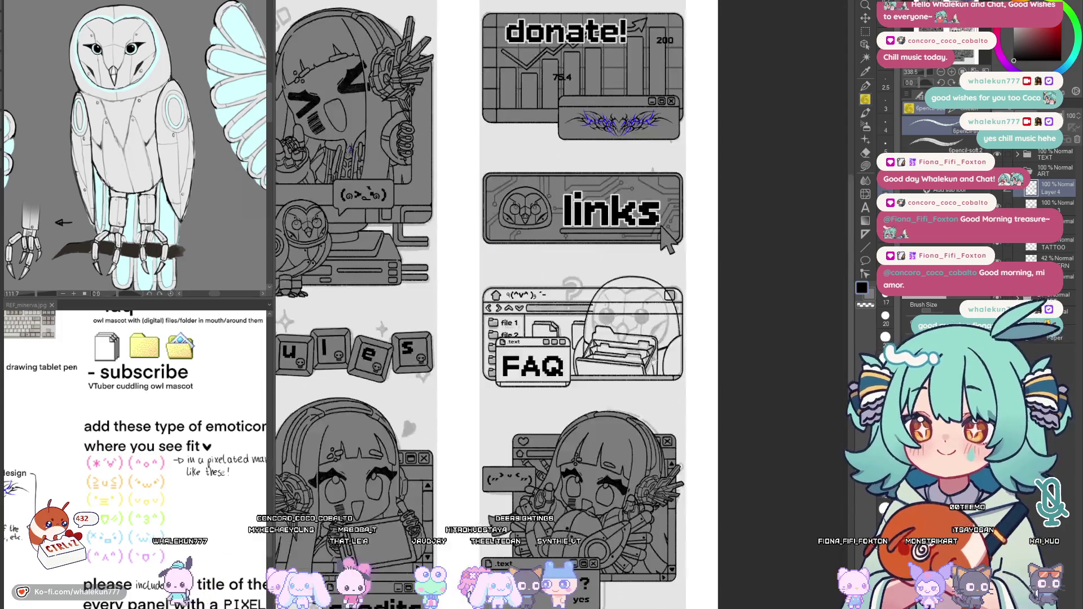
{"action": "scroll", "coordinate": [632, 378], "scroll_direction": "up", "scroll_amount": 3}
{"action": "scroll", "coordinate": [606, 381], "scroll_direction": "up", "scroll_amount": 3}
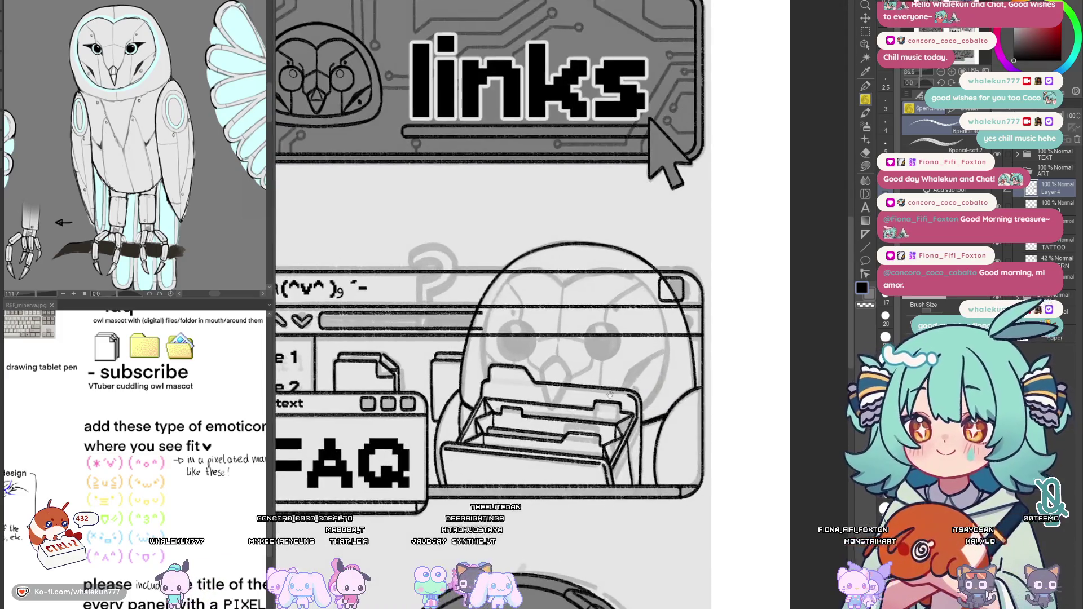
{"action": "scroll", "coordinate": [564, 316], "scroll_direction": "down", "scroll_amount": 1}
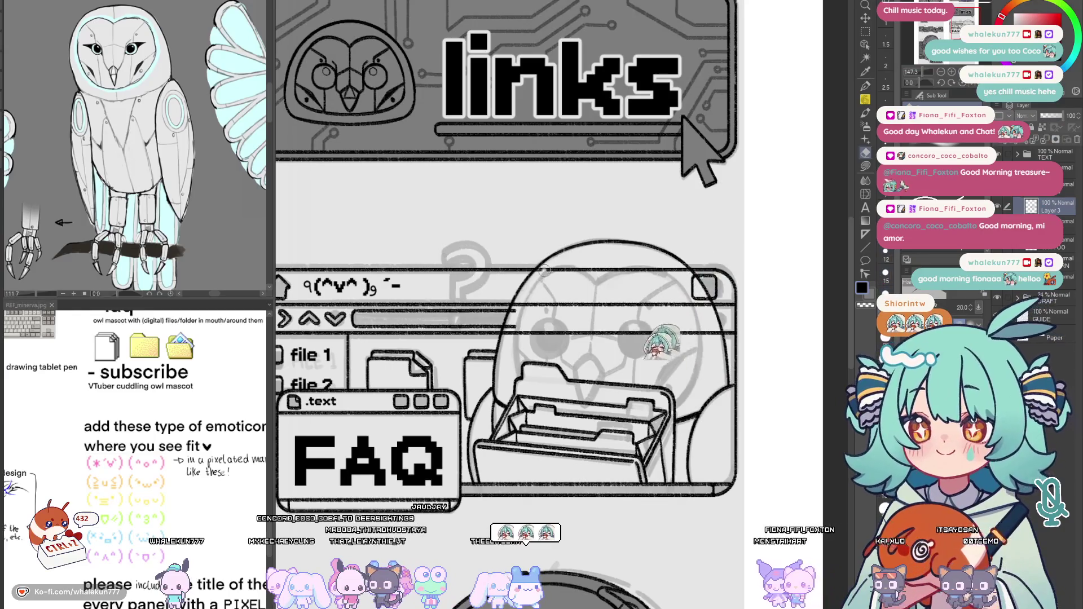
At brush size 40 on the mirrored canvas, erase the window box and lines behind the owl's head
{"action": "key", "text": "bracketright"}
{"action": "key", "text": "bracketright"}
{"action": "key", "text": "bracketright"}
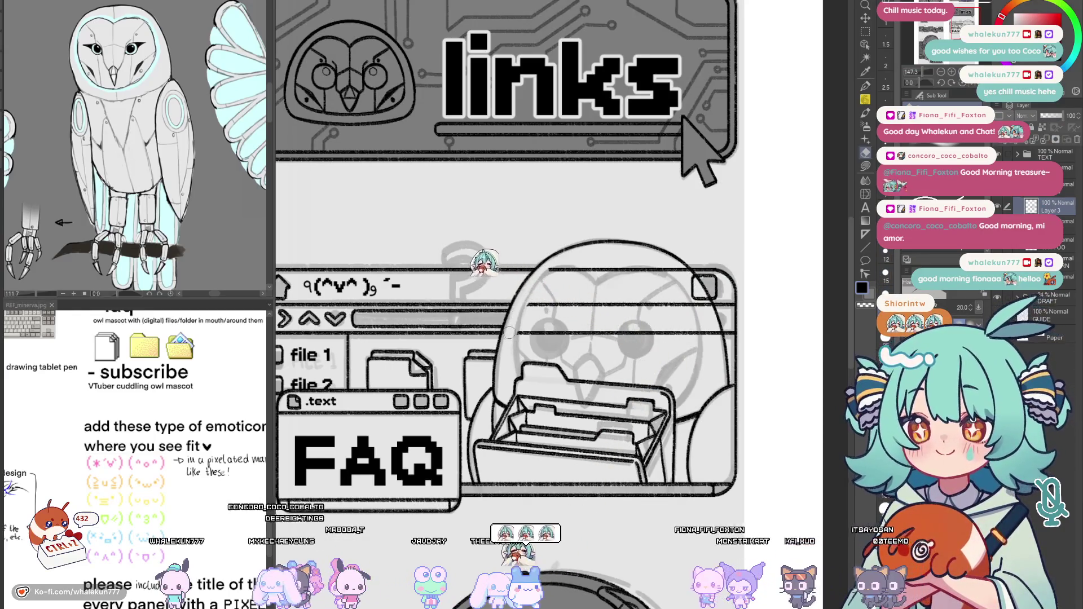
{"action": "key", "text": "bracketright"}
{"action": "key", "text": "bracketright"}
{"action": "key", "text": "bracketright"}
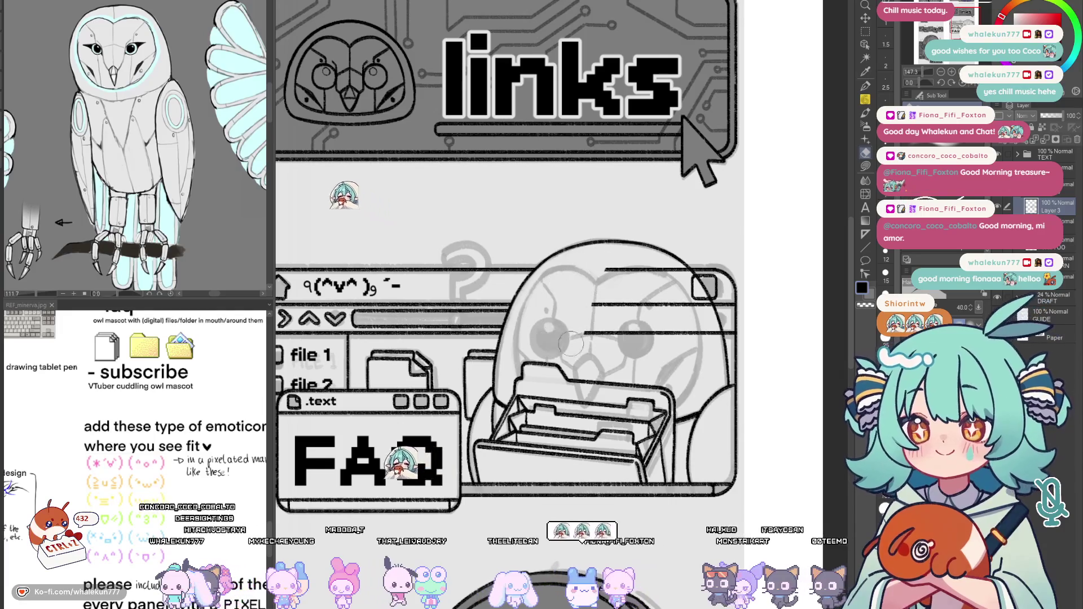
{"action": "key", "text": "h"}
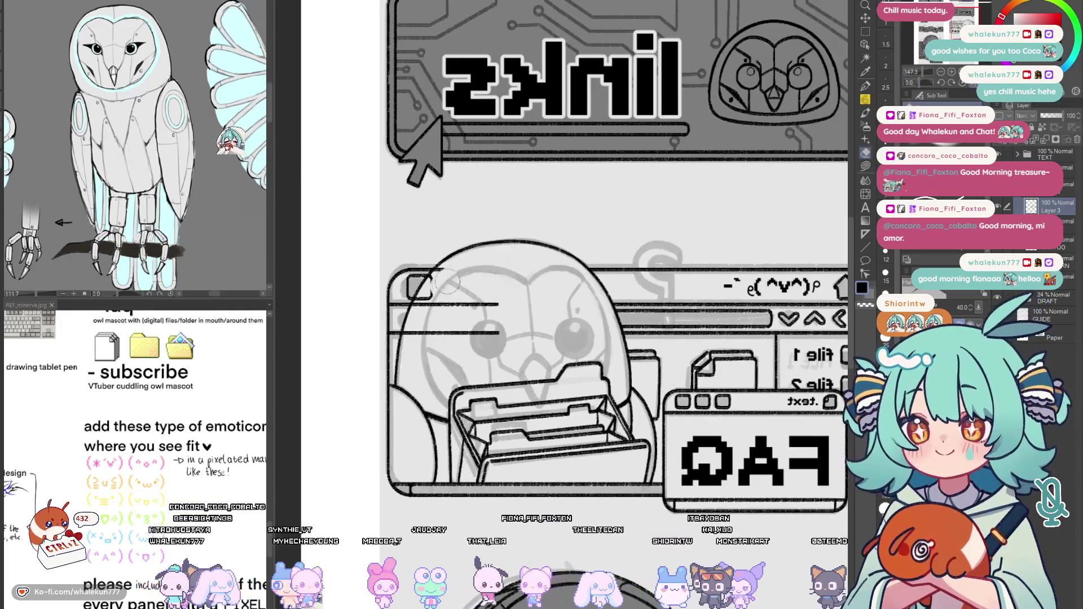
{"action": "mouse_move", "coordinate": [446, 277]}
{"action": "left_mouse_down"}
{"action": "mouse_move", "coordinate": [418, 317]}
{"action": "mouse_move", "coordinate": [429, 332]}
{"action": "mouse_move", "coordinate": [496, 299]}
{"action": "mouse_move", "coordinate": [491, 338]}
{"action": "left_mouse_up"}
{"action": "key", "text": "h"}
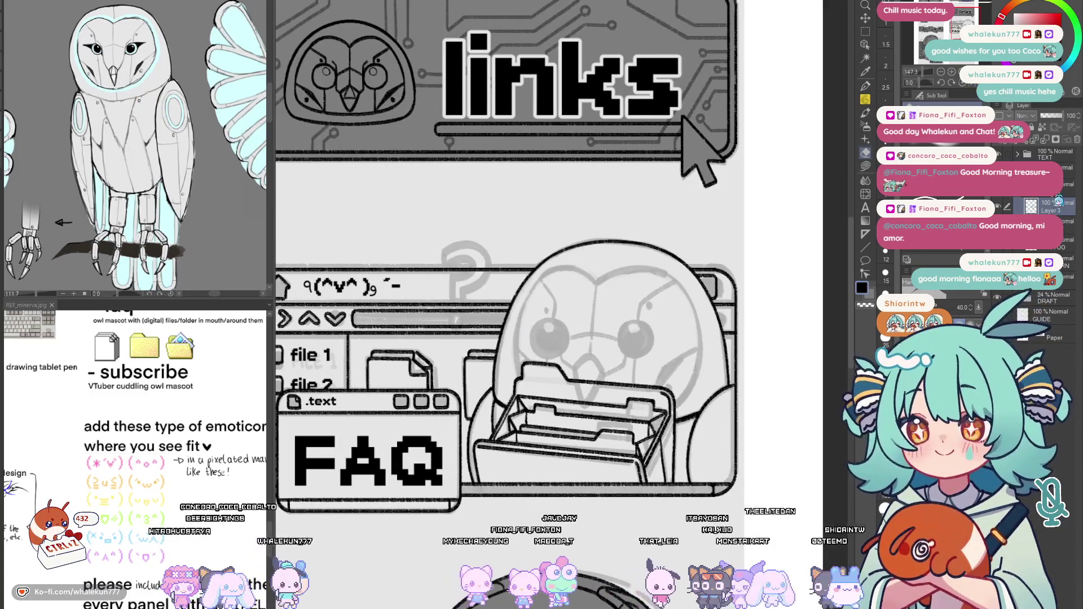
{"action": "key", "text": "p"}
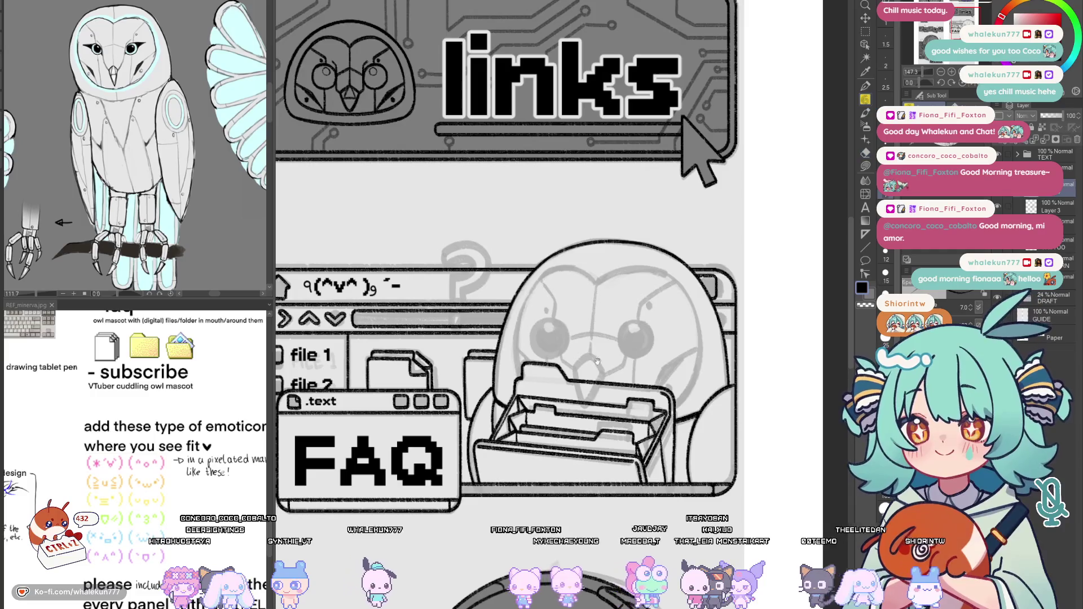
{"action": "scroll", "coordinate": [581, 381], "scroll_direction": "up", "scroll_amount": 3}
{"action": "scroll", "coordinate": [581, 381], "scroll_direction": "up", "scroll_amount": 3}
Ink the owl's pointed beak over the folder's top edge, redrawing strokes until it fits
{"action": "mouse_move", "coordinate": [523, 350]}
{"action": "left_mouse_down"}
{"action": "mouse_move", "coordinate": [510, 304]}
{"action": "mouse_move", "coordinate": [530, 378]}
{"action": "left_mouse_up"}
{"action": "key", "text": "ctrl+z"}
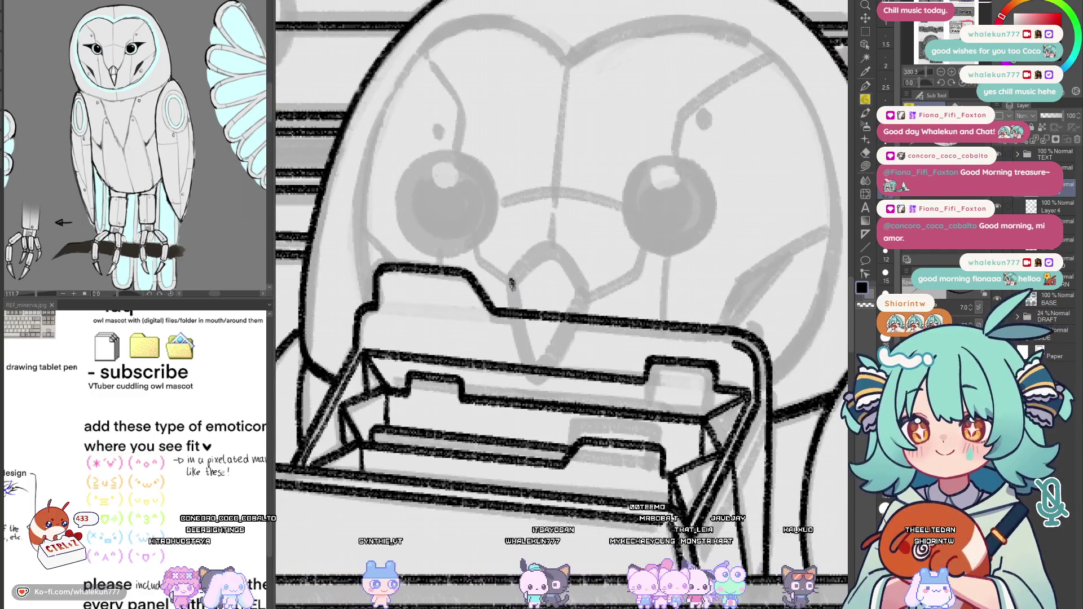
{"action": "left_click_drag", "start_coordinate": [510, 279], "coordinate": [538, 379]}
{"action": "key", "text": "ctrl+z"}
{"action": "left_click_drag", "start_coordinate": [510, 282], "coordinate": [535, 378]}
{"action": "key", "text": "ctrl+z"}
{"action": "mouse_move", "coordinate": [512, 280]}
{"action": "left_mouse_down"}
{"action": "mouse_move", "coordinate": [536, 376]}
{"action": "mouse_move", "coordinate": [584, 291]}
{"action": "mouse_move", "coordinate": [540, 258]}
{"action": "mouse_move", "coordinate": [548, 253]}
{"action": "mouse_move", "coordinate": [582, 298]}
{"action": "left_mouse_up"}
{"action": "key", "text": "ctrl+z"}
{"action": "key", "text": "ctrl+z"}
{"action": "left_click_drag", "start_coordinate": [546, 251], "coordinate": [563, 261]}
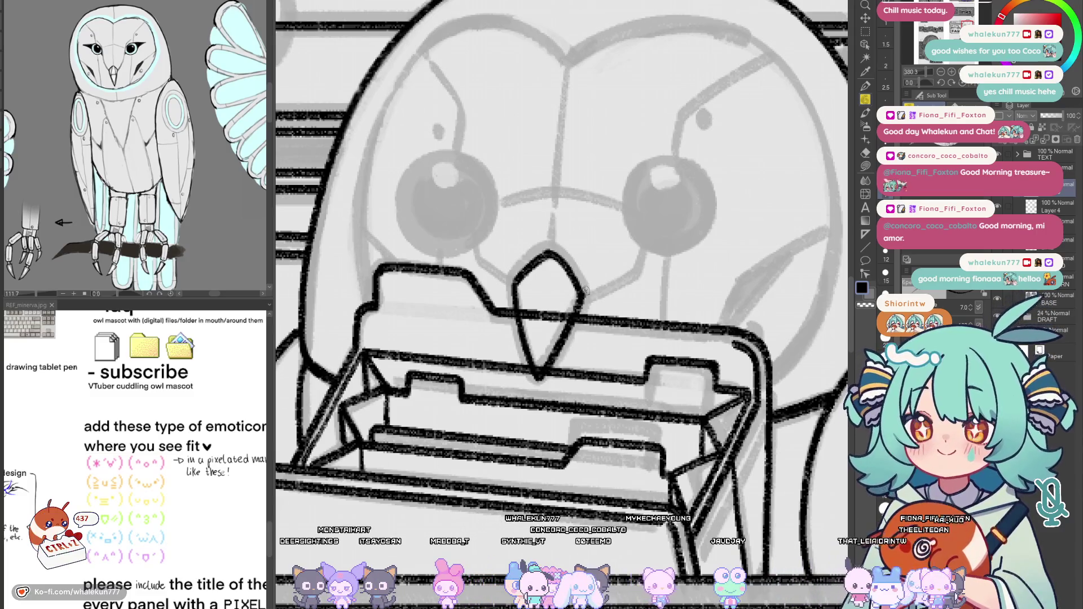
On Layer 4, erase the folder line showing inside the beak
{"action": "left_click", "coordinate": [1050, 206]}
{"action": "key", "text": "e"}
{"action": "mouse_move", "coordinate": [542, 293]}
{"action": "left_mouse_down"}
{"action": "mouse_move", "coordinate": [525, 332]}
{"action": "mouse_move", "coordinate": [536, 307]}
{"action": "mouse_move", "coordinate": [533, 340]}
{"action": "left_mouse_up"}
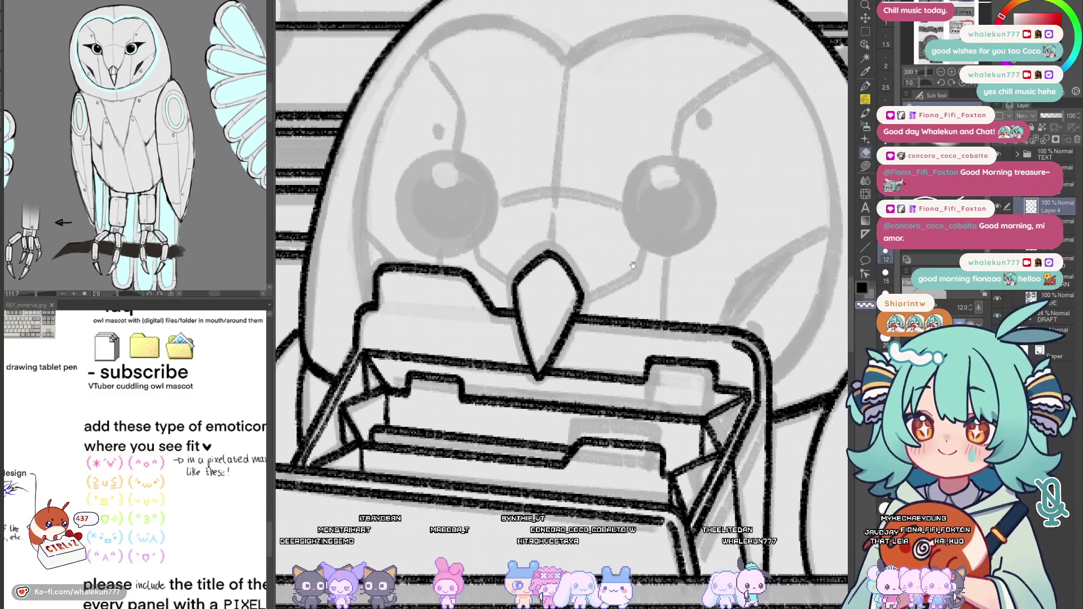
Zoom out and toggle the owl sketch layer off and on to check the inks
{"action": "key", "text": "ctrl+0"}
{"action": "scroll", "coordinate": [536, 254], "scroll_direction": "up", "scroll_amount": 3}
{"action": "left_click", "coordinate": [1060, 200]}
{"action": "left_click", "coordinate": [997, 203]}
{"action": "left_click", "coordinate": [997, 203]}
{"action": "scroll", "coordinate": [536, 254], "scroll_direction": "down", "scroll_amount": 3}
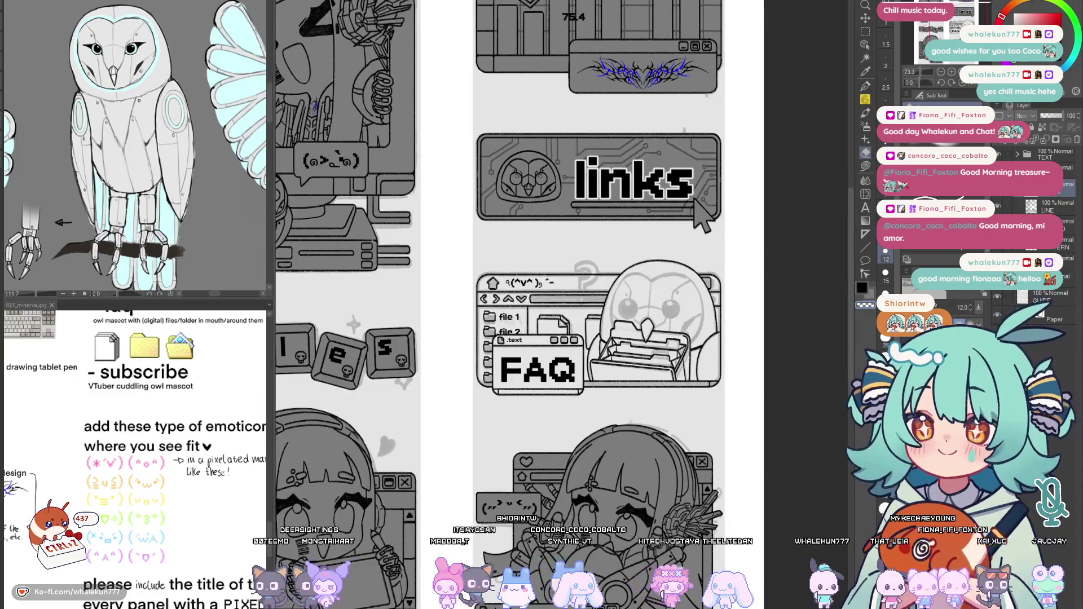
{"action": "left_click", "coordinate": [996, 203]}
{"action": "left_click", "coordinate": [997, 202]}
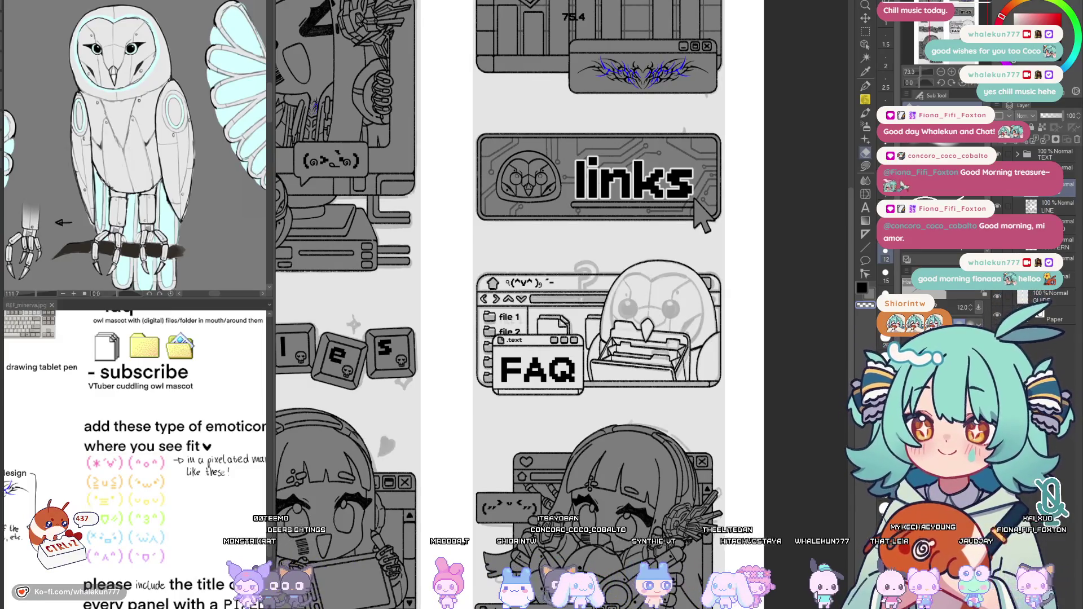
{"action": "scroll", "coordinate": [632, 412], "scroll_direction": "up", "scroll_amount": 4}
{"action": "left_click_drag", "start_coordinate": [632, 412], "coordinate": [626, 423]}
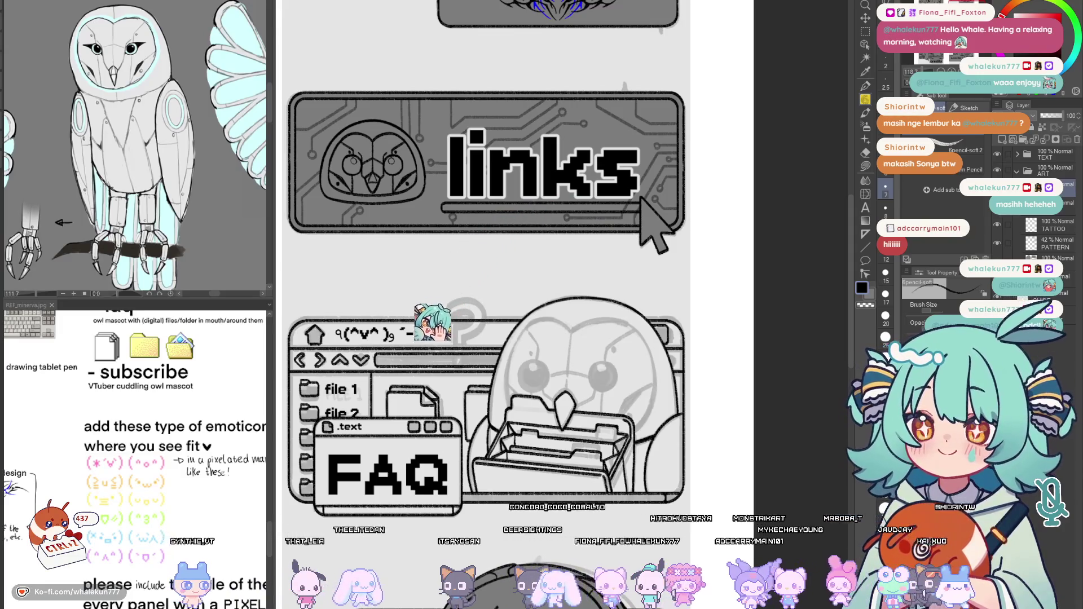
{"action": "scroll", "coordinate": [741, 338], "scroll_direction": "up", "scroll_amount": 5}
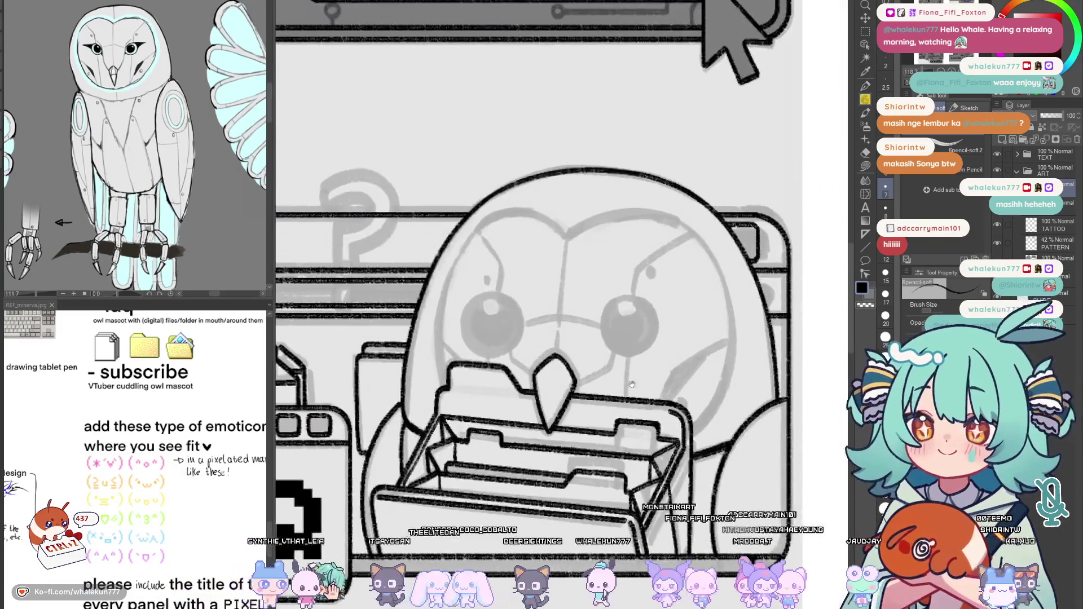
Add a new layer above Layer 3 and ink the owl's left head outline
{"action": "key", "text": "ctrl+shift+n"}
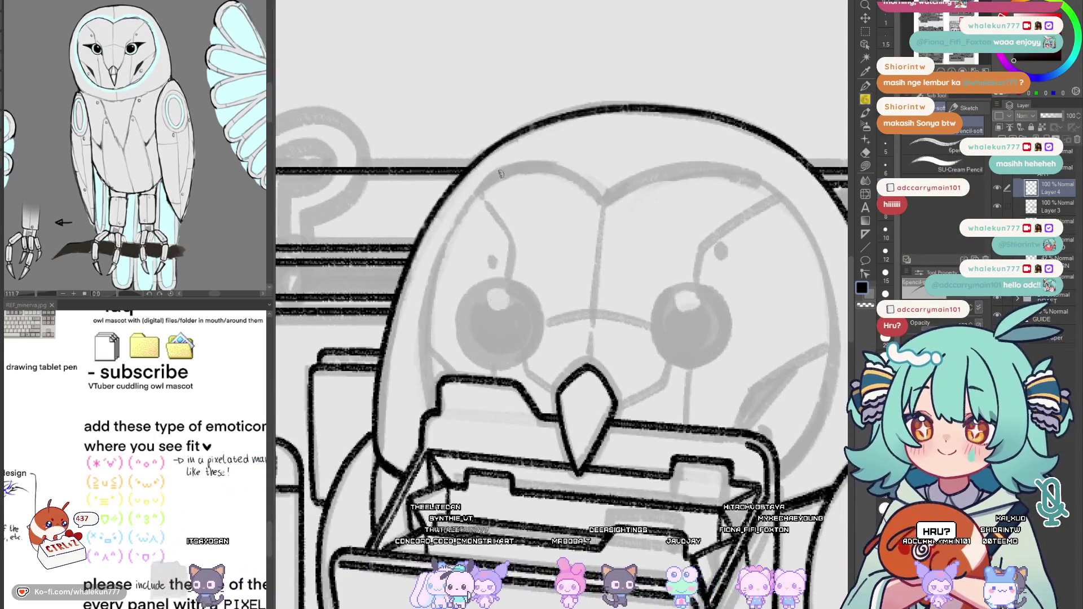
{"action": "mouse_move", "coordinate": [503, 172]}
{"action": "left_mouse_down"}
{"action": "mouse_move", "coordinate": [456, 222]}
{"action": "mouse_move", "coordinate": [419, 389]}
{"action": "left_mouse_up"}
{"action": "key", "text": "ctrl+z"}
{"action": "mouse_move", "coordinate": [503, 170]}
{"action": "left_mouse_down"}
{"action": "mouse_move", "coordinate": [439, 257]}
{"action": "mouse_move", "coordinate": [425, 395]}
{"action": "left_mouse_up"}
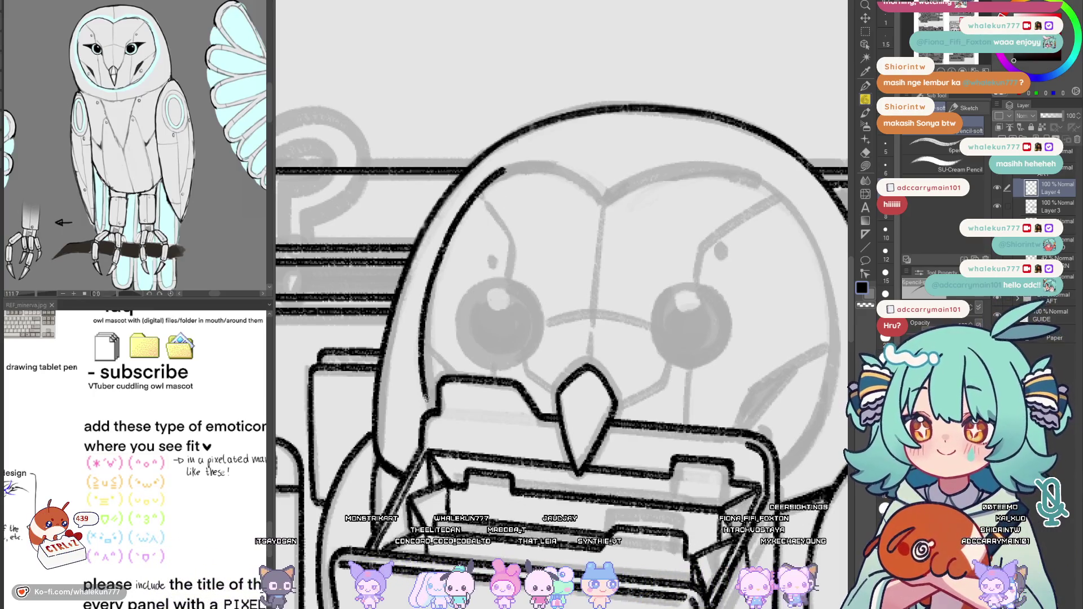
{"action": "key", "text": "ctrl+z"}
{"action": "mouse_move", "coordinate": [503, 171]}
{"action": "left_mouse_down"}
{"action": "mouse_move", "coordinate": [422, 333]}
{"action": "mouse_move", "coordinate": [431, 407]}
{"action": "mouse_move", "coordinate": [506, 170]}
{"action": "mouse_move", "coordinate": [420, 347]}
{"action": "mouse_move", "coordinate": [424, 416]}
{"action": "left_mouse_up"}
{"action": "key", "text": "ctrl+z"}
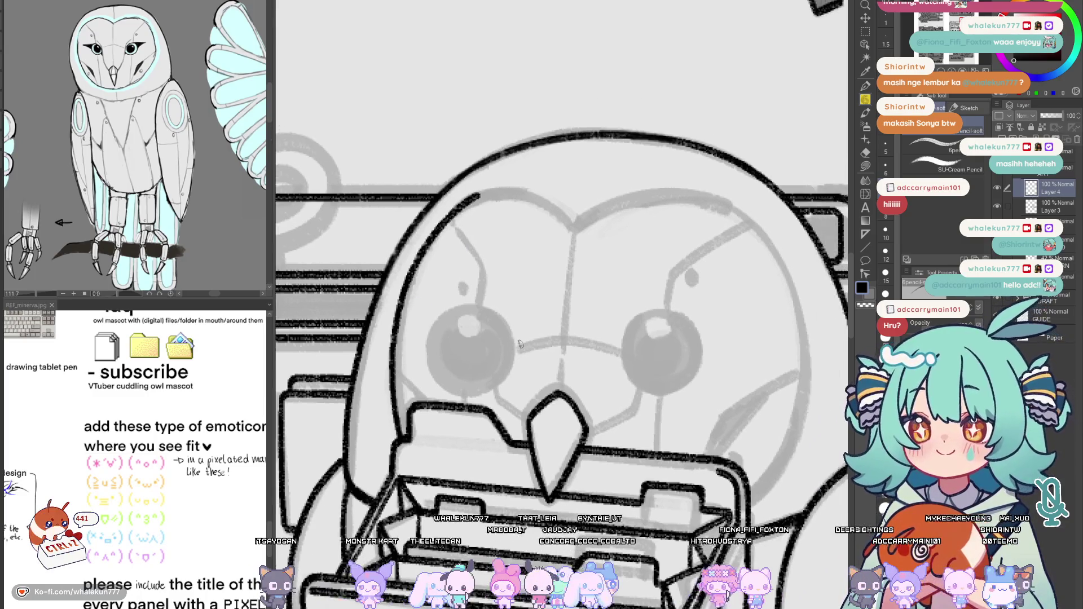
{"action": "key", "text": "ctrl+z"}
{"action": "mouse_move", "coordinate": [477, 160]}
{"action": "left_mouse_down"}
{"action": "mouse_move", "coordinate": [439, 185]}
{"action": "mouse_move", "coordinate": [395, 353]}
{"action": "mouse_move", "coordinate": [473, 157]}
{"action": "mouse_move", "coordinate": [389, 296]}
{"action": "mouse_move", "coordinate": [418, 427]}
{"action": "left_mouse_up"}
{"action": "key", "text": "ctrl+z"}
Try inking the right brow line several times, undoing each attempt
{"action": "mouse_move", "coordinate": [639, 182]}
{"action": "left_mouse_down"}
{"action": "mouse_move", "coordinate": [540, 247]}
{"action": "mouse_move", "coordinate": [649, 218]}
{"action": "mouse_move", "coordinate": [702, 225]}
{"action": "left_mouse_up"}
{"action": "key", "text": "ctrl+z"}
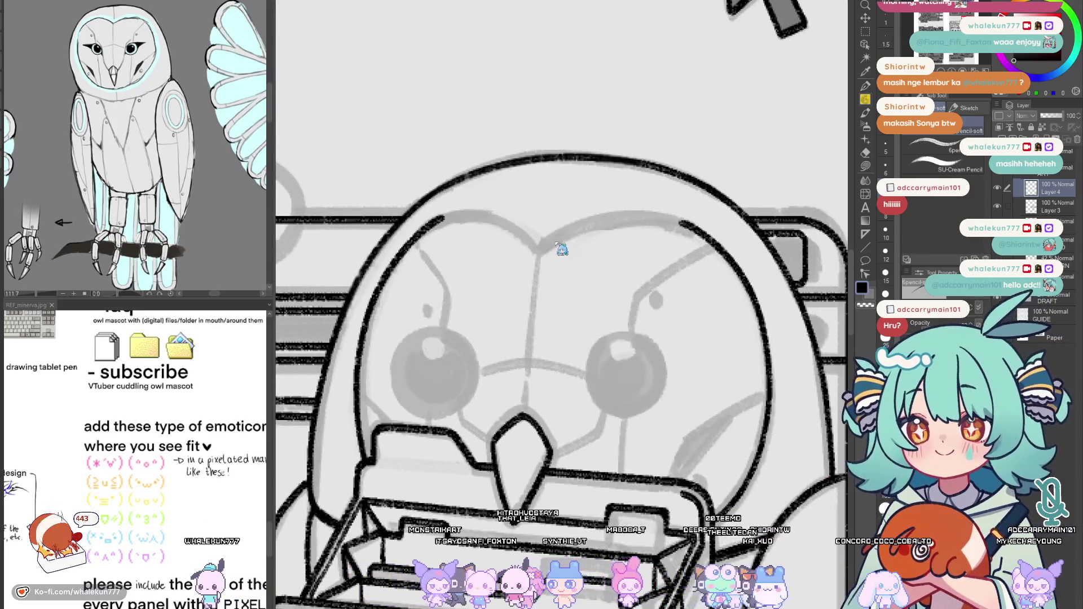
{"action": "left_click_drag", "start_coordinate": [555, 238], "coordinate": [703, 230]}
{"action": "key", "text": "h"}
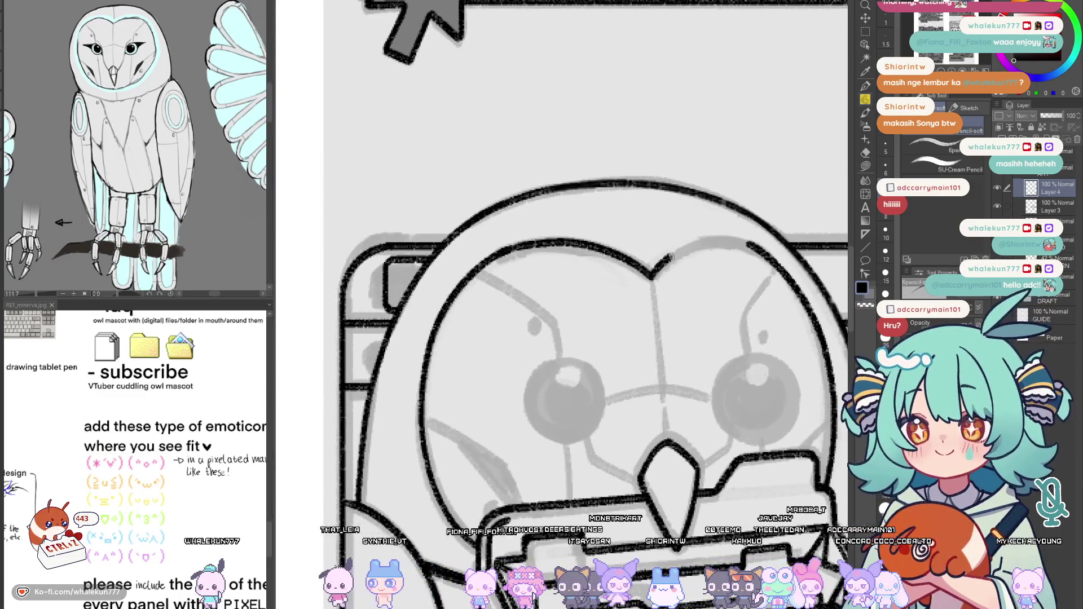
{"action": "left_click_drag", "start_coordinate": [668, 258], "coordinate": [770, 255]}
{"action": "key", "text": "ctrl+z"}
{"action": "mouse_move", "coordinate": [649, 279]}
{"action": "left_mouse_down"}
{"action": "mouse_move", "coordinate": [691, 247]}
{"action": "mouse_move", "coordinate": [758, 255]}
{"action": "left_mouse_up"}
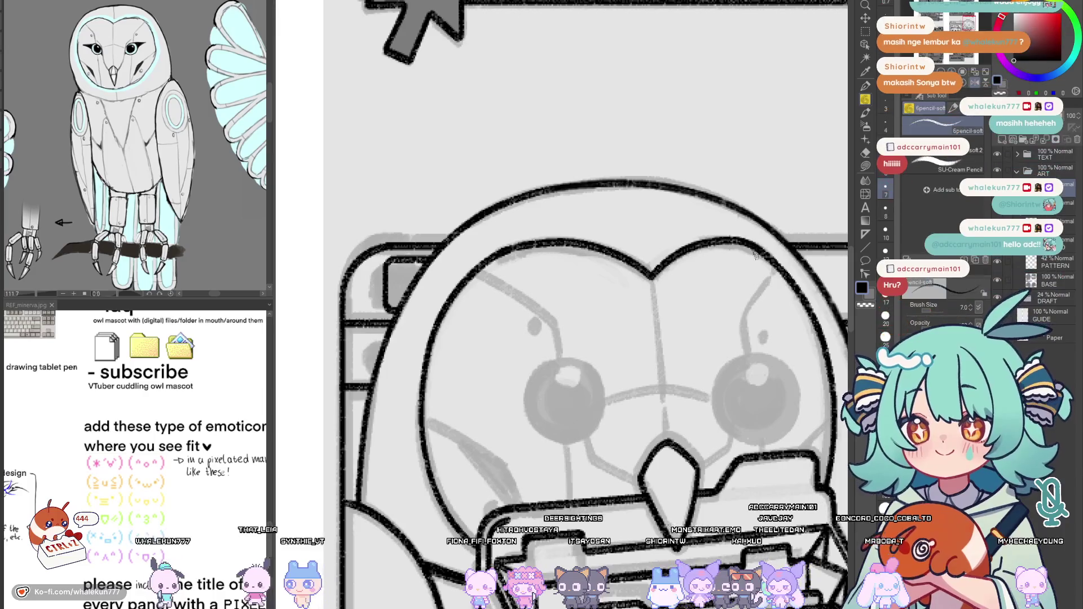
{"action": "key", "text": "ctrl+z"}
{"action": "mouse_move", "coordinate": [649, 279]}
{"action": "left_mouse_down"}
{"action": "mouse_move", "coordinate": [702, 241]}
{"action": "mouse_move", "coordinate": [762, 253]}
{"action": "left_mouse_up"}
{"action": "key", "text": "ctrl+z"}
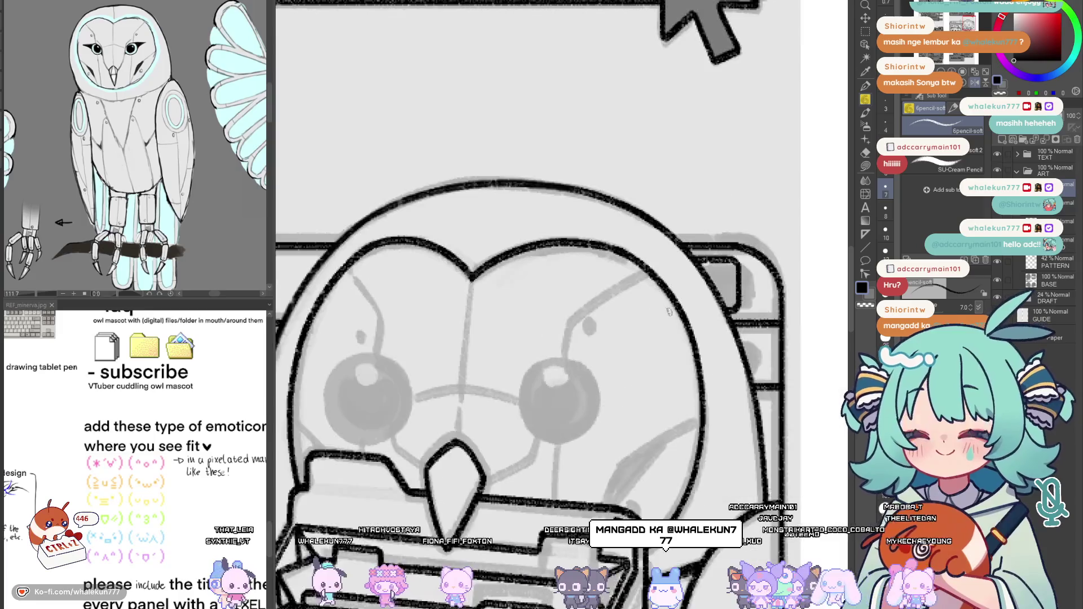
Ink a bold circle around the owl's right eye
{"action": "left_click_drag", "start_coordinate": [703, 368], "coordinate": [613, 276]}
{"action": "mouse_move", "coordinate": [656, 308]}
{"action": "left_mouse_down"}
{"action": "mouse_move", "coordinate": [607, 258]}
{"action": "mouse_move", "coordinate": [618, 330]}
{"action": "mouse_move", "coordinate": [612, 251]}
{"action": "mouse_move", "coordinate": [584, 260]}
{"action": "mouse_move", "coordinate": [618, 307]}
{"action": "left_mouse_up"}
{"action": "key", "text": "ctrl+z"}
{"action": "key", "text": "ctrl+z"}
{"action": "key", "text": "ctrl+z"}
{"action": "left_click_drag", "start_coordinate": [604, 258], "coordinate": [610, 253]}
{"action": "left_click_drag", "start_coordinate": [575, 315], "coordinate": [644, 287]}
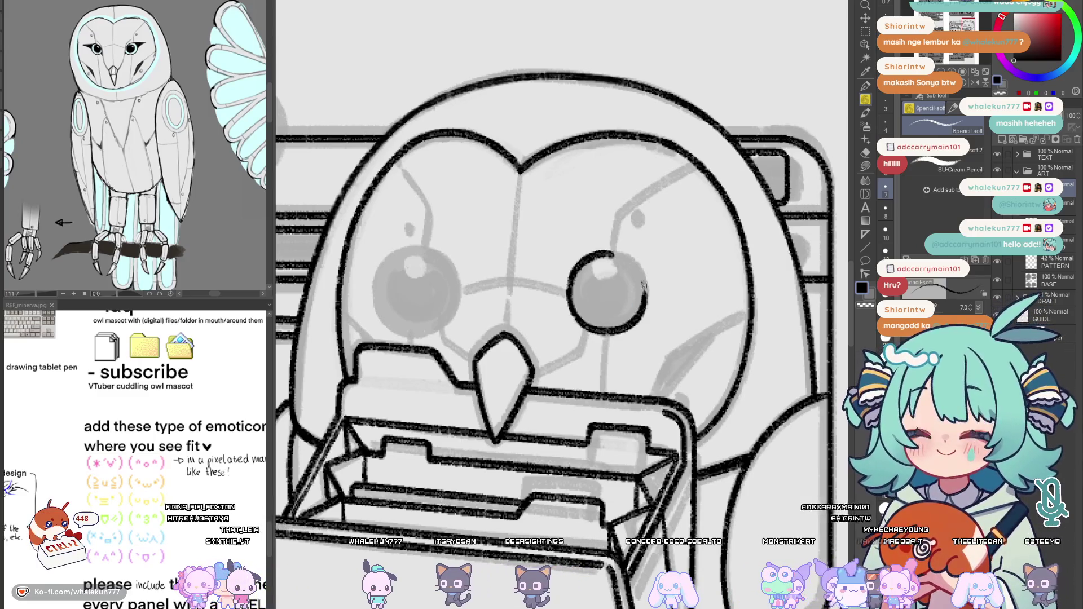
{"action": "key", "text": "h"}
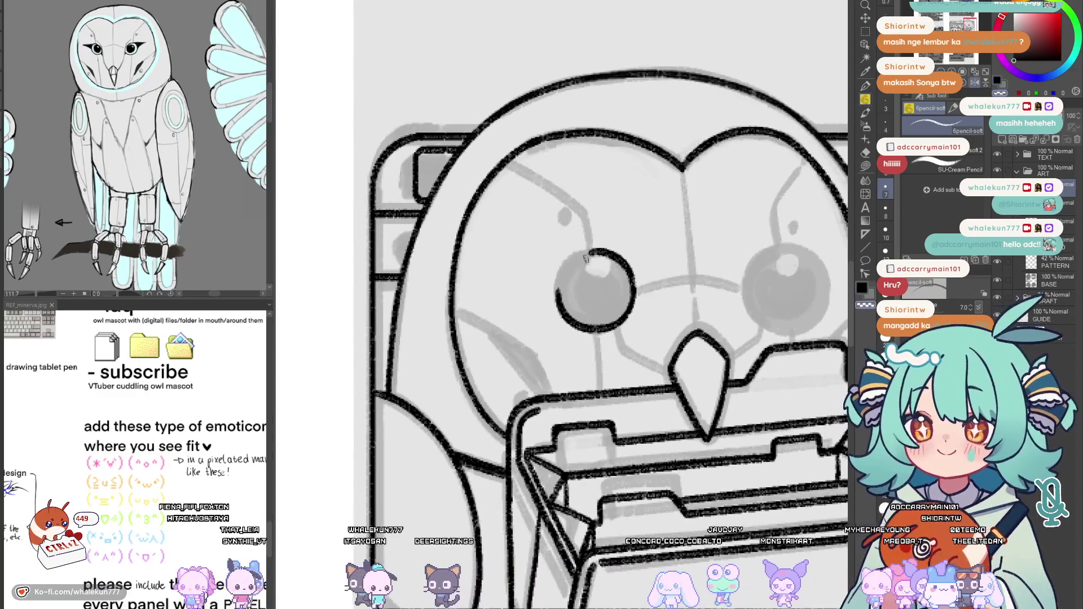
{"action": "mouse_move", "coordinate": [601, 251]}
{"action": "left_mouse_down"}
{"action": "mouse_move", "coordinate": [581, 254]}
{"action": "mouse_move", "coordinate": [557, 296]}
{"action": "left_mouse_up"}
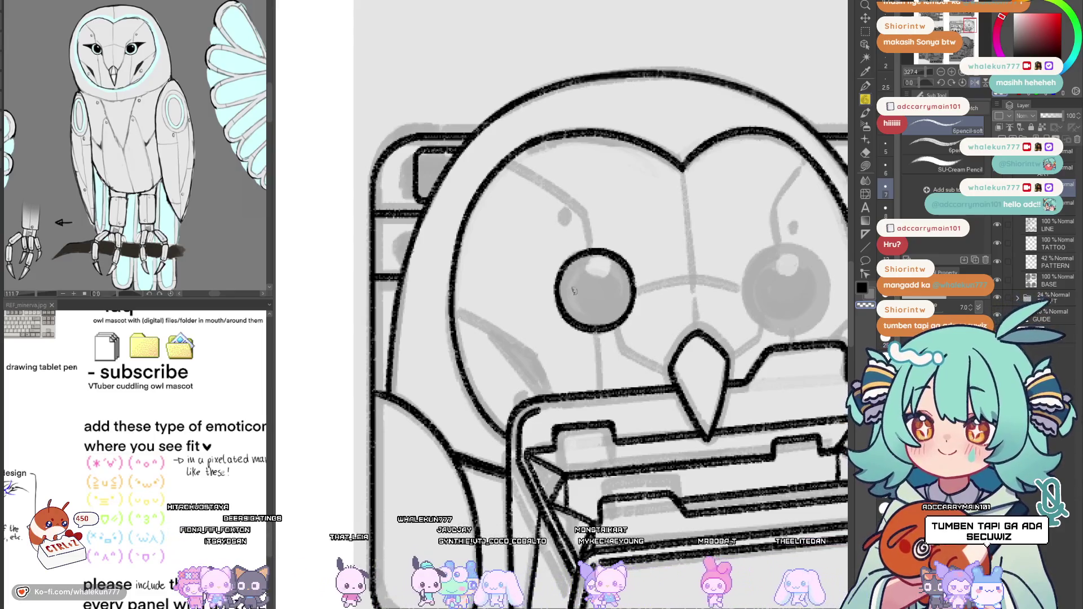
Copy the inked right eye onto the left eye and merge it into Layer 4
{"action": "key", "text": "h"}
{"action": "left_click", "coordinate": [865, 18]}
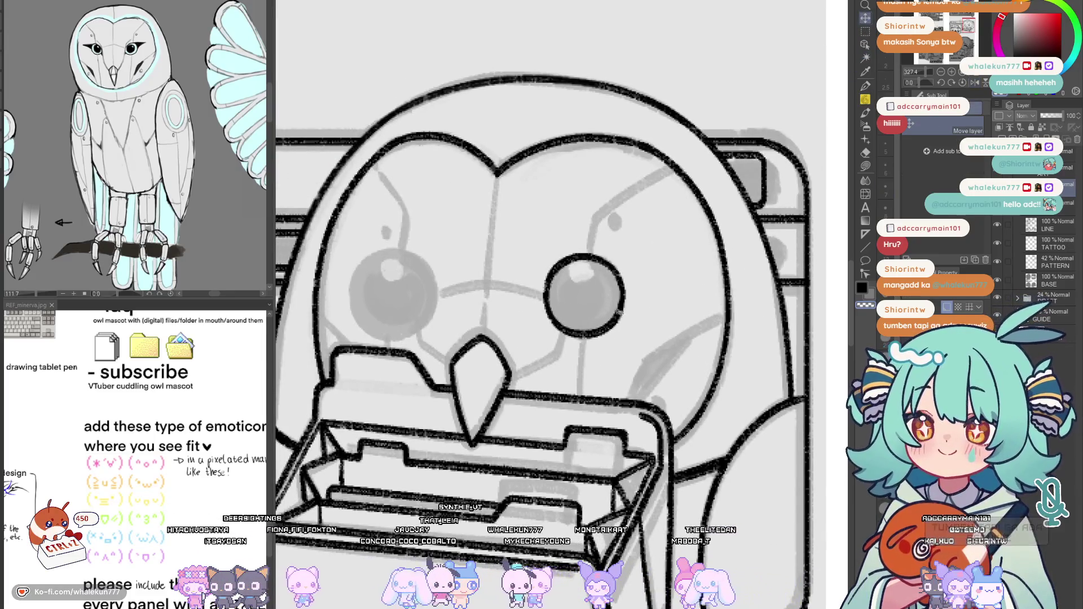
{"action": "mouse_move", "coordinate": [521, 237]}
{"action": "left_mouse_down"}
{"action": "mouse_move", "coordinate": [649, 364]}
{"action": "mouse_move", "coordinate": [454, 358]}
{"action": "left_mouse_up"}
{"action": "key", "text": "ctrl+c"}
{"action": "key", "text": "ctrl+v"}
{"action": "key", "text": "h"}
{"action": "mouse_move", "coordinate": [709, 359]}
{"action": "left_mouse_down"}
{"action": "mouse_move", "coordinate": [541, 373]}
{"action": "mouse_move", "coordinate": [748, 362]}
{"action": "mouse_move", "coordinate": [756, 377]}
{"action": "left_mouse_up"}
{"action": "key", "text": "ctrl+e"}
Switch back to the soft pencil and ink the owl's vertical centre line
{"action": "key", "text": "h"}
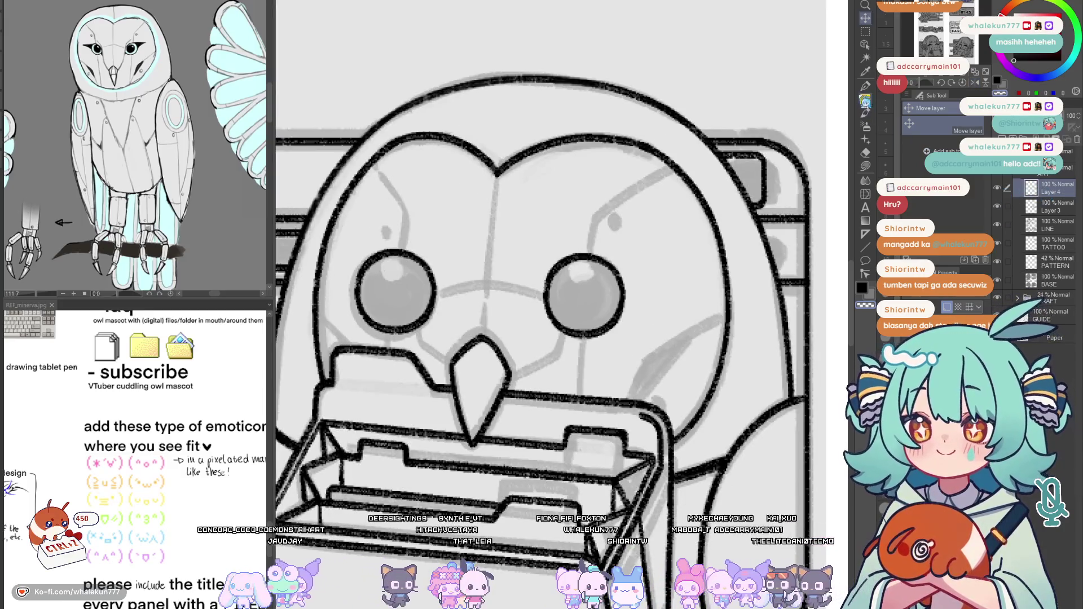
{"action": "key", "text": "p"}
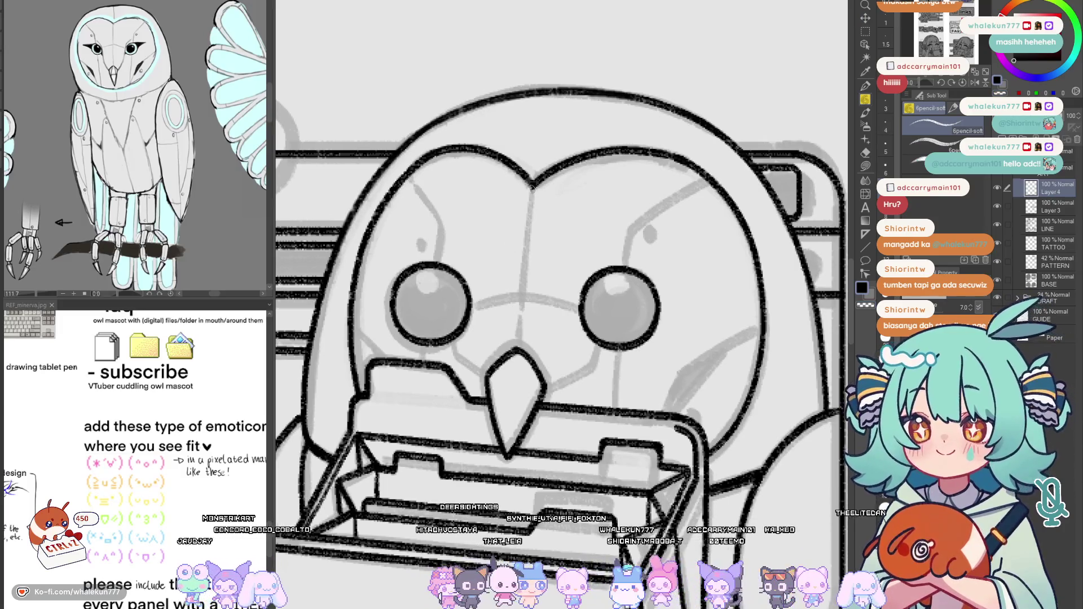
{"action": "key", "text": "ctrl+z"}
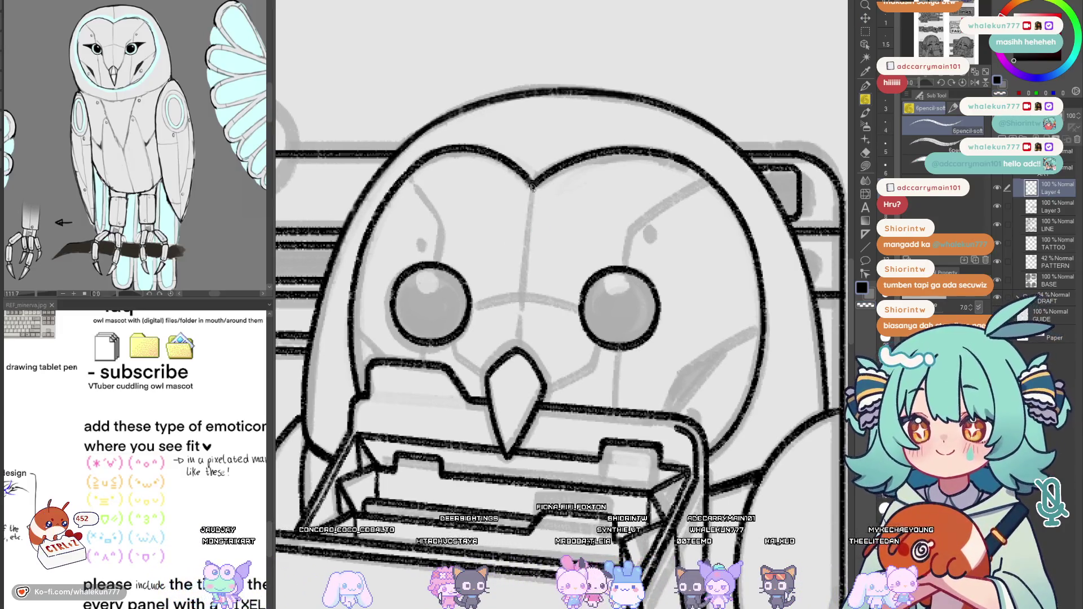
{"action": "left_click_drag", "start_coordinate": [533, 182], "coordinate": [520, 298]}
{"action": "key", "text": "ctrl+z"}
{"action": "left_click_drag", "start_coordinate": [533, 182], "coordinate": [520, 289]}
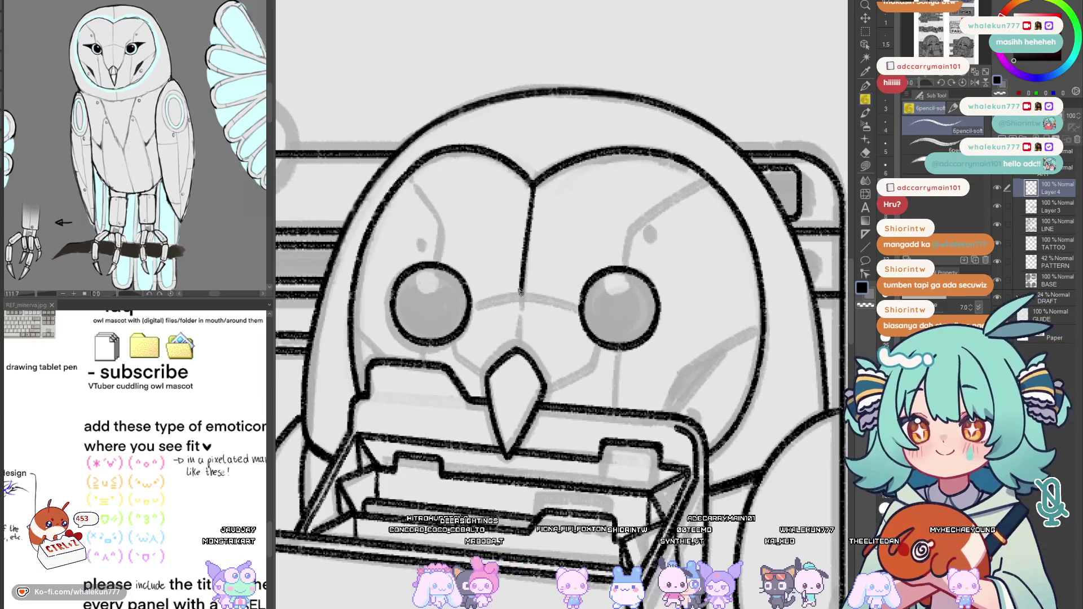
{"action": "key", "text": "ctrl+z"}
{"action": "left_click_drag", "start_coordinate": [533, 182], "coordinate": [516, 350]}
{"action": "key", "text": "ctrl+z"}
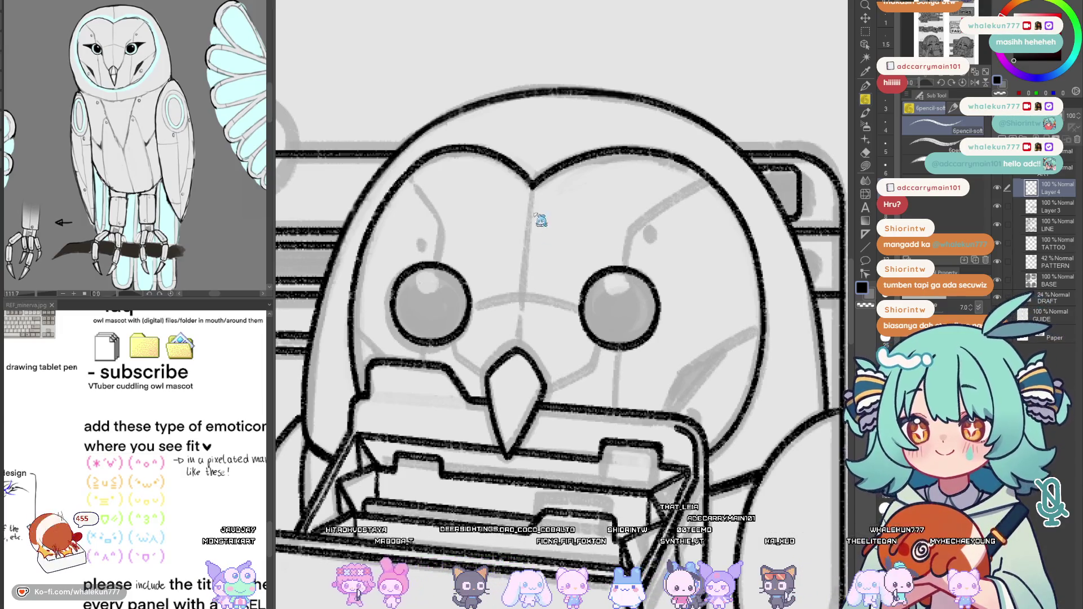
{"action": "left_click_drag", "start_coordinate": [532, 187], "coordinate": [523, 274]}
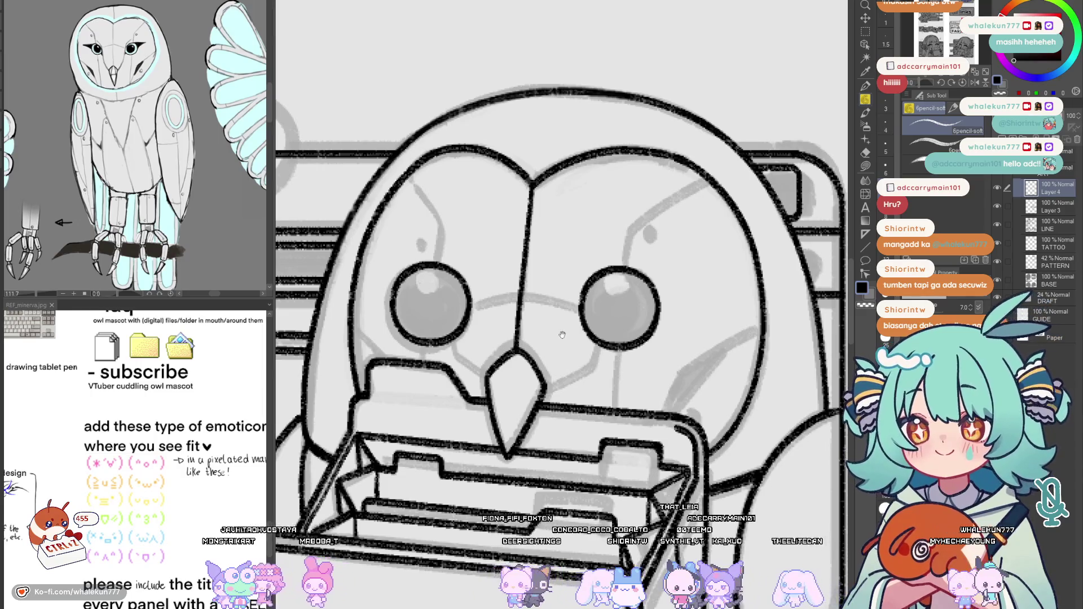
Ink brow strokes curving from the right eye toward the beak, retrying as needed
{"action": "left_click_drag", "start_coordinate": [560, 331], "coordinate": [577, 322]}
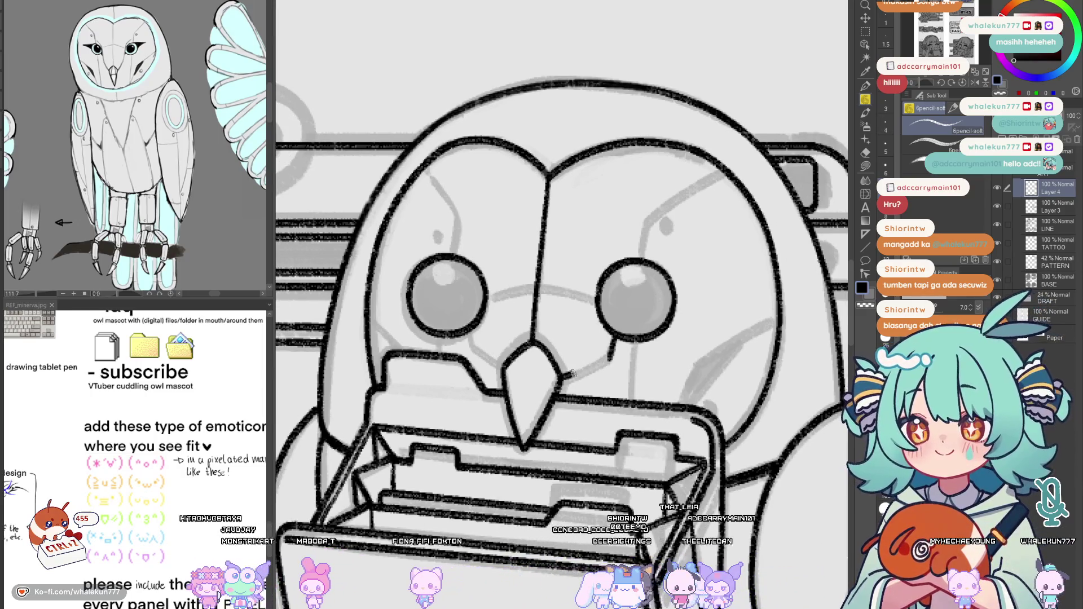
{"action": "key", "text": "ctrl+z"}
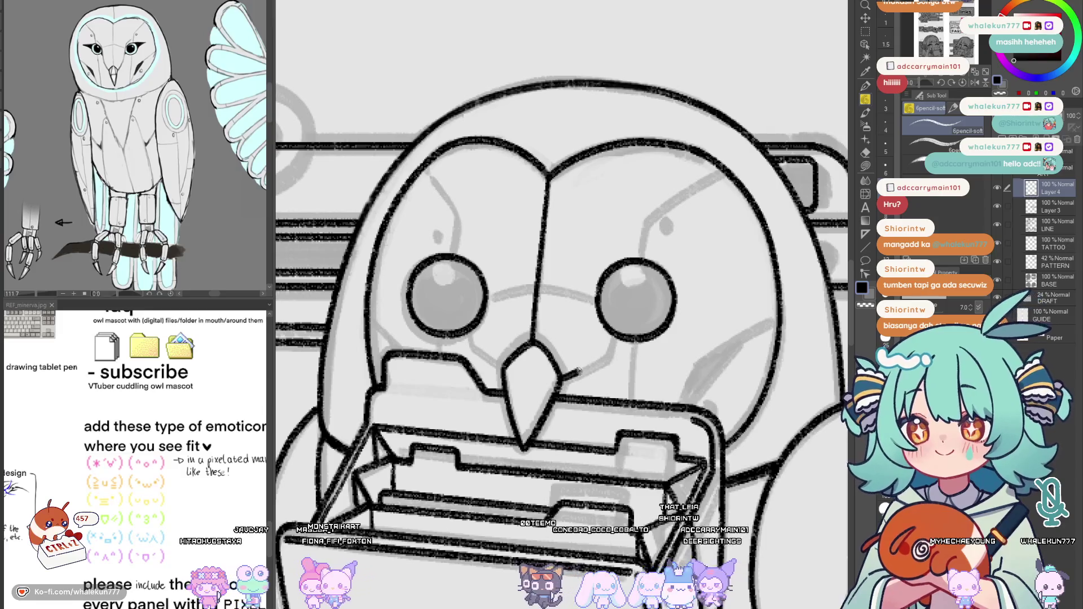
{"action": "key", "text": "ctrl+z"}
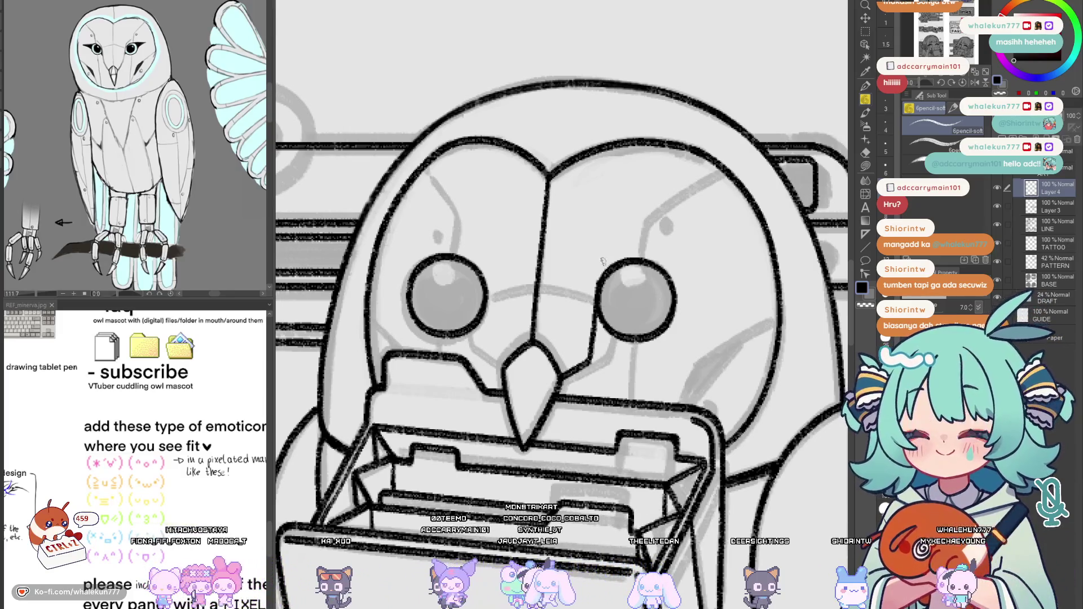
{"action": "left_click_drag", "start_coordinate": [600, 261], "coordinate": [592, 358]}
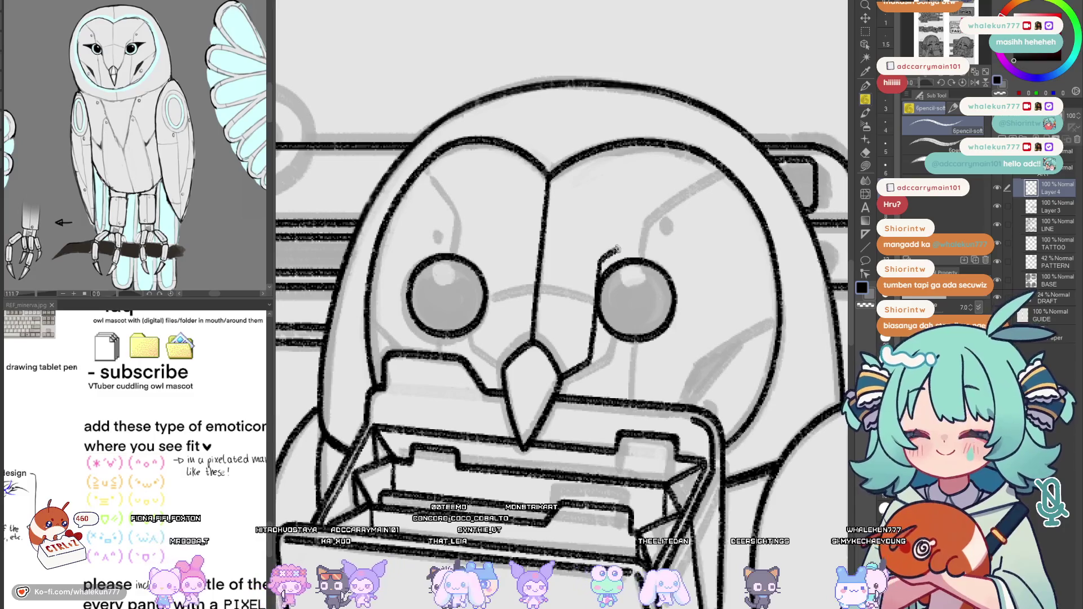
{"action": "key", "text": "ctrl+z"}
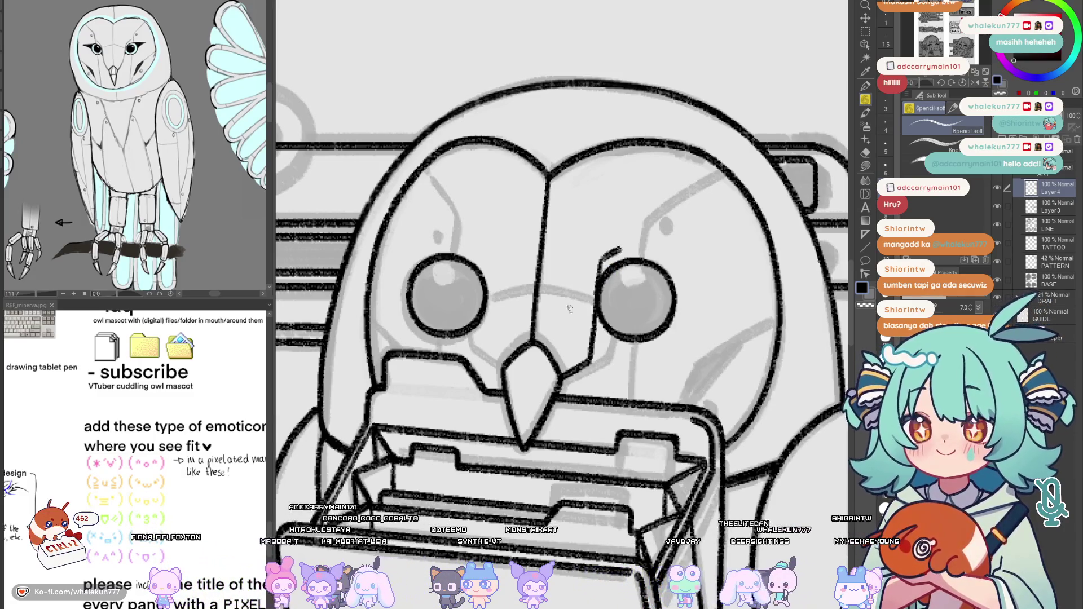
{"action": "key", "text": "h"}
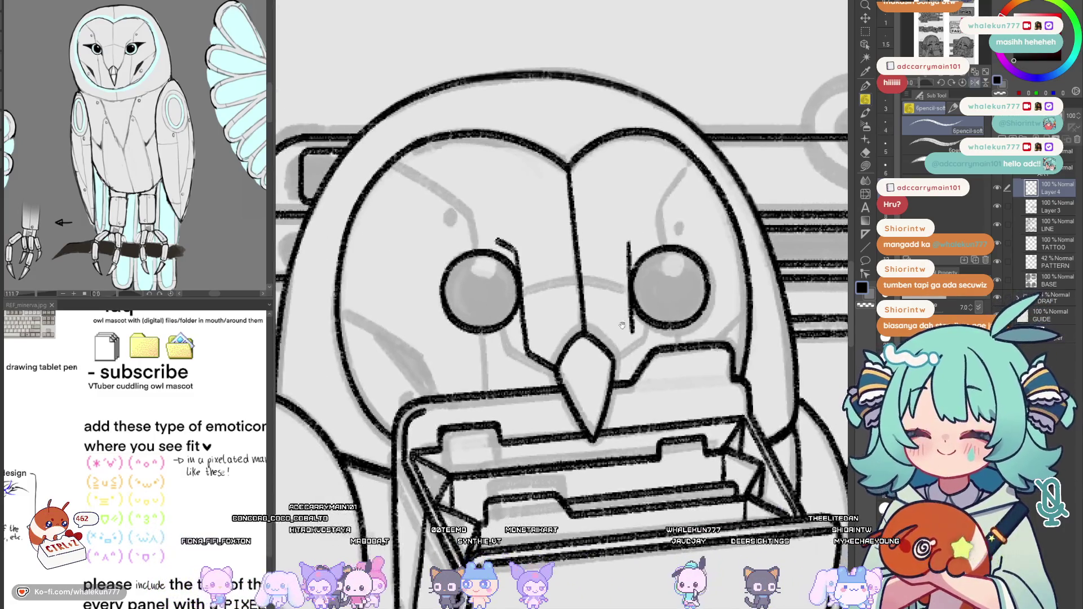
{"action": "key", "text": "ctrl+z"}
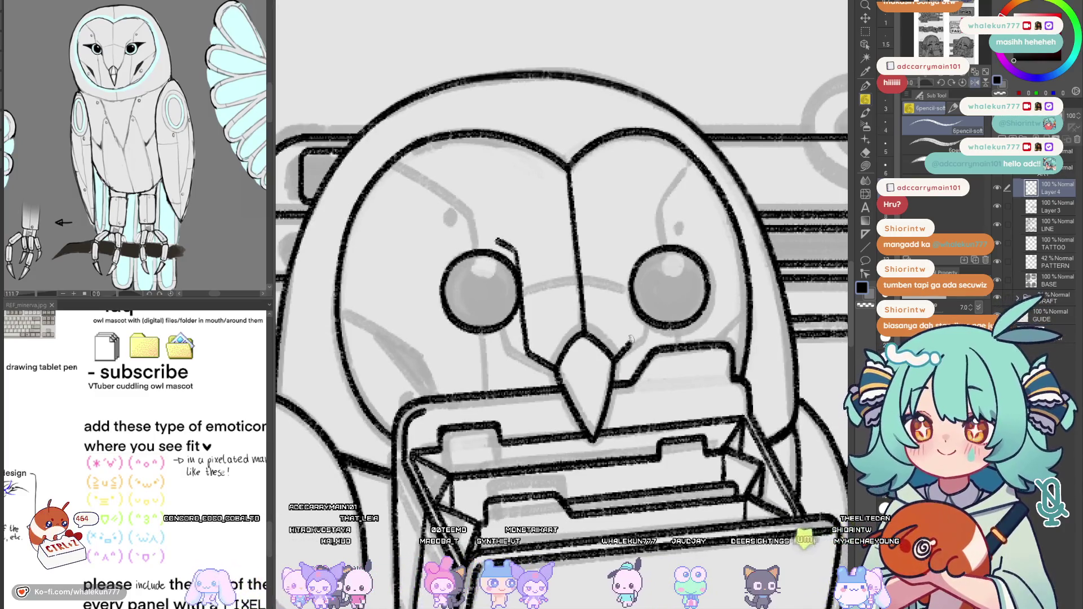
{"action": "key", "text": "ctrl+z"}
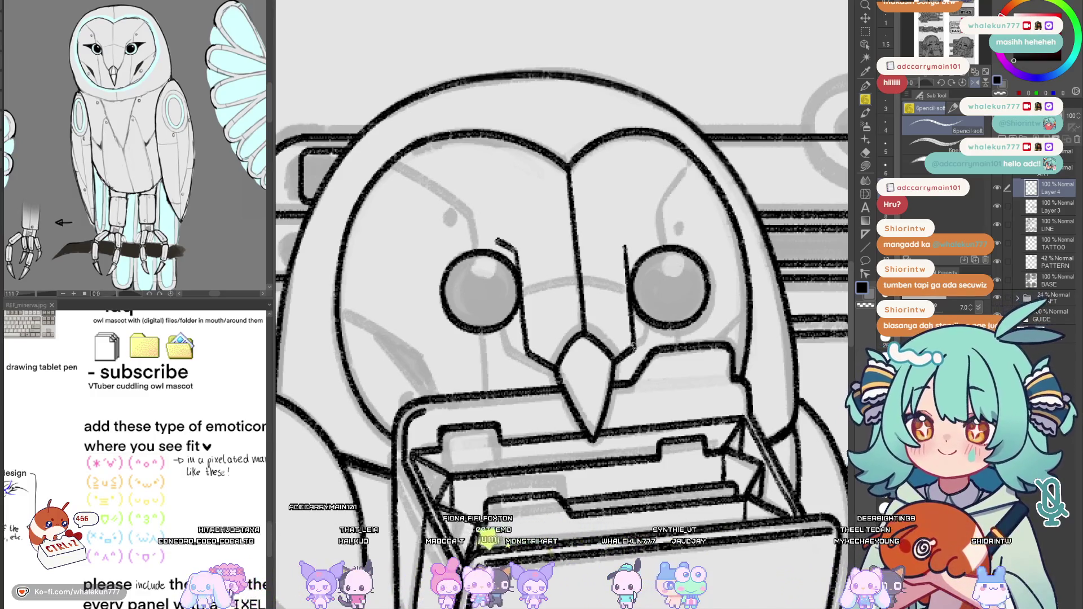
{"action": "left_click_drag", "start_coordinate": [618, 354], "coordinate": [611, 398]}
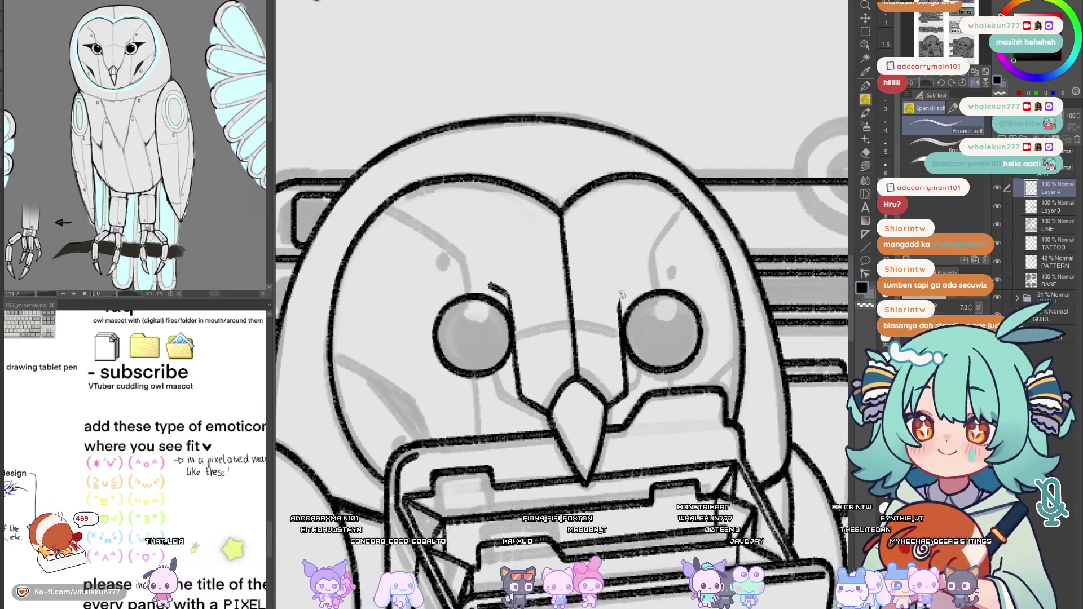
{"action": "key", "text": "h"}
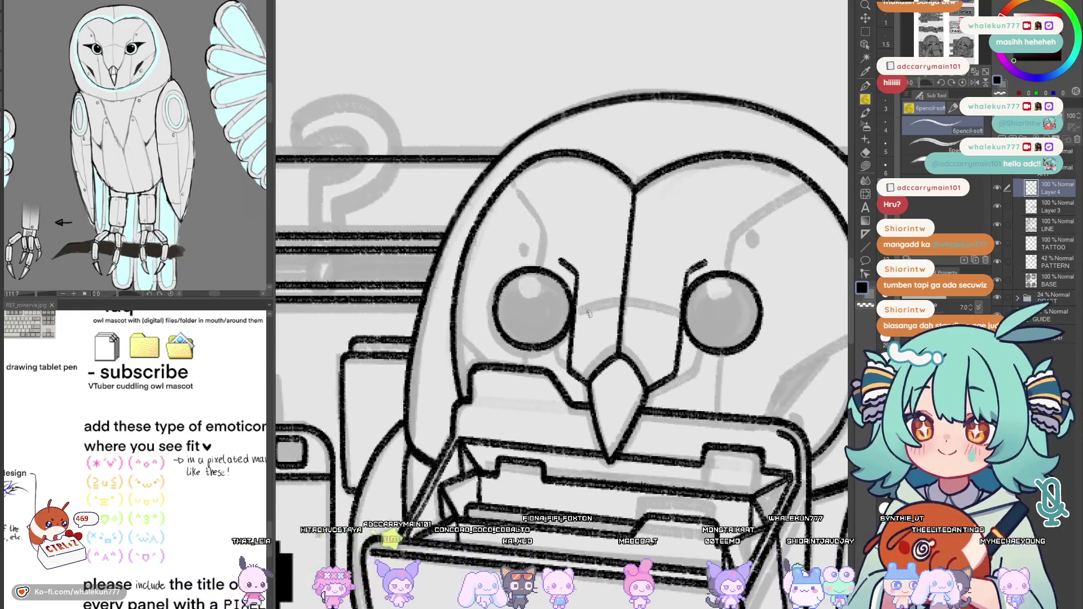
{"action": "key", "text": "h"}
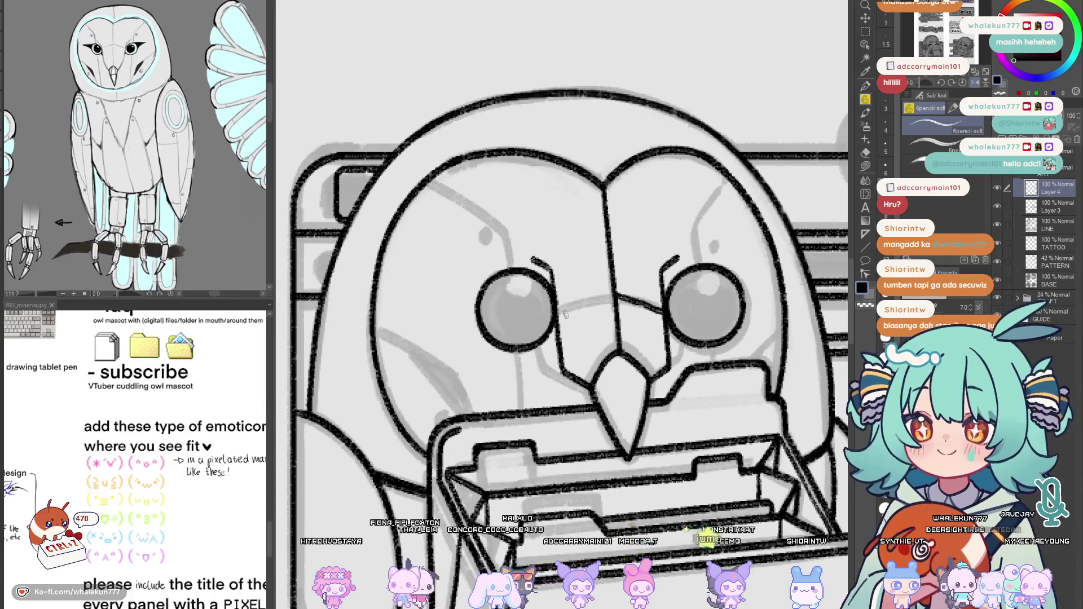
Ink the curve from the left eye to the beak's centre line
{"action": "key", "text": "ctrl+z"}
{"action": "key", "text": "ctrl+z"}
{"action": "key", "text": "ctrl+z"}
{"action": "left_click_drag", "start_coordinate": [558, 317], "coordinate": [614, 285]}
{"action": "left_click_drag", "start_coordinate": [558, 316], "coordinate": [614, 290]}
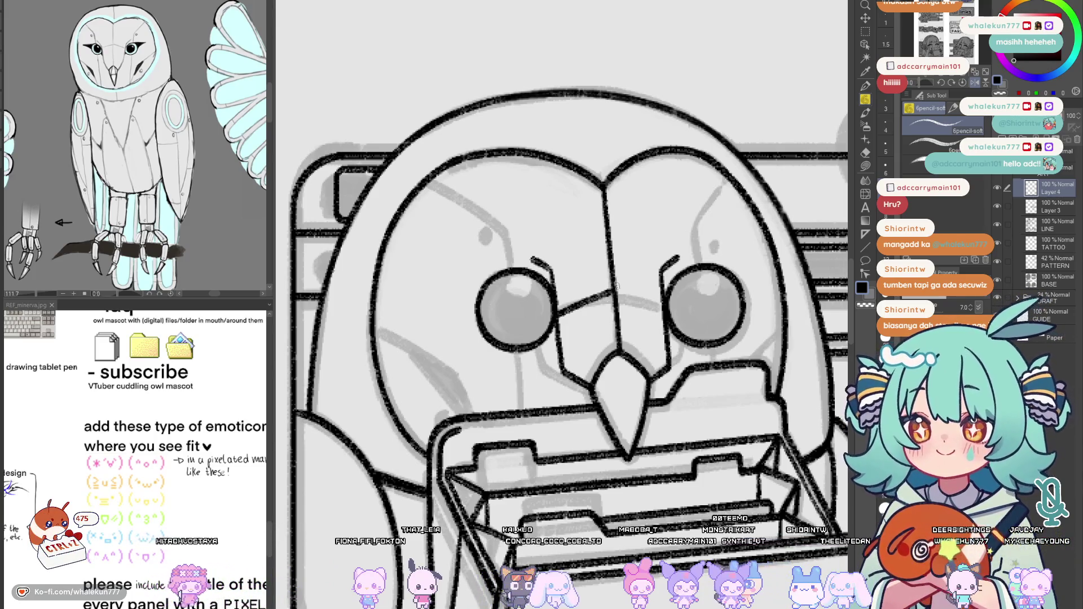
{"action": "key", "text": "h"}
{"action": "left_click_drag", "start_coordinate": [573, 303], "coordinate": [620, 285]}
{"action": "left_click_drag", "start_coordinate": [589, 352], "coordinate": [583, 347]}
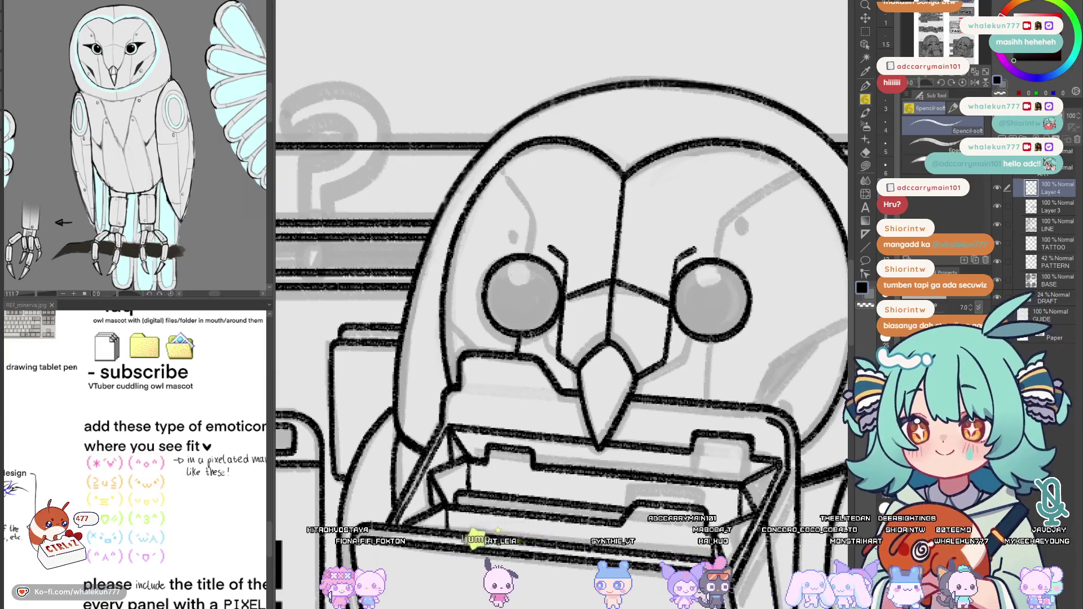
{"action": "left_click_drag", "start_coordinate": [535, 345], "coordinate": [490, 350]}
Add short dark strokes below the left eye, across the right cheek and by both brows
{"action": "mouse_move", "coordinate": [398, 322]}
{"action": "left_mouse_down"}
{"action": "mouse_move", "coordinate": [416, 346]}
{"action": "mouse_move", "coordinate": [396, 345]}
{"action": "left_mouse_up"}
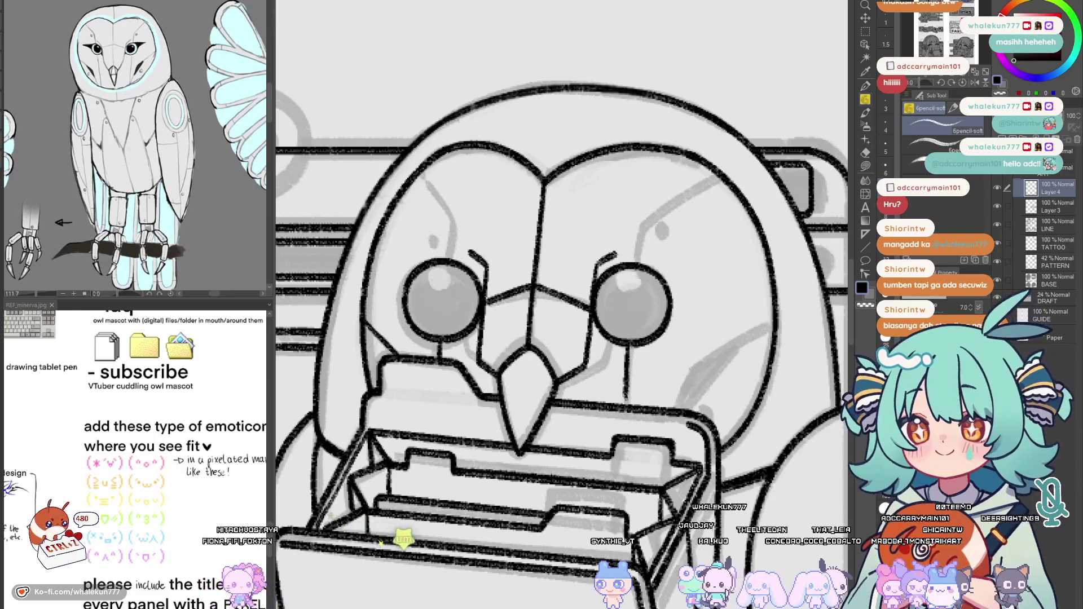
{"action": "mouse_move", "coordinate": [679, 370]}
{"action": "left_mouse_down"}
{"action": "mouse_move", "coordinate": [772, 326]}
{"action": "mouse_move", "coordinate": [665, 415]}
{"action": "mouse_move", "coordinate": [678, 389]}
{"action": "left_mouse_up"}
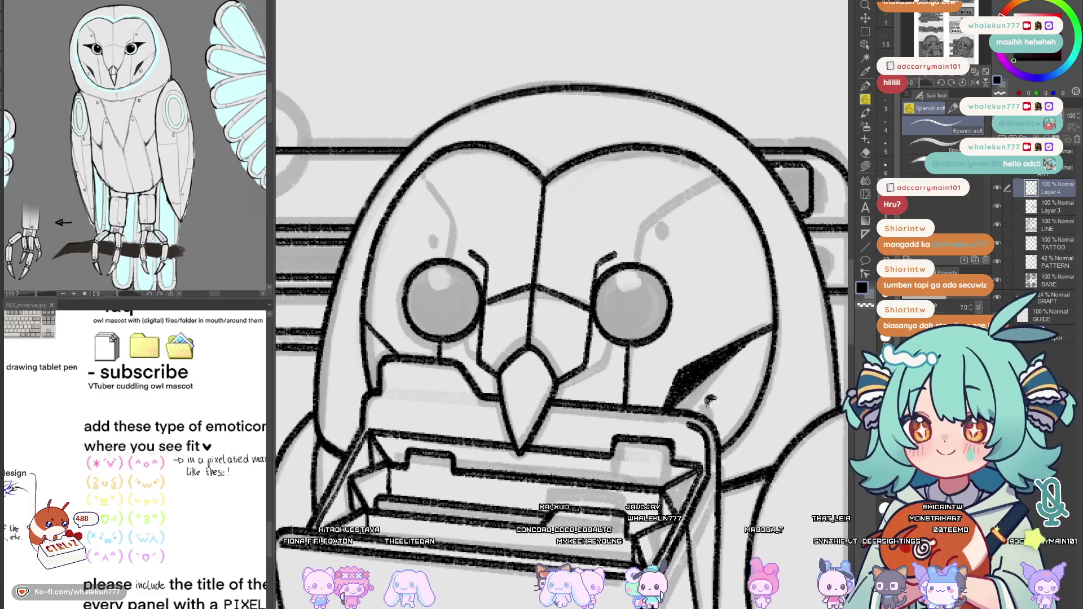
{"action": "left_click_drag", "start_coordinate": [444, 206], "coordinate": [476, 282]}
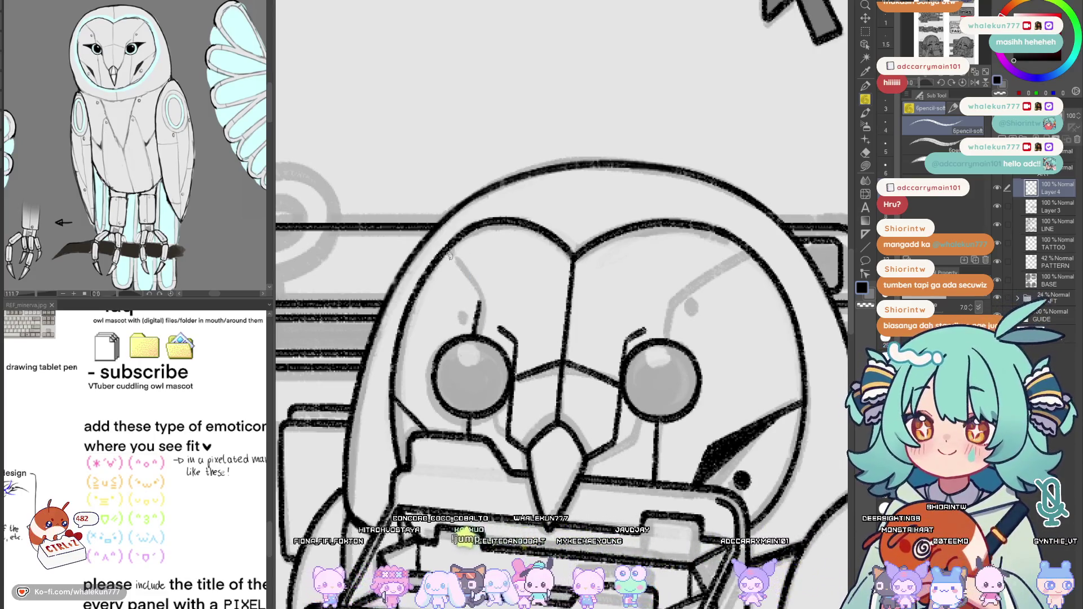
{"action": "key", "text": "ctrl+z"}
{"action": "left_click_drag", "start_coordinate": [445, 253], "coordinate": [467, 285]}
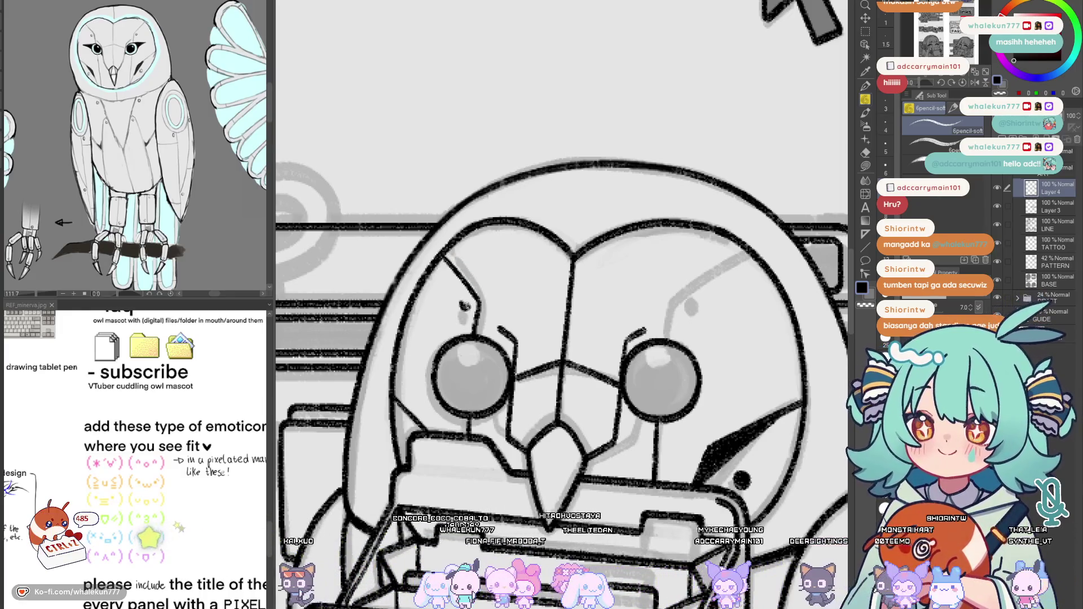
{"action": "left_click_drag", "start_coordinate": [464, 303], "coordinate": [436, 314]}
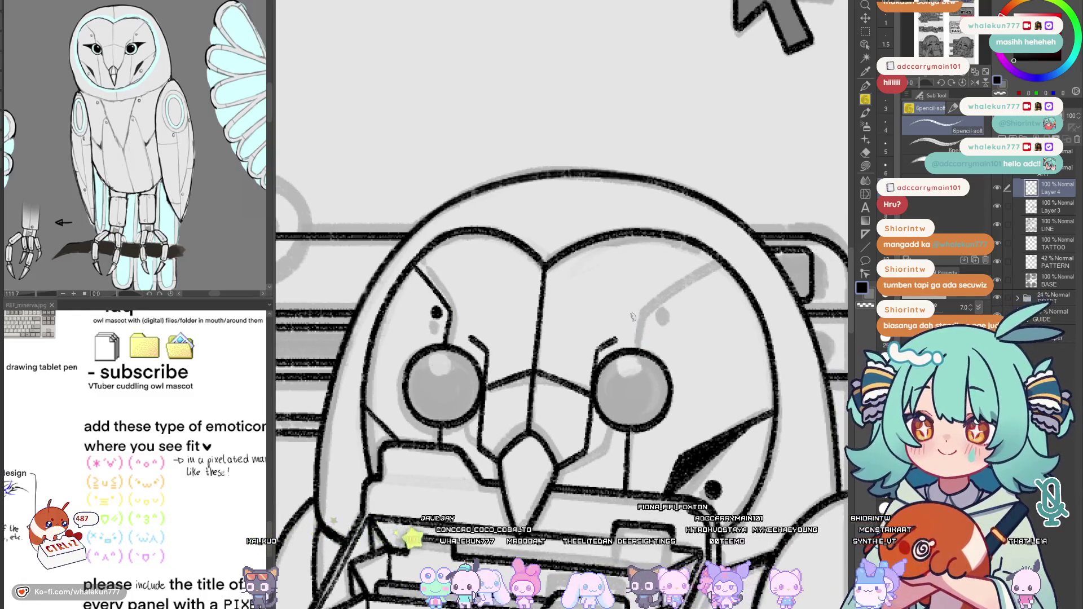
{"action": "left_click_drag", "start_coordinate": [632, 315], "coordinate": [631, 347]}
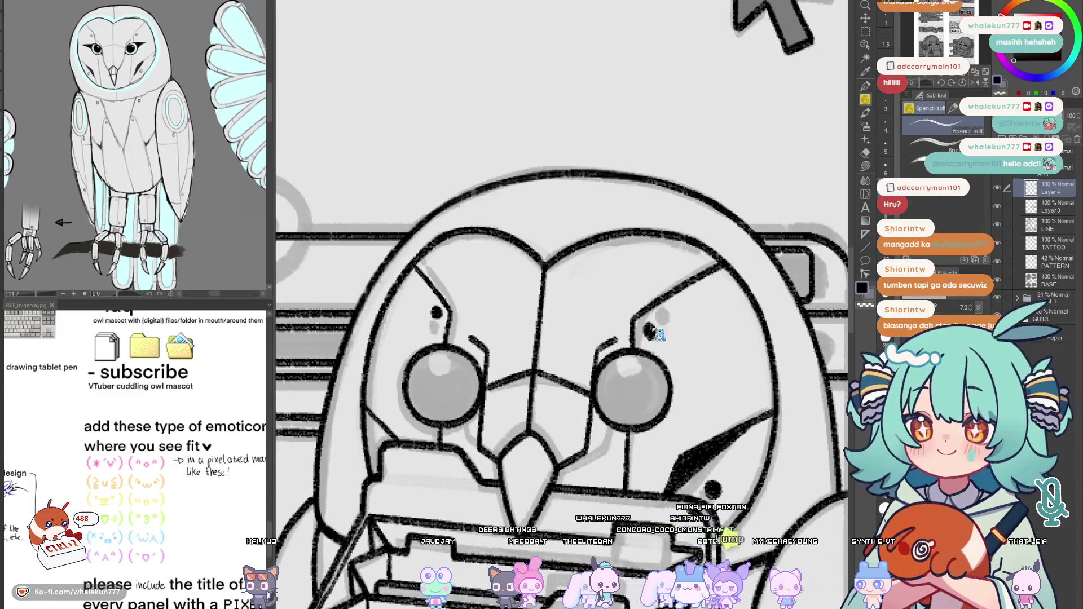
{"action": "left_click_drag", "start_coordinate": [675, 355], "coordinate": [701, 363]}
{"action": "left_click", "coordinate": [733, 399]}
{"action": "left_click", "coordinate": [733, 400]}
Pencil strokes on both sides of the beak and a chevron line across it
{"action": "left_click", "coordinate": [733, 399]}
{"action": "scroll", "coordinate": [506, 371], "scroll_direction": "up", "scroll_amount": 5}
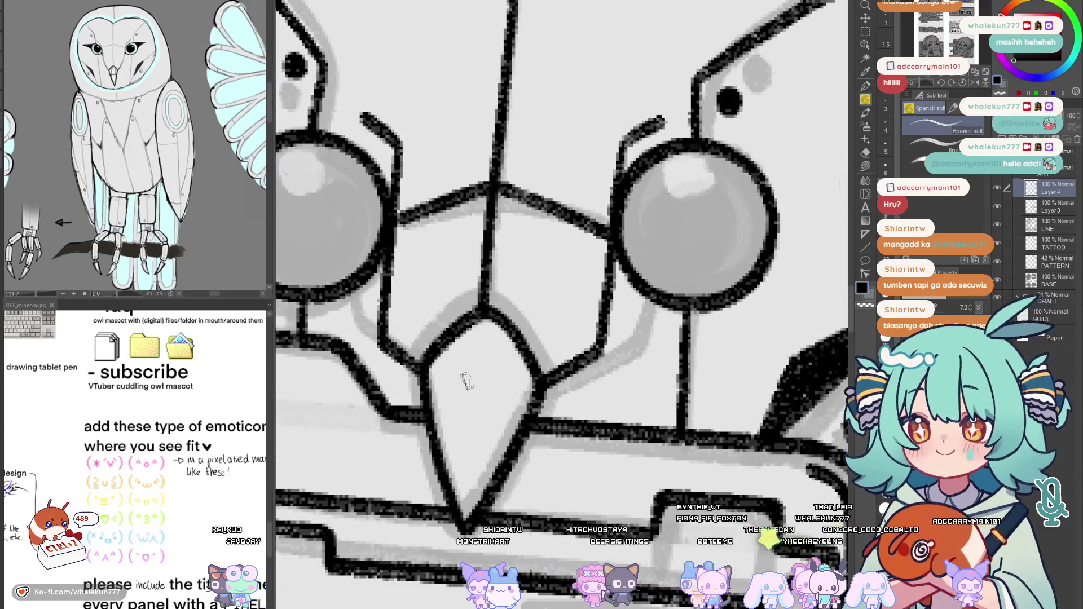
{"action": "left_click_drag", "start_coordinate": [464, 335], "coordinate": [433, 418]}
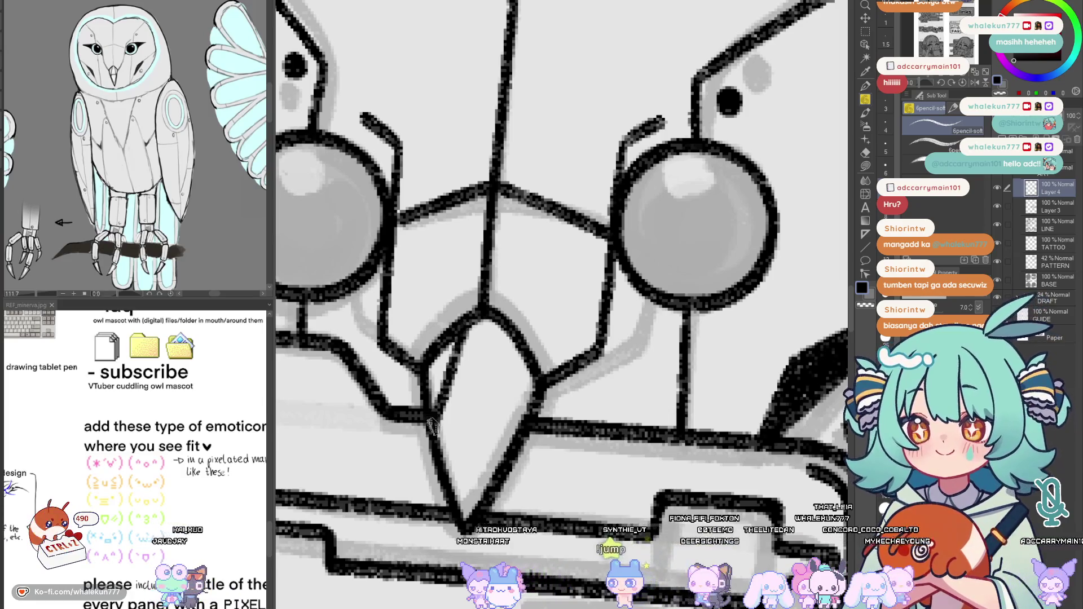
{"action": "left_click_drag", "start_coordinate": [503, 332], "coordinate": [517, 437]}
{"action": "mouse_move", "coordinate": [434, 418]}
{"action": "left_mouse_down"}
{"action": "mouse_move", "coordinate": [478, 405]}
{"action": "mouse_move", "coordinate": [514, 435]}
{"action": "mouse_move", "coordinate": [462, 406]}
{"action": "mouse_move", "coordinate": [514, 440]}
{"action": "left_mouse_up"}
{"action": "key", "text": "ctrl+z"}
{"action": "key", "text": "ctrl+z"}
{"action": "mouse_move", "coordinate": [433, 421]}
{"action": "left_mouse_down"}
{"action": "mouse_move", "coordinate": [488, 412]}
{"action": "mouse_move", "coordinate": [520, 442]}
{"action": "left_mouse_up"}
Zoom out to check the whole owl, then draw a line down its face
{"action": "key", "text": "ctrl+0"}
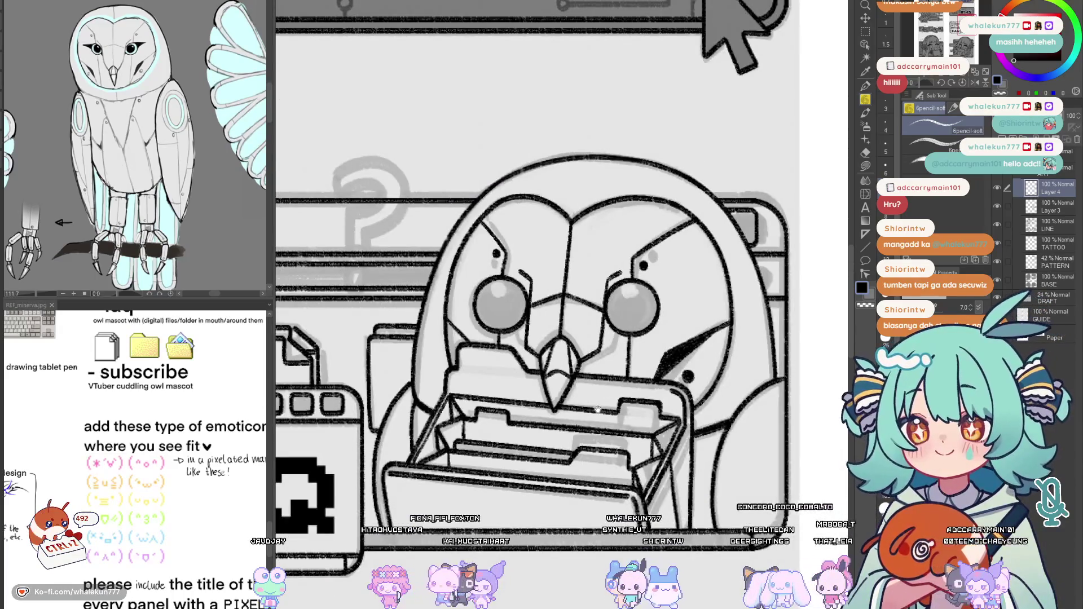
{"action": "scroll", "coordinate": [597, 407], "scroll_direction": "down", "scroll_amount": 5}
{"action": "scroll", "coordinate": [543, 410], "scroll_direction": "up", "scroll_amount": 4}
{"action": "scroll", "coordinate": [543, 410], "scroll_direction": "down", "scroll_amount": 5}
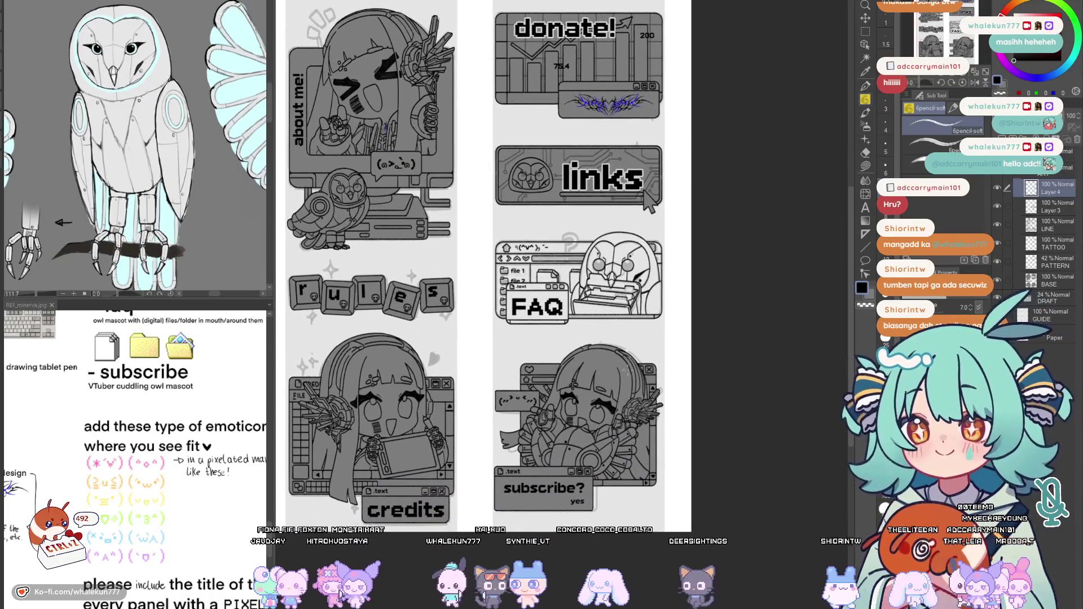
{"action": "scroll", "coordinate": [582, 315], "scroll_direction": "up", "scroll_amount": 7}
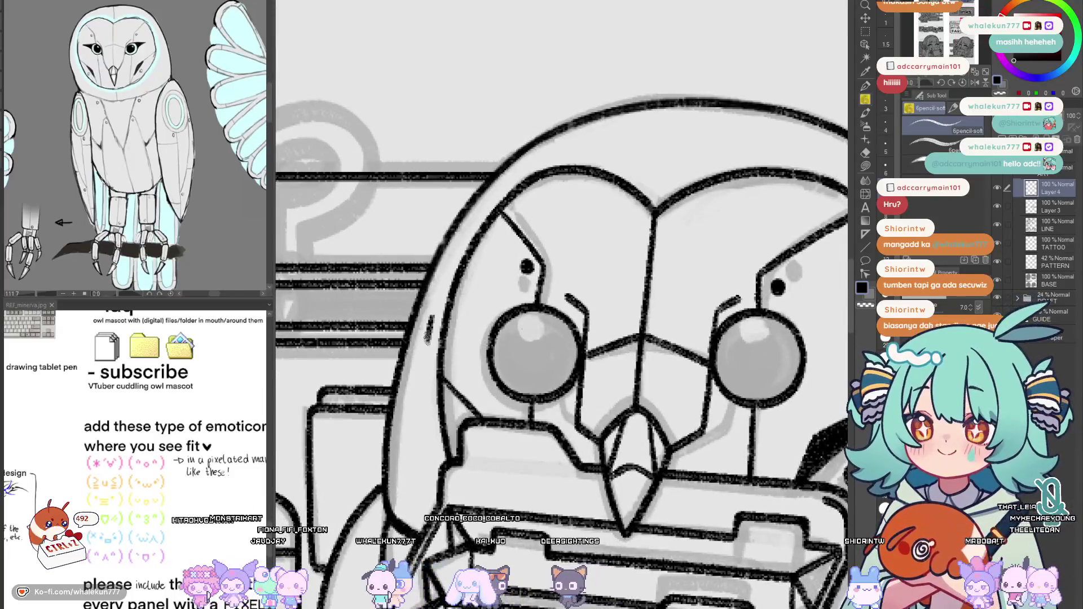
{"action": "left_click_drag", "start_coordinate": [428, 339], "coordinate": [434, 487]}
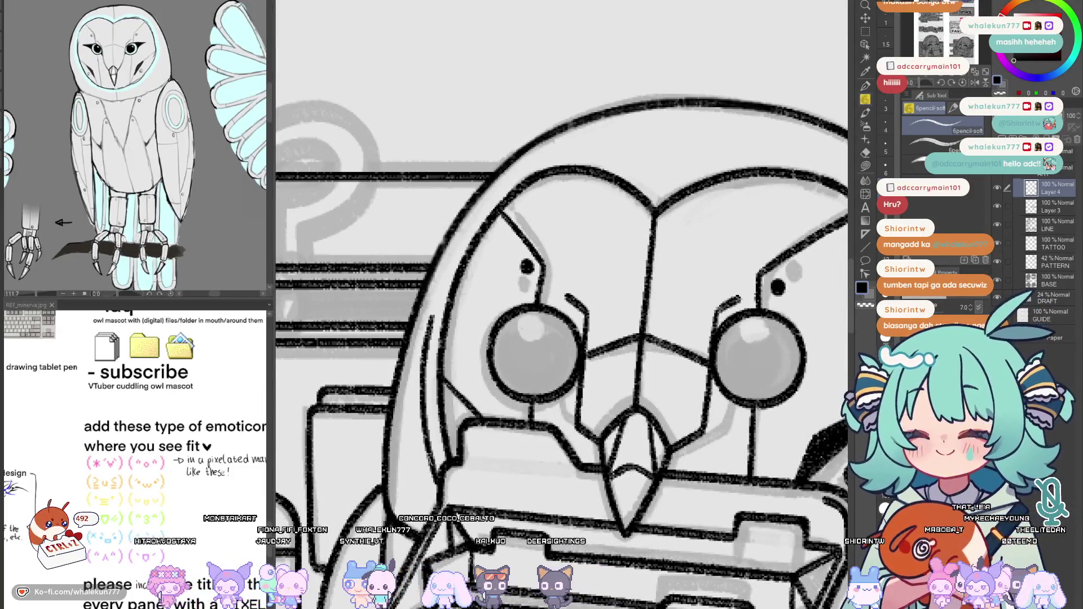
Redraw the face line shorter and test strokes along the owl's head, discarding rejects
{"action": "key", "text": "ctrl+z"}
{"action": "left_click_drag", "start_coordinate": [433, 294], "coordinate": [423, 407]}
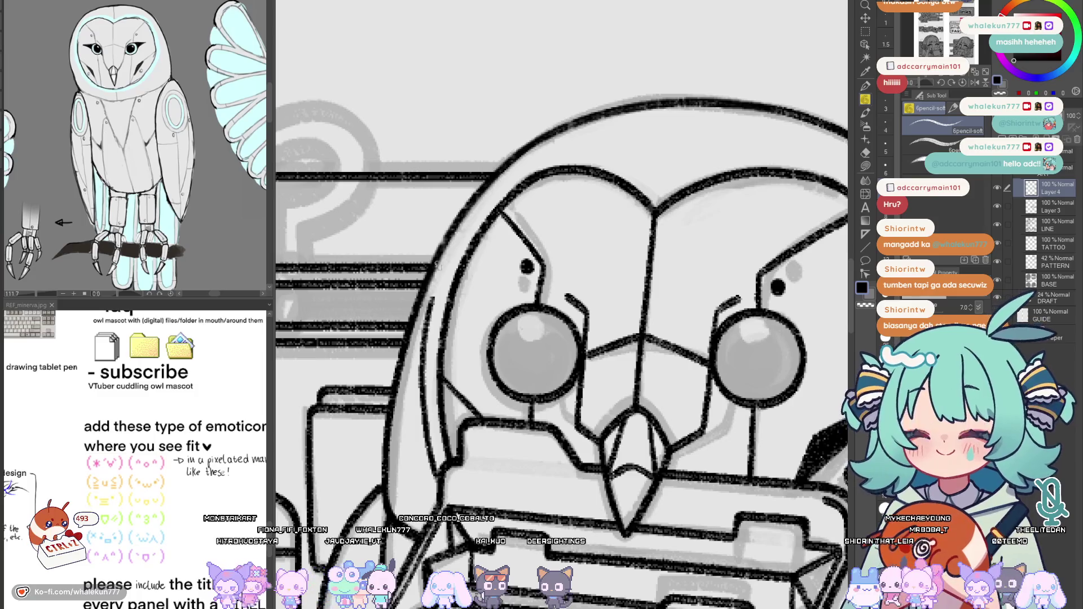
{"action": "mouse_move", "coordinate": [434, 282]}
{"action": "left_mouse_down"}
{"action": "mouse_move", "coordinate": [479, 206]}
{"action": "mouse_move", "coordinate": [545, 153]}
{"action": "mouse_move", "coordinate": [445, 257]}
{"action": "mouse_move", "coordinate": [428, 324]}
{"action": "left_mouse_up"}
{"action": "key", "text": "ctrl+z"}
{"action": "key", "text": "ctrl+z"}
{"action": "mouse_move", "coordinate": [550, 149]}
{"action": "left_mouse_down"}
{"action": "mouse_move", "coordinate": [451, 239]}
{"action": "mouse_move", "coordinate": [431, 310]}
{"action": "mouse_move", "coordinate": [550, 149]}
{"action": "mouse_move", "coordinate": [437, 299]}
{"action": "mouse_move", "coordinate": [429, 364]}
{"action": "mouse_move", "coordinate": [735, 408]}
{"action": "left_mouse_up"}
{"action": "key", "text": "ctrl+z"}
{"action": "left_click_drag", "start_coordinate": [382, 339], "coordinate": [379, 243]}
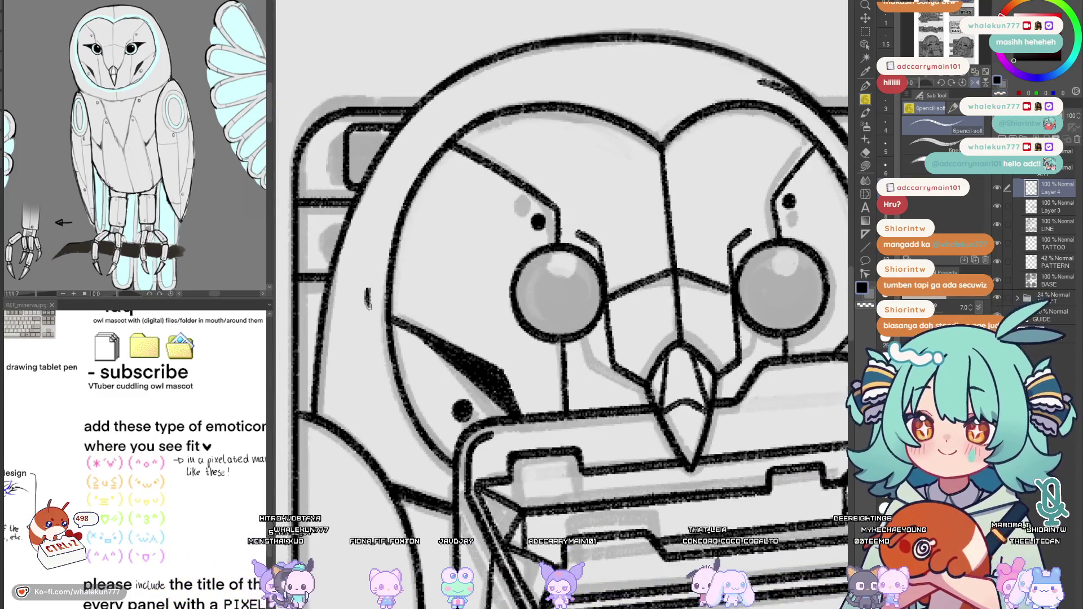
{"action": "mouse_move", "coordinate": [368, 317]}
{"action": "left_mouse_down"}
{"action": "mouse_move", "coordinate": [379, 392]}
{"action": "mouse_move", "coordinate": [454, 486]}
{"action": "mouse_move", "coordinate": [370, 352]}
{"action": "mouse_move", "coordinate": [423, 468]}
{"action": "mouse_move", "coordinate": [454, 486]}
{"action": "mouse_move", "coordinate": [402, 399]}
{"action": "left_mouse_up"}
{"action": "key", "text": "ctrl+z"}
{"action": "key", "text": "ctrl+z"}
{"action": "left_click_drag", "start_coordinate": [468, 189], "coordinate": [417, 252]}
{"action": "key", "text": "ctrl+z"}
{"action": "mouse_move", "coordinate": [471, 183]}
{"action": "left_mouse_down"}
{"action": "mouse_move", "coordinate": [394, 322]}
{"action": "mouse_move", "coordinate": [386, 396]}
{"action": "mouse_move", "coordinate": [431, 228]}
{"action": "mouse_move", "coordinate": [389, 390]}
{"action": "mouse_move", "coordinate": [466, 192]}
{"action": "mouse_move", "coordinate": [395, 446]}
{"action": "left_mouse_up"}
{"action": "key", "text": "ctrl+z"}
{"action": "key", "text": "ctrl+z"}
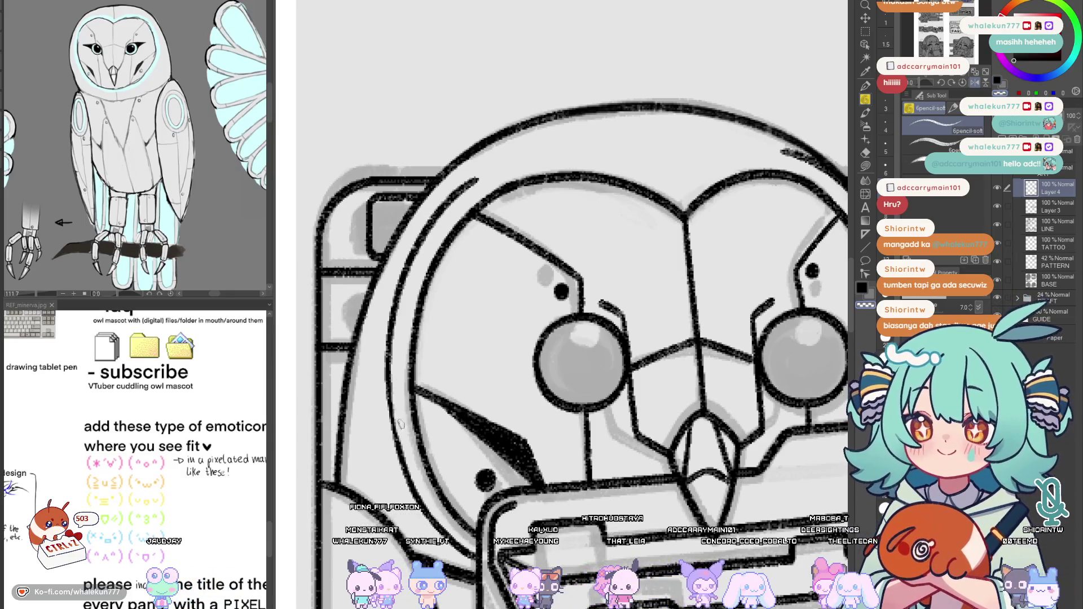
{"action": "mouse_move", "coordinate": [420, 491]}
{"action": "left_mouse_down"}
{"action": "mouse_move", "coordinate": [155, 491]}
{"action": "mouse_move", "coordinate": [747, 454]}
{"action": "left_mouse_up"}
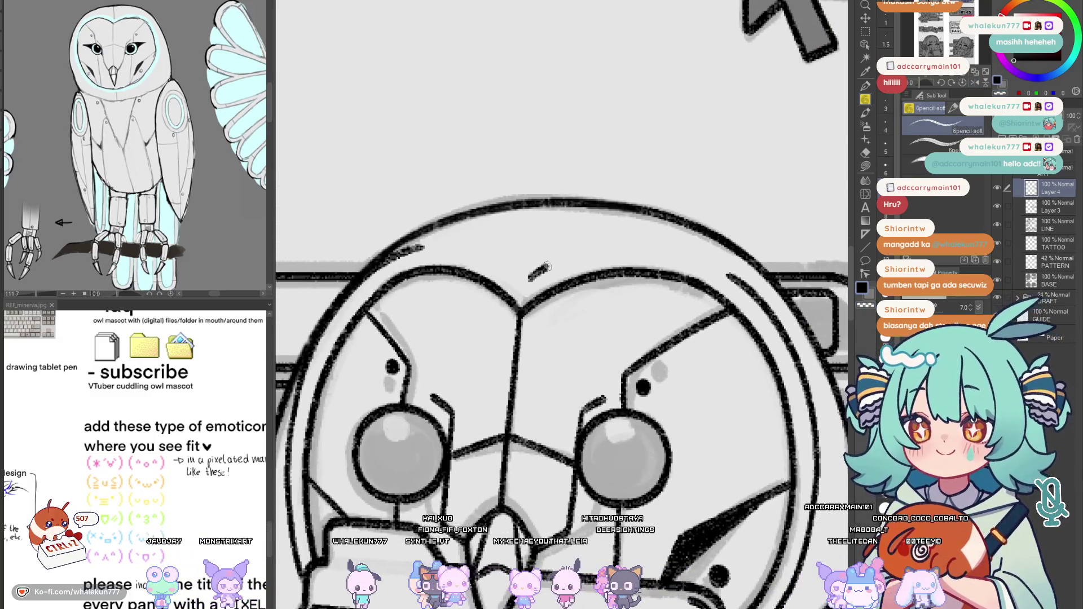
With the canvas rotated, draw the inner ring arc across the owl's head, then reset rotation
{"action": "left_click_drag", "start_coordinate": [529, 279], "coordinate": [628, 244]}
{"action": "key", "text": "asciicircum"}
{"action": "key", "text": "asciicircum"}
{"action": "key", "text": "asciicircum"}
{"action": "left_click_drag", "start_coordinate": [558, 280], "coordinate": [688, 243]}
{"action": "key", "text": "ctrl+z"}
{"action": "left_click_drag", "start_coordinate": [557, 279], "coordinate": [697, 243]}
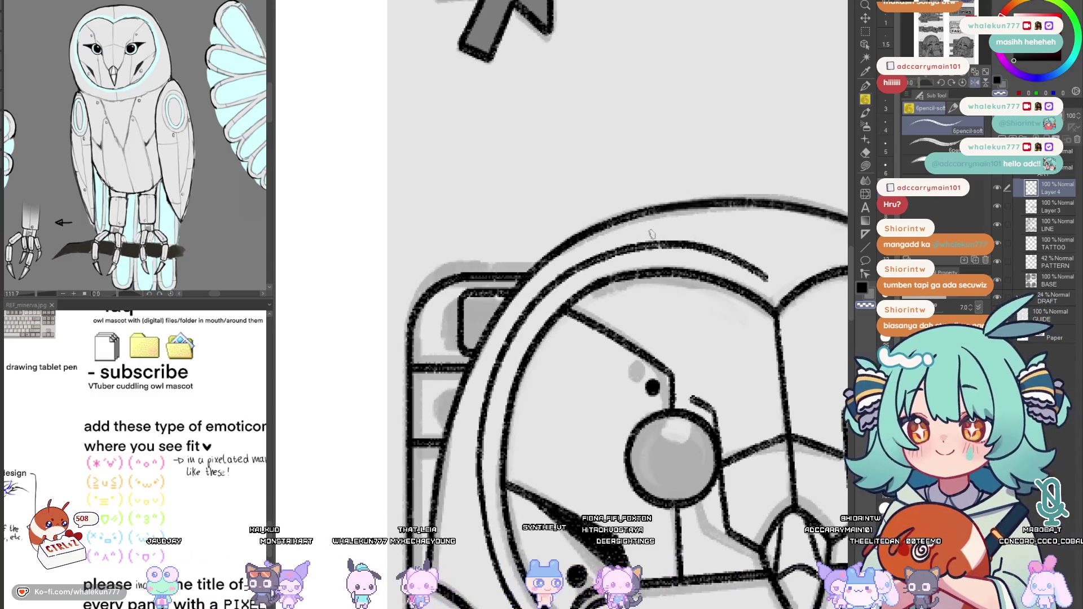
{"action": "key", "text": "minus"}
{"action": "key", "text": "minus"}
{"action": "key", "text": "minus"}
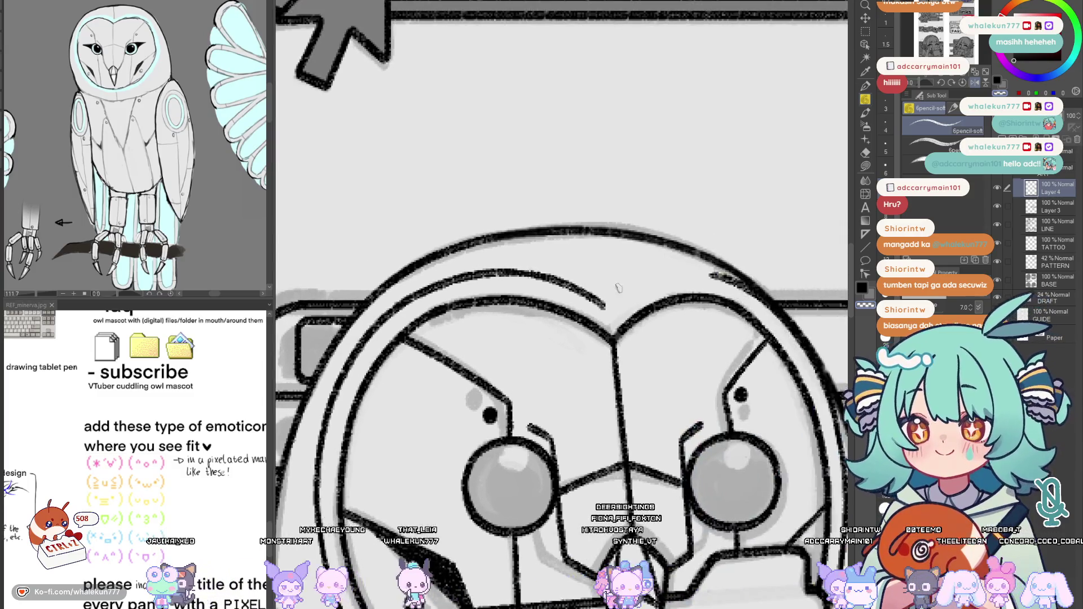
{"action": "scroll", "coordinate": [551, 328], "scroll_direction": "up", "scroll_amount": 2}
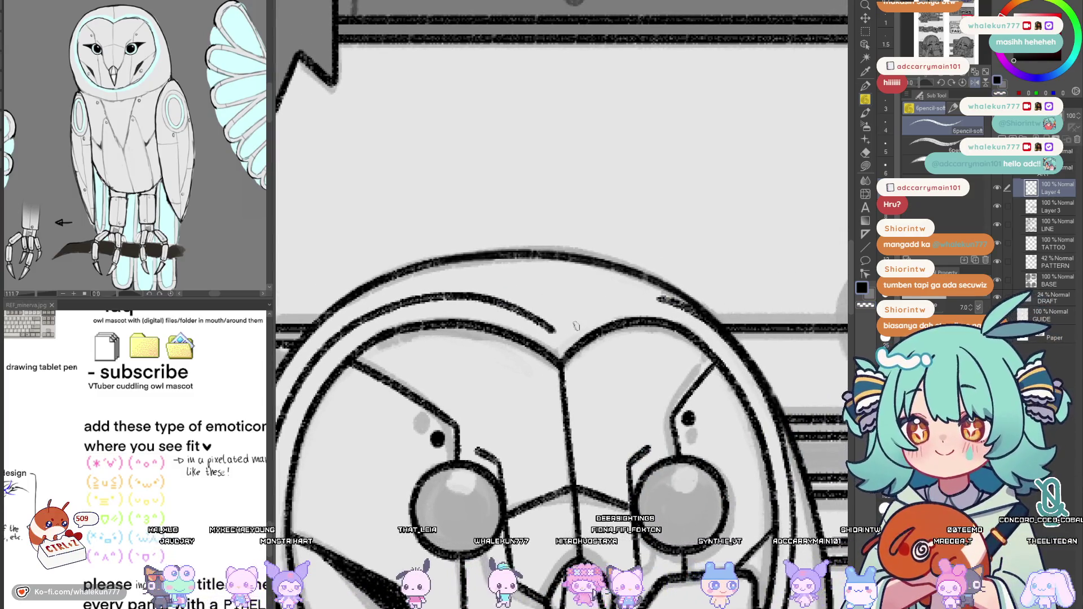
{"action": "key", "text": "h"}
{"action": "key", "text": "h"}
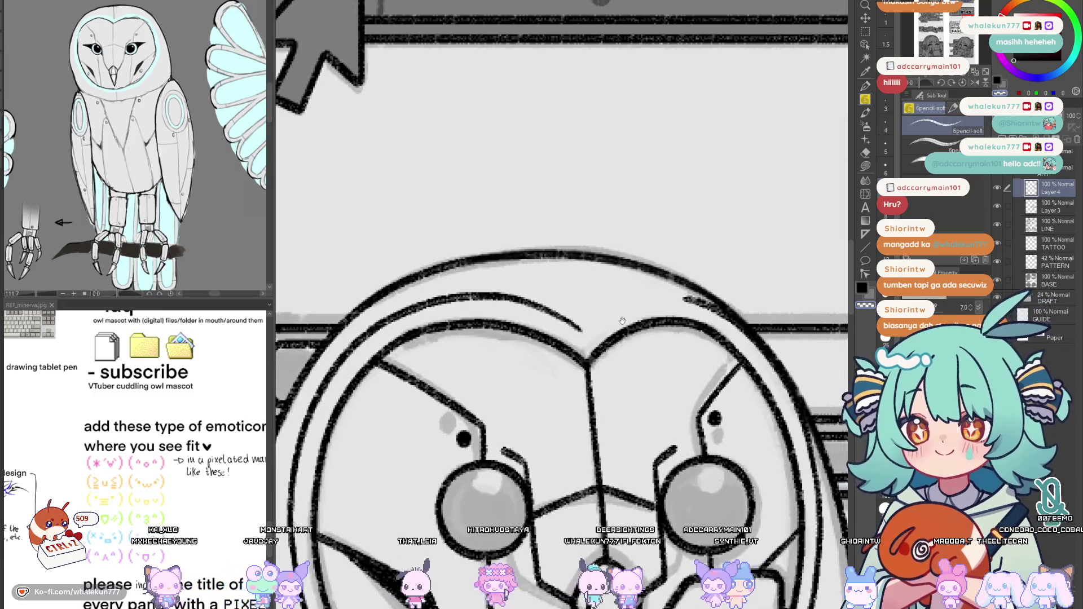
{"action": "key", "text": "h"}
Extend the inner ring with a longer segment across the top of the head
{"action": "left_click_drag", "start_coordinate": [523, 326], "coordinate": [607, 294]}
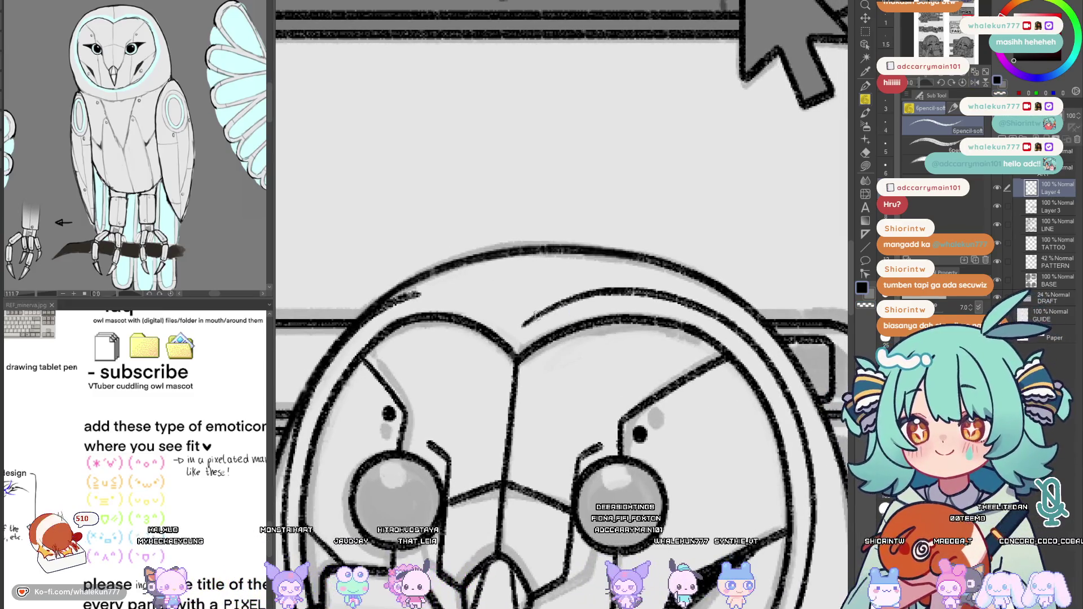
{"action": "key", "text": "h"}
{"action": "mouse_move", "coordinate": [545, 340]}
{"action": "left_mouse_down"}
{"action": "mouse_move", "coordinate": [599, 313]}
{"action": "mouse_move", "coordinate": [666, 307]}
{"action": "left_mouse_up"}
{"action": "key", "text": "ctrl+z"}
{"action": "key", "text": "ctrl+z"}
{"action": "mouse_move", "coordinate": [546, 340]}
{"action": "left_mouse_down"}
{"action": "mouse_move", "coordinate": [668, 309]}
{"action": "mouse_move", "coordinate": [589, 311]}
{"action": "mouse_move", "coordinate": [666, 308]}
{"action": "mouse_move", "coordinate": [579, 315]}
{"action": "mouse_move", "coordinate": [671, 309]}
{"action": "left_mouse_up"}
{"action": "key", "text": "ctrl+z"}
{"action": "key", "text": "ctrl+z"}
{"action": "key", "text": "ctrl+z"}
{"action": "left_click_drag", "start_coordinate": [548, 338], "coordinate": [686, 314]}
{"action": "key", "text": "ctrl+z"}
{"action": "mouse_move", "coordinate": [546, 340]}
{"action": "left_mouse_down"}
{"action": "mouse_move", "coordinate": [575, 322]}
{"action": "mouse_move", "coordinate": [686, 316]}
{"action": "left_mouse_up"}
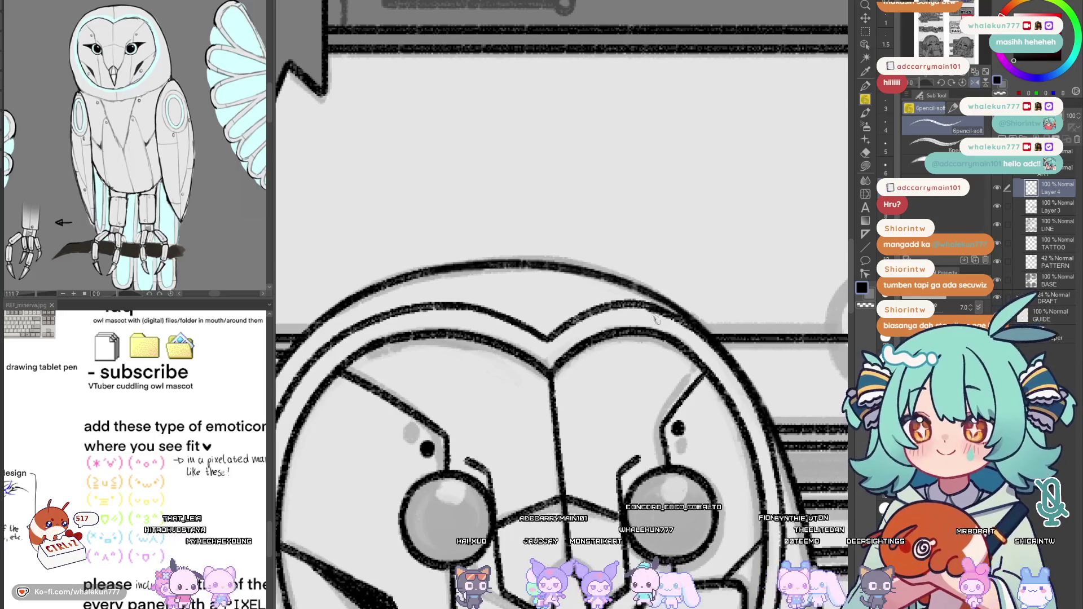
{"action": "mouse_move", "coordinate": [453, 320]}
{"action": "left_mouse_down"}
{"action": "mouse_move", "coordinate": [523, 287]}
{"action": "mouse_move", "coordinate": [518, 240]}
{"action": "left_mouse_up"}
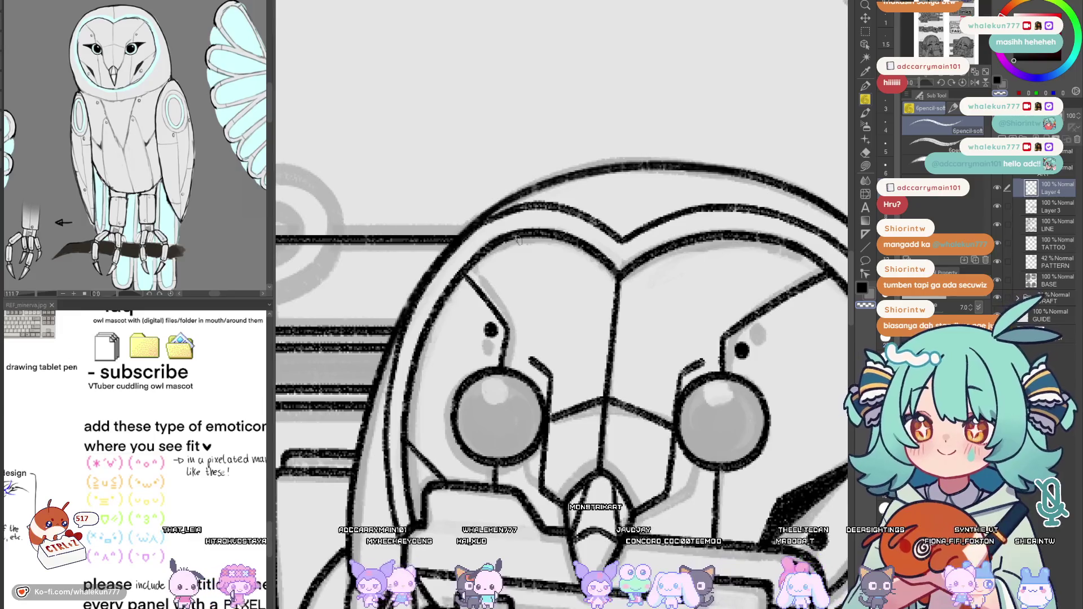
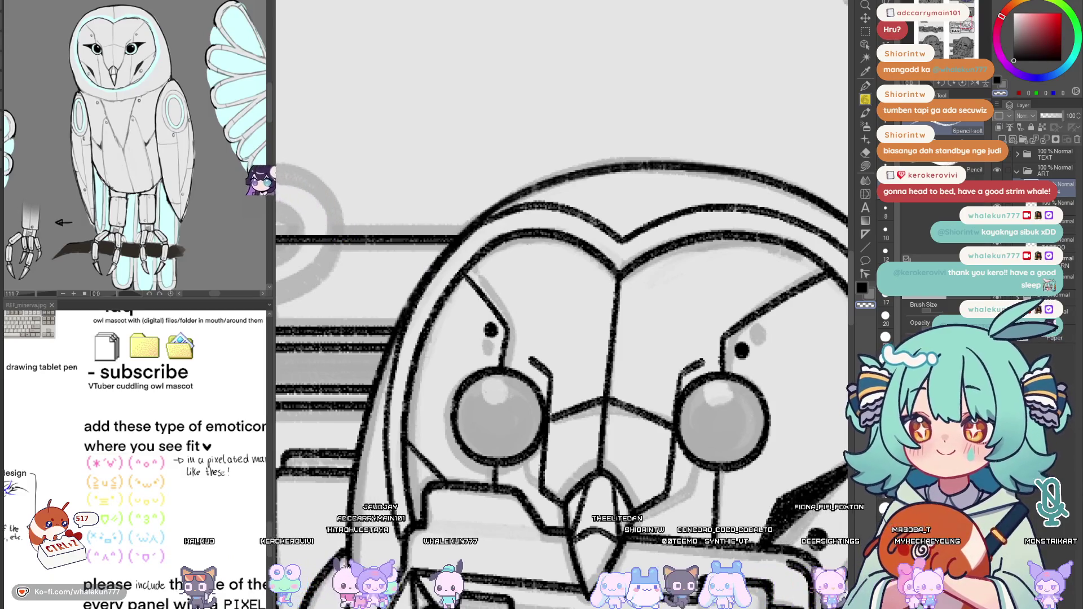
Add a dark accent mark on the FAQ owl's right side near its eye
{"action": "scroll", "coordinate": [658, 438], "scroll_direction": "down", "scroll_amount": 6}
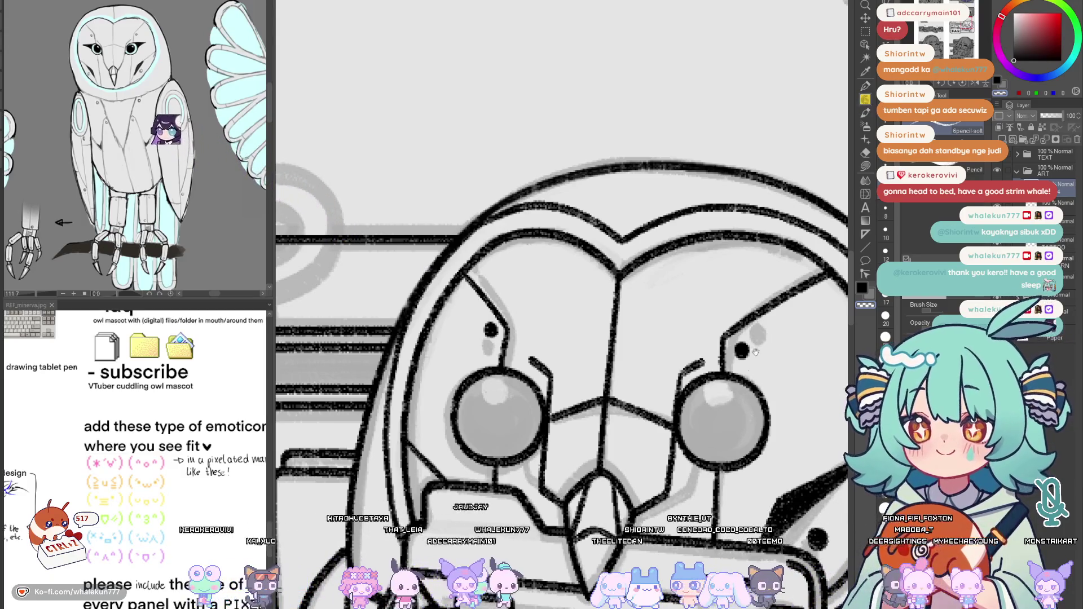
{"action": "scroll", "coordinate": [660, 434], "scroll_direction": "up", "scroll_amount": 5}
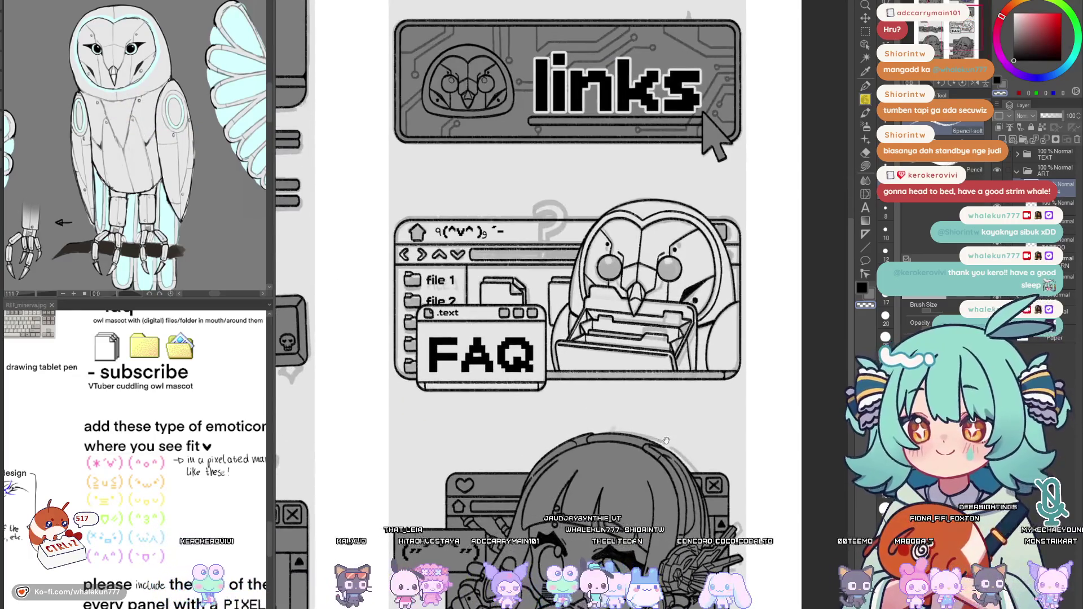
{"action": "key", "text": "e"}
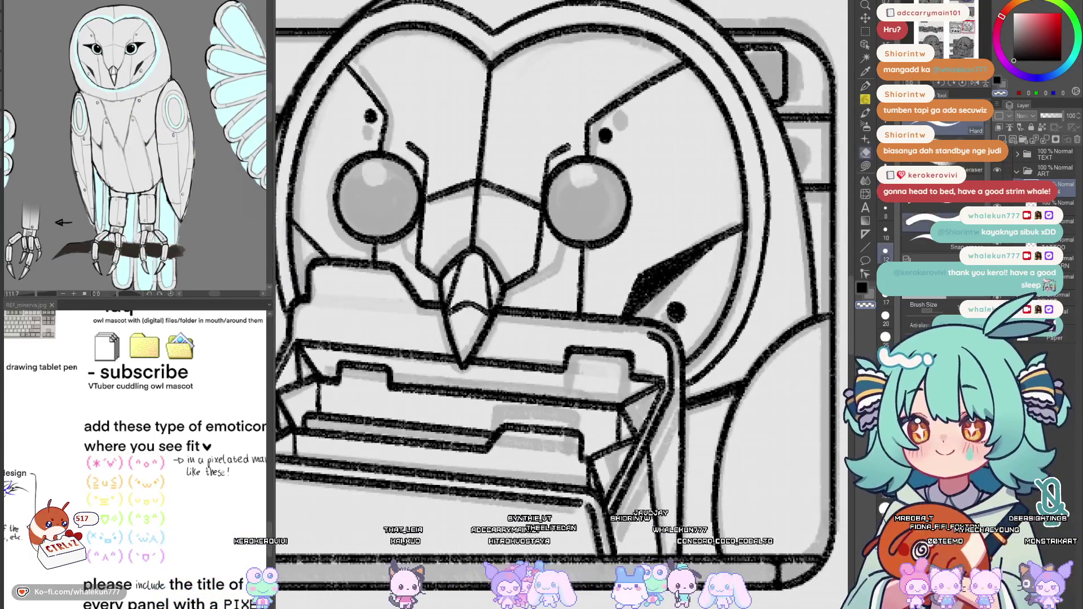
{"action": "key", "text": "p"}
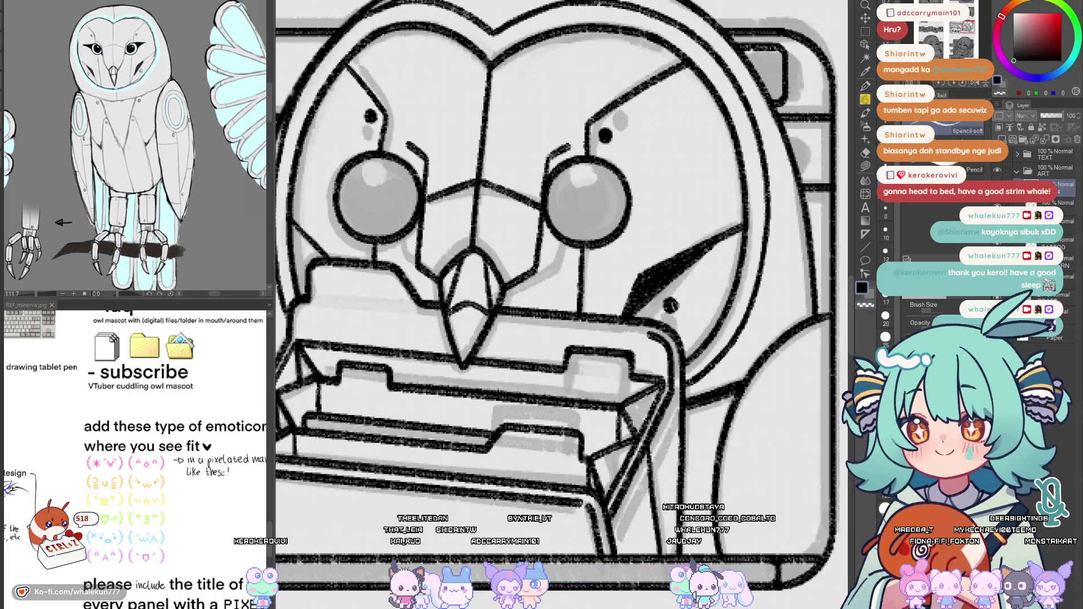
{"action": "scroll", "coordinate": [677, 308], "scroll_direction": "down", "scroll_amount": 5}
{"action": "scroll", "coordinate": [687, 341], "scroll_direction": "down", "scroll_amount": 5}
{"action": "scroll", "coordinate": [685, 361], "scroll_direction": "up", "scroll_amount": 7}
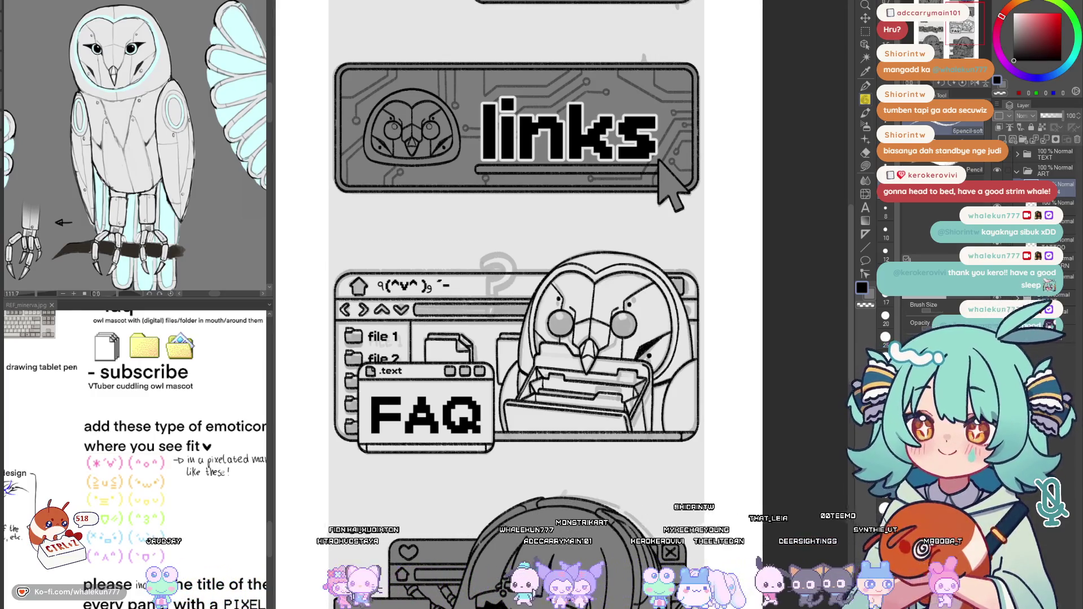
{"action": "mouse_move", "coordinate": [665, 371]}
{"action": "left_mouse_down"}
{"action": "mouse_move", "coordinate": [679, 307]}
{"action": "mouse_move", "coordinate": [672, 344]}
{"action": "left_mouse_up"}
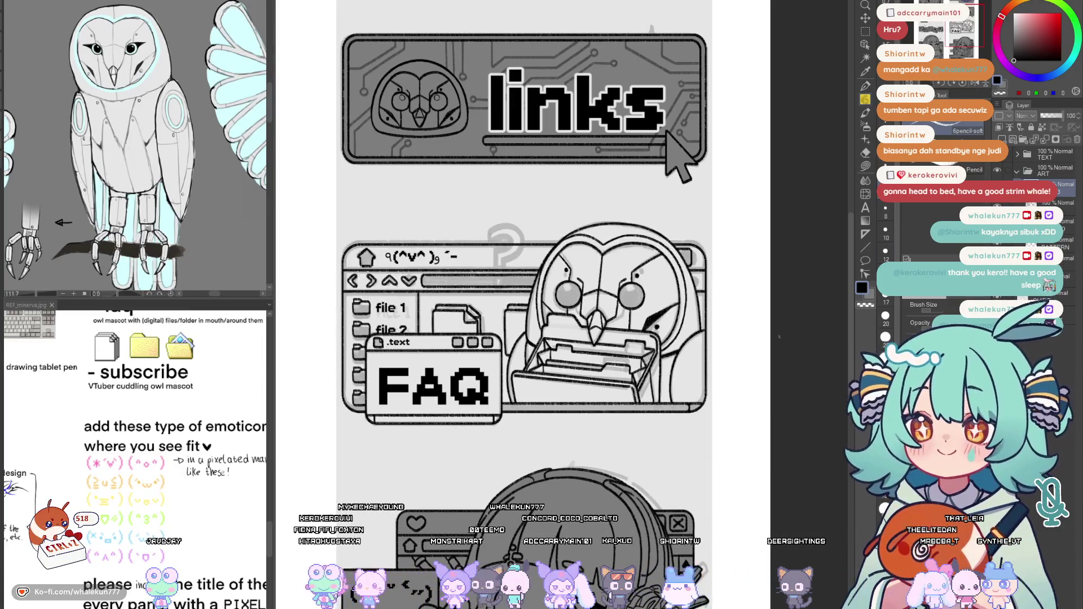
{"action": "scroll", "coordinate": [719, 399], "scroll_direction": "down", "scroll_amount": 3}
{"action": "scroll", "coordinate": [719, 399], "scroll_direction": "up", "scroll_amount": 2}
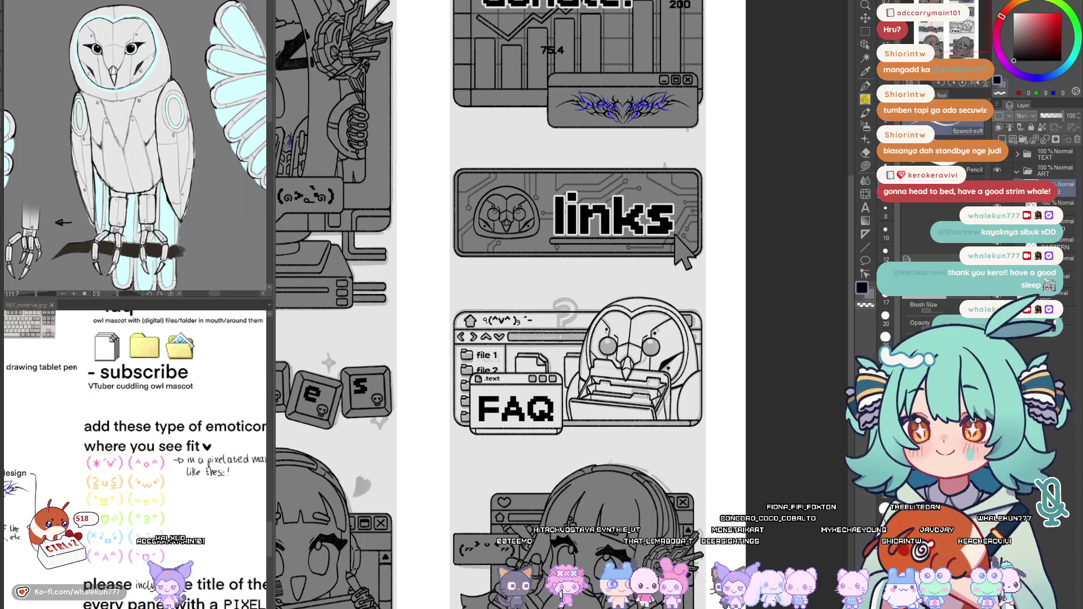
Bring the FAQ panel into view and pick the freehand Lasso selection tool
{"action": "scroll", "coordinate": [737, 367], "scroll_direction": "down", "scroll_amount": 2}
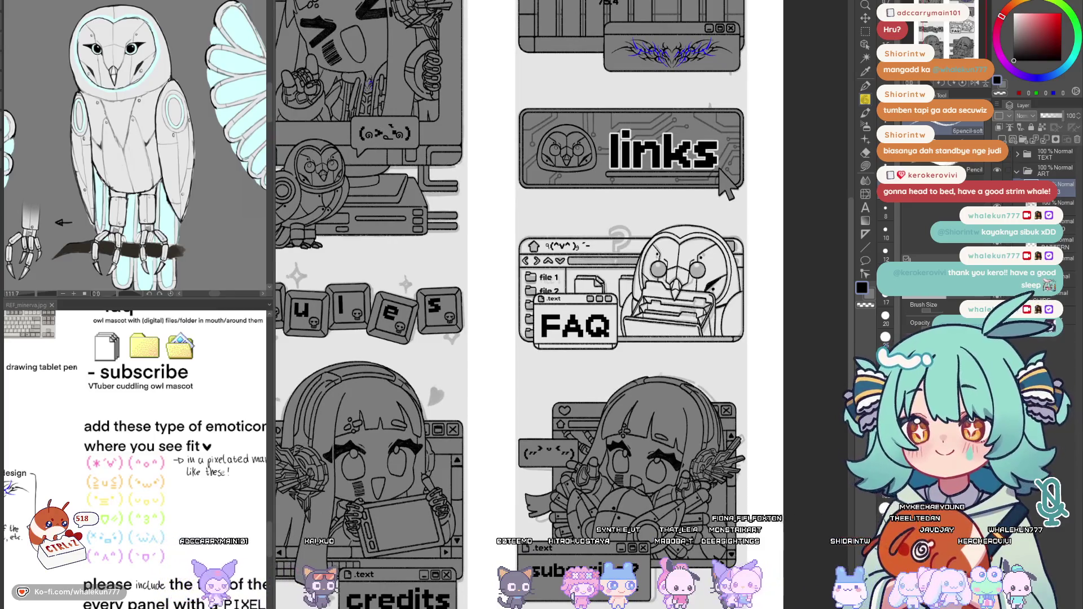
{"action": "mouse_move", "coordinate": [794, 405]}
{"action": "left_mouse_down"}
{"action": "mouse_move", "coordinate": [768, 376]}
{"action": "mouse_move", "coordinate": [755, 429]}
{"action": "left_mouse_up"}
{"action": "left_click", "coordinate": [865, 169]}
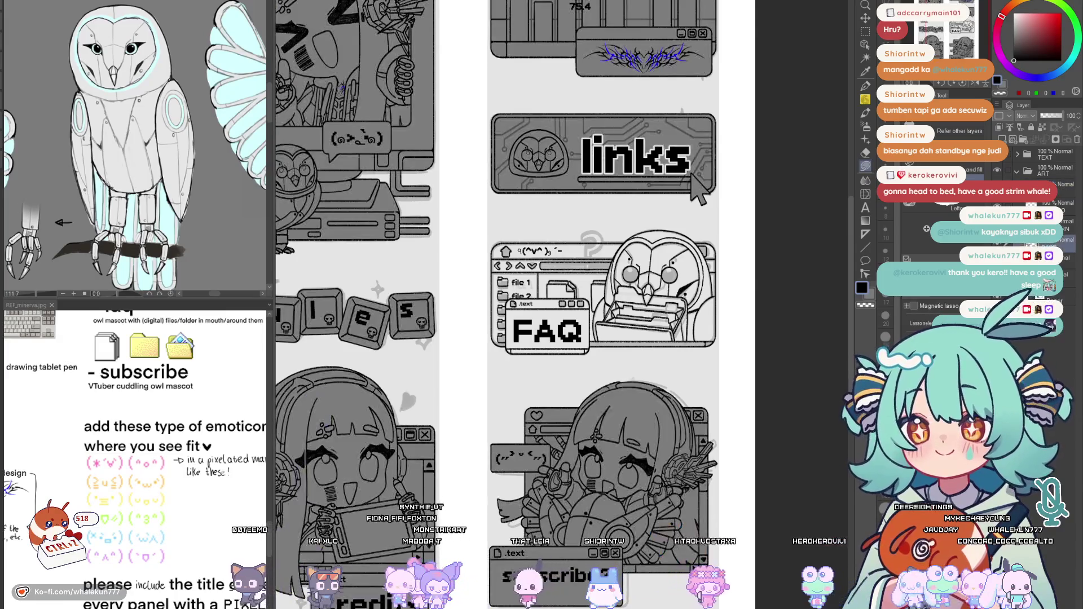
{"action": "left_click_drag", "start_coordinate": [647, 409], "coordinate": [655, 426]}
{"action": "scroll", "coordinate": [510, 294], "scroll_direction": "up", "scroll_amount": 5}
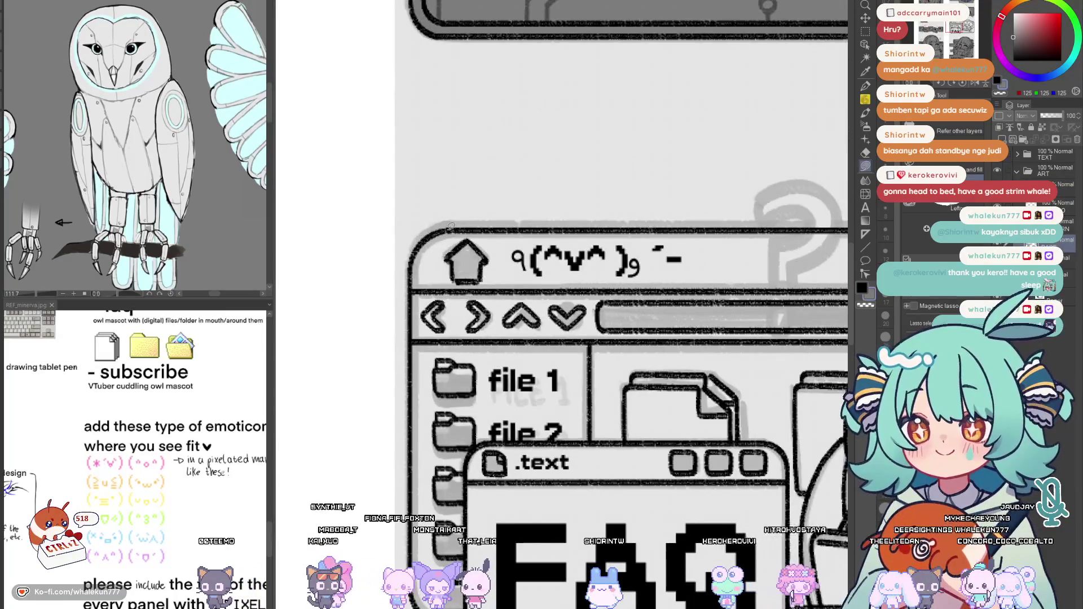
Lasso the FAQ header and navigation bar, the owl's eye area and the house icon
{"action": "mouse_move", "coordinate": [451, 294]}
{"action": "left_mouse_down"}
{"action": "mouse_move", "coordinate": [750, 265]}
{"action": "mouse_move", "coordinate": [733, 227]}
{"action": "mouse_move", "coordinate": [533, 262]}
{"action": "left_mouse_up"}
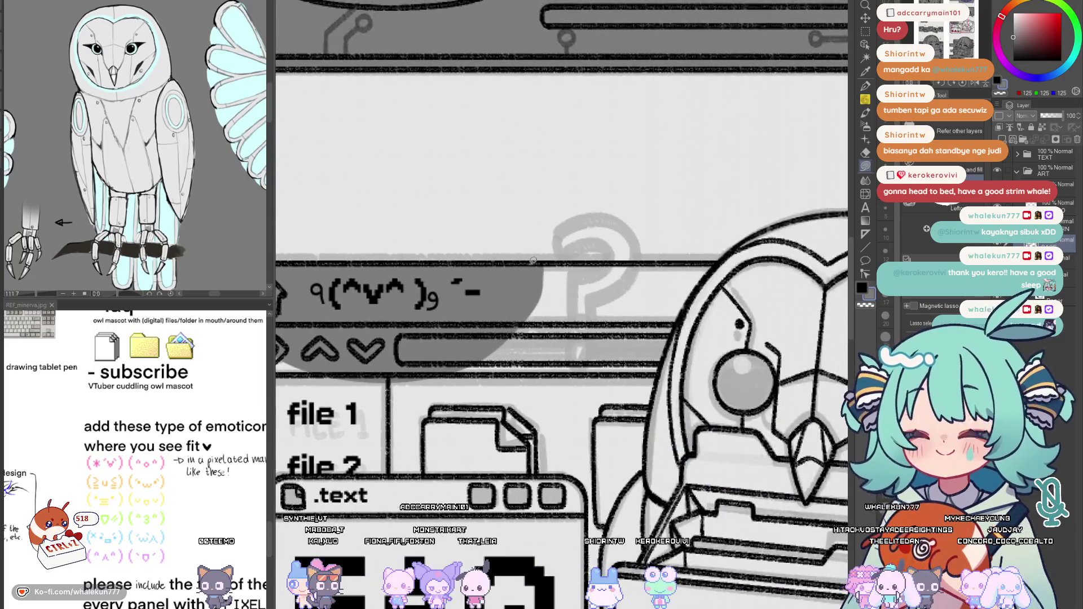
{"action": "mouse_move", "coordinate": [554, 342]}
{"action": "left_mouse_down"}
{"action": "mouse_move", "coordinate": [744, 293]}
{"action": "mouse_move", "coordinate": [722, 261]}
{"action": "mouse_move", "coordinate": [620, 259]}
{"action": "mouse_move", "coordinate": [637, 339]}
{"action": "left_mouse_up"}
{"action": "left_click_drag", "start_coordinate": [508, 350], "coordinate": [668, 282]}
{"action": "mouse_move", "coordinate": [564, 248]}
{"action": "left_mouse_down"}
{"action": "mouse_move", "coordinate": [537, 406]}
{"action": "mouse_move", "coordinate": [785, 316]}
{"action": "left_mouse_up"}
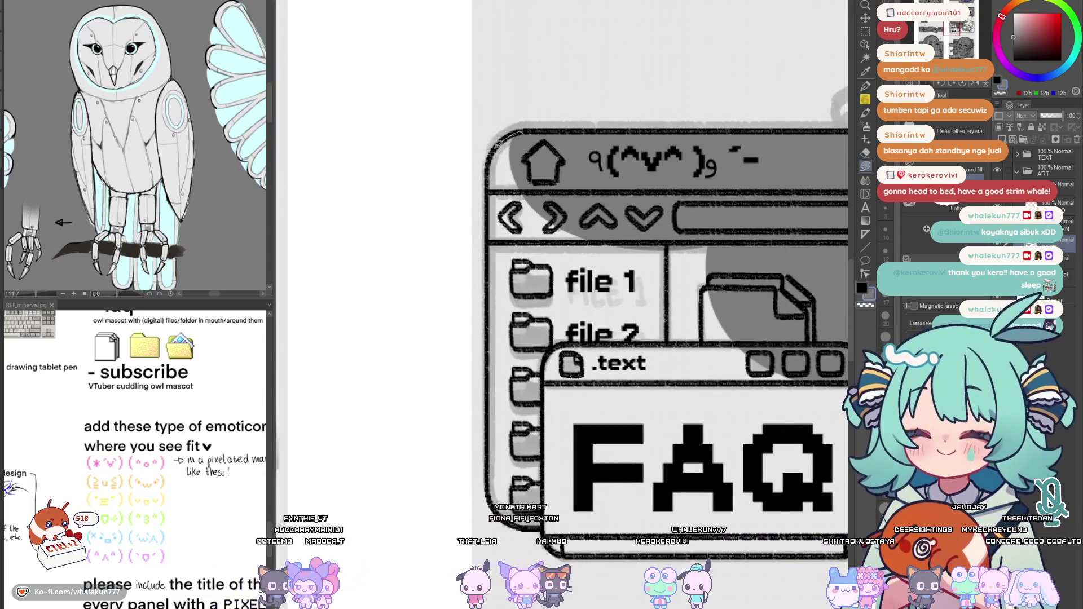
{"action": "mouse_move", "coordinate": [538, 176]}
{"action": "left_mouse_down"}
{"action": "mouse_move", "coordinate": [496, 141]}
{"action": "mouse_move", "coordinate": [525, 130]}
{"action": "left_mouse_up"}
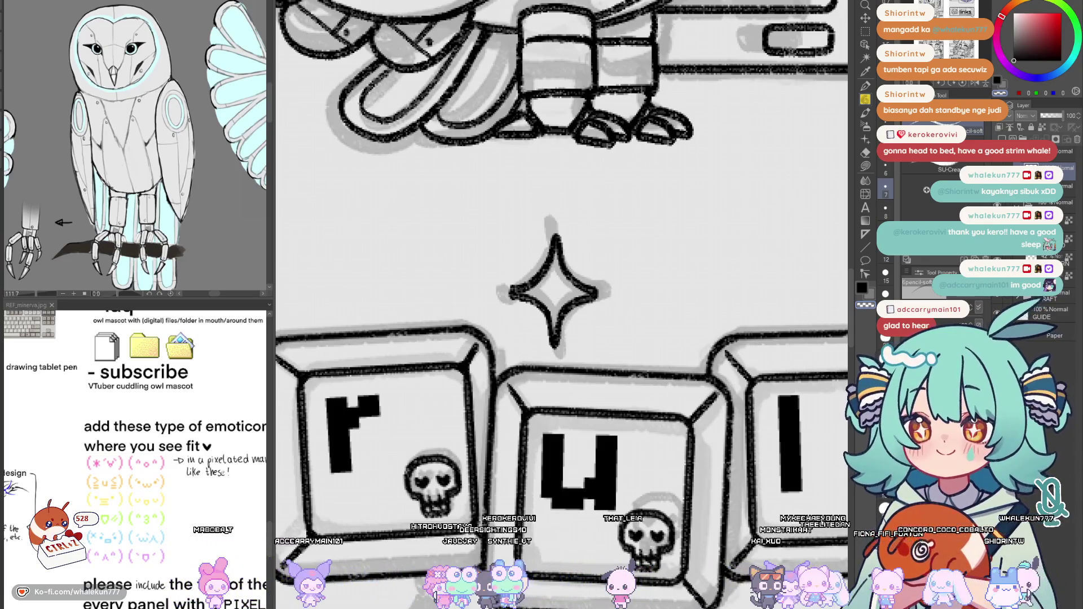
Ink the lower sparkle's four-point outline, undoing and redrawing misplaced strokes
{"action": "scroll", "coordinate": [550, 394], "scroll_direction": "down", "scroll_amount": 5}
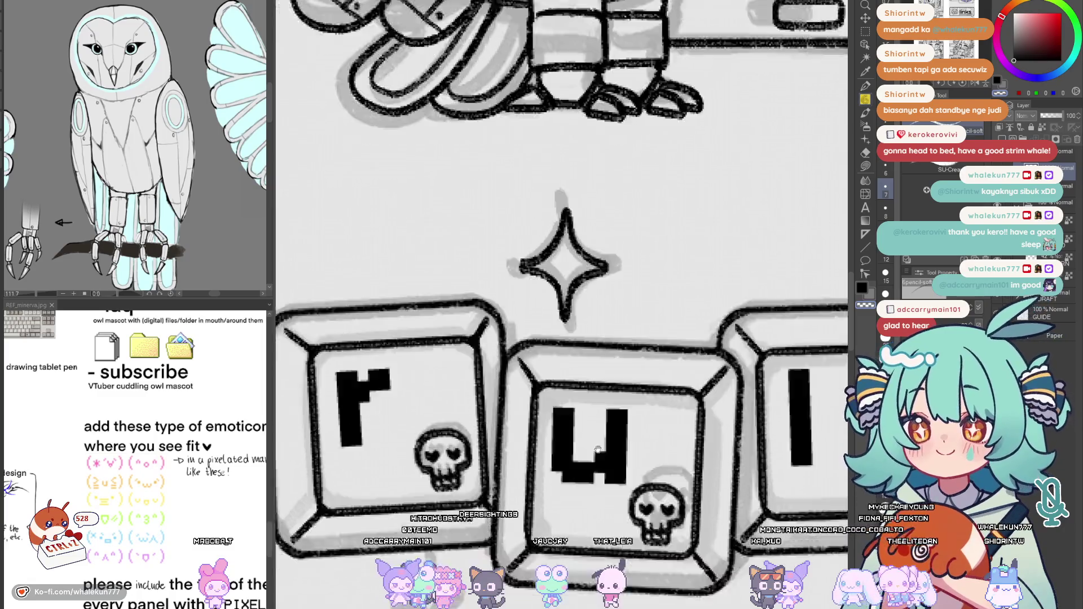
{"action": "mouse_move", "coordinate": [550, 394]}
{"action": "left_mouse_down"}
{"action": "mouse_move", "coordinate": [572, 354]}
{"action": "mouse_move", "coordinate": [517, 406]}
{"action": "mouse_move", "coordinate": [567, 454]}
{"action": "mouse_move", "coordinate": [572, 356]}
{"action": "mouse_move", "coordinate": [539, 411]}
{"action": "mouse_move", "coordinate": [521, 414]}
{"action": "left_mouse_up"}
{"action": "key", "text": "ctrl+z"}
{"action": "mouse_move", "coordinate": [571, 347]}
{"action": "left_mouse_down"}
{"action": "mouse_move", "coordinate": [564, 375]}
{"action": "mouse_move", "coordinate": [527, 405]}
{"action": "mouse_move", "coordinate": [561, 431]}
{"action": "mouse_move", "coordinate": [567, 473]}
{"action": "mouse_move", "coordinate": [587, 379]}
{"action": "mouse_move", "coordinate": [620, 405]}
{"action": "mouse_move", "coordinate": [570, 472]}
{"action": "left_mouse_up"}
{"action": "key", "text": "ctrl+z"}
{"action": "key", "text": "ctrl+z"}
{"action": "mouse_move", "coordinate": [574, 351]}
{"action": "left_mouse_down"}
{"action": "mouse_move", "coordinate": [603, 407]}
{"action": "mouse_move", "coordinate": [623, 408]}
{"action": "mouse_move", "coordinate": [572, 466]}
{"action": "left_mouse_up"}
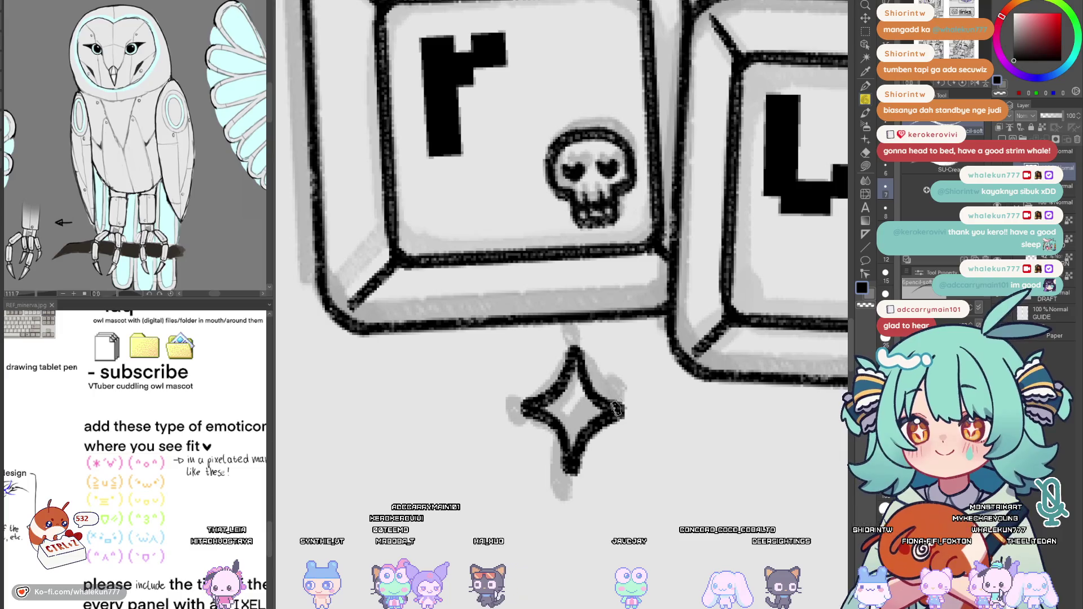
{"action": "key", "text": "ctrl+z"}
{"action": "key", "text": "ctrl+z"}
{"action": "mouse_move", "coordinate": [572, 347]}
{"action": "left_mouse_down"}
{"action": "mouse_move", "coordinate": [589, 380]}
{"action": "mouse_move", "coordinate": [625, 406]}
{"action": "left_mouse_up"}
{"action": "key", "text": "ctrl+z"}
{"action": "mouse_move", "coordinate": [562, 441]}
{"action": "left_mouse_down"}
{"action": "mouse_move", "coordinate": [575, 474]}
{"action": "mouse_move", "coordinate": [608, 412]}
{"action": "mouse_move", "coordinate": [571, 474]}
{"action": "left_mouse_up"}
{"action": "key", "text": "ctrl+z"}
Select the sparkle under the 'r' keycap, nudge it slightly lower, and deselect
{"action": "scroll", "coordinate": [648, 395], "scroll_direction": "down", "scroll_amount": 1}
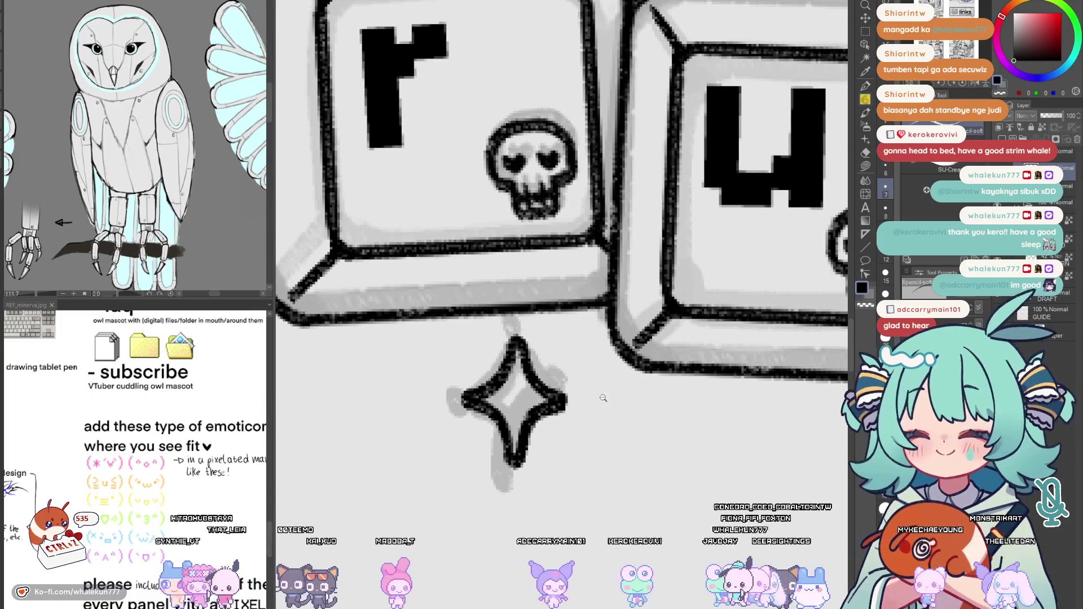
{"action": "scroll", "coordinate": [564, 429], "scroll_direction": "up", "scroll_amount": 3}
{"action": "scroll", "coordinate": [476, 496], "scroll_direction": "down", "scroll_amount": 5}
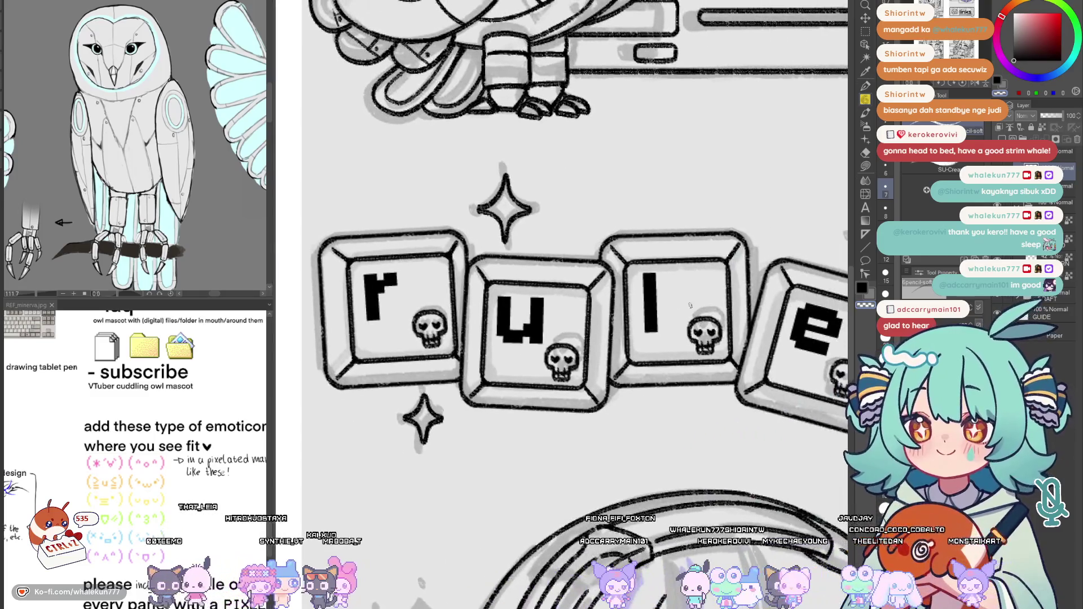
{"action": "left_click", "coordinate": [866, 19]}
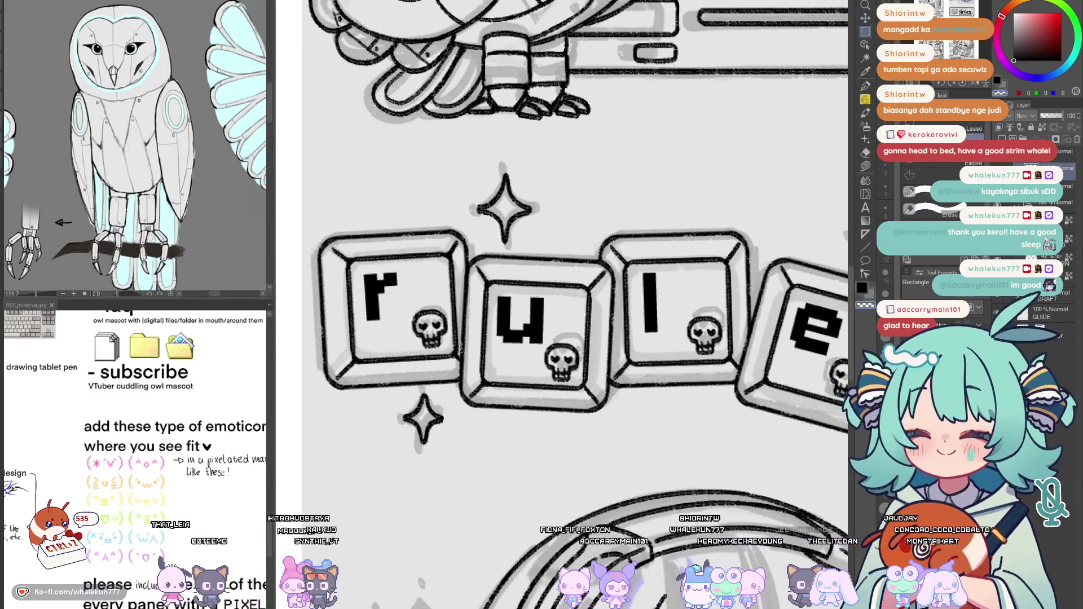
{"action": "mouse_move", "coordinate": [437, 369]}
{"action": "left_mouse_down"}
{"action": "mouse_move", "coordinate": [502, 446]}
{"action": "mouse_move", "coordinate": [458, 429]}
{"action": "left_mouse_up"}
{"action": "key", "text": "ctrl+d"}
{"action": "scroll", "coordinate": [556, 460], "scroll_direction": "down", "scroll_amount": 3}
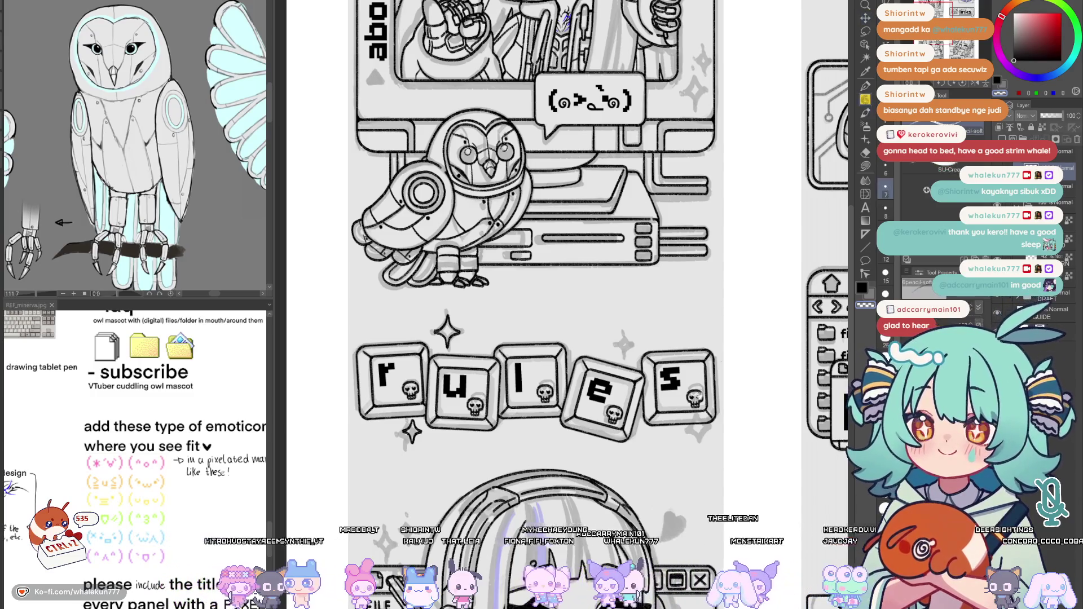
Ink the sparkle above the 'e' and 's' keycaps as a dark four-point star, redoing off strokes
{"action": "scroll", "coordinate": [709, 378], "scroll_direction": "up", "scroll_amount": 3}
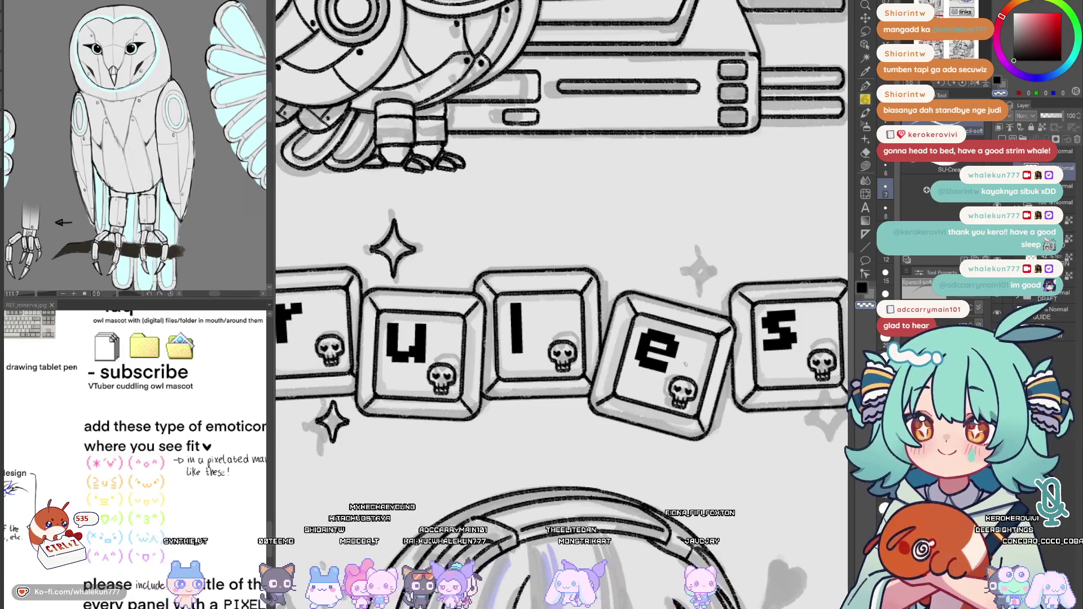
{"action": "scroll", "coordinate": [784, 221], "scroll_direction": "down", "scroll_amount": 1}
{"action": "scroll", "coordinate": [631, 316], "scroll_direction": "up", "scroll_amount": 3}
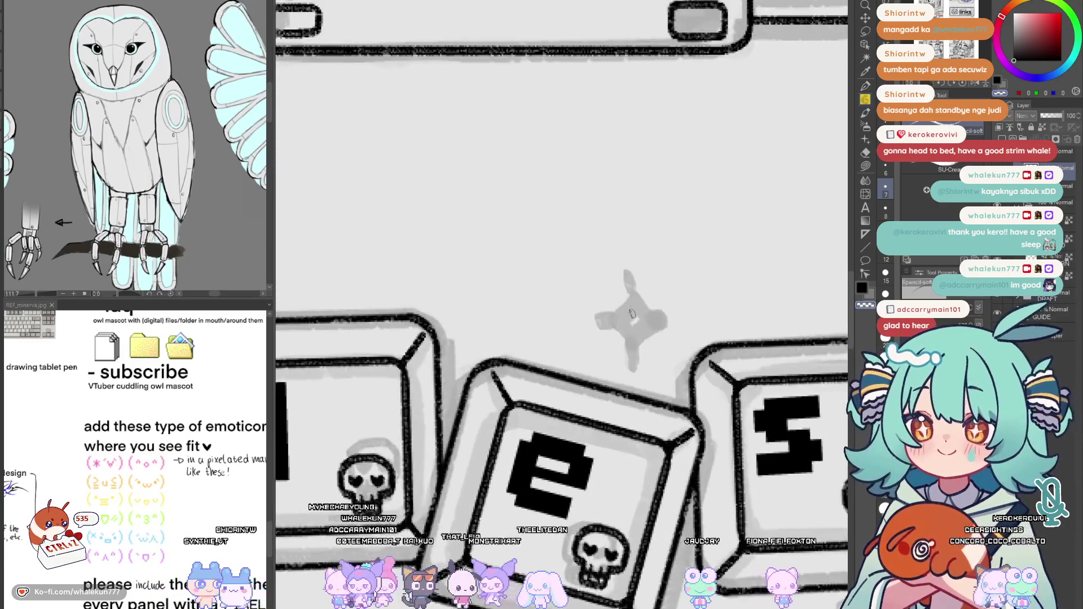
{"action": "mouse_move", "coordinate": [633, 290]}
{"action": "left_mouse_down"}
{"action": "mouse_move", "coordinate": [612, 325]}
{"action": "mouse_move", "coordinate": [634, 362]}
{"action": "left_mouse_up"}
{"action": "key", "text": "ctrl+z"}
{"action": "key", "text": "ctrl+z"}
{"action": "left_click_drag", "start_coordinate": [654, 323], "coordinate": [662, 329]}
{"action": "key", "text": "ctrl+z"}
{"action": "mouse_move", "coordinate": [632, 289]}
{"action": "left_mouse_down"}
{"action": "mouse_move", "coordinate": [663, 333]}
{"action": "mouse_move", "coordinate": [640, 353]}
{"action": "left_mouse_up"}
{"action": "key", "text": "ctrl+z"}
{"action": "key", "text": "ctrl+z"}
{"action": "mouse_move", "coordinate": [630, 287]}
{"action": "left_mouse_down"}
{"action": "mouse_move", "coordinate": [663, 329]}
{"action": "mouse_move", "coordinate": [638, 359]}
{"action": "mouse_move", "coordinate": [641, 326]}
{"action": "left_mouse_up"}
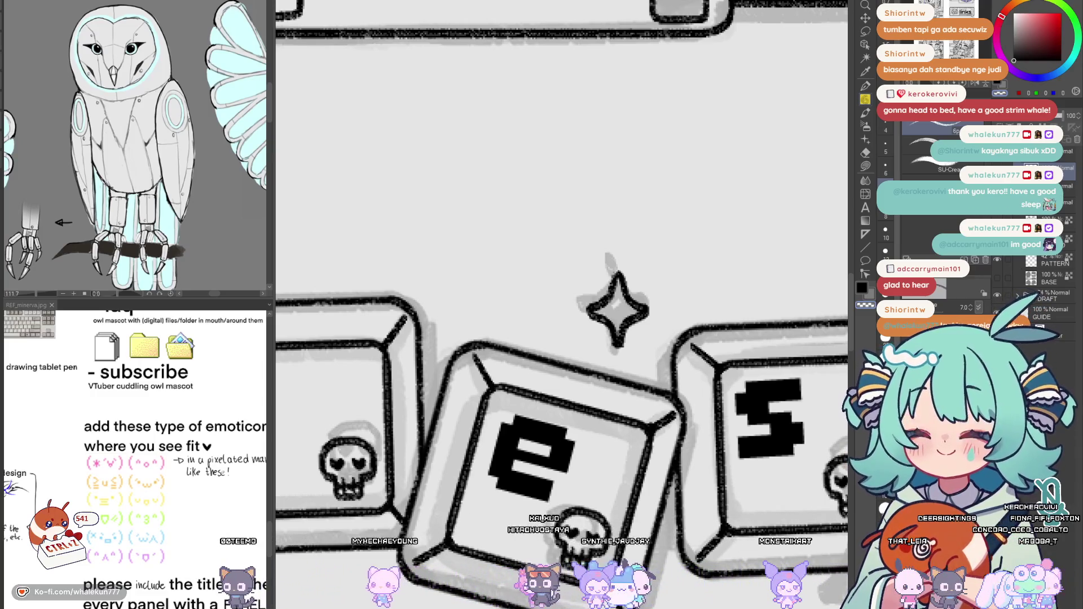
Center the 's' keycap and draw the first curving stroke of a new sparkle below it
{"action": "mouse_move", "coordinate": [721, 488]}
{"action": "left_mouse_down"}
{"action": "mouse_move", "coordinate": [687, 297]}
{"action": "mouse_move", "coordinate": [650, 273]}
{"action": "mouse_move", "coordinate": [685, 470]}
{"action": "left_mouse_up"}
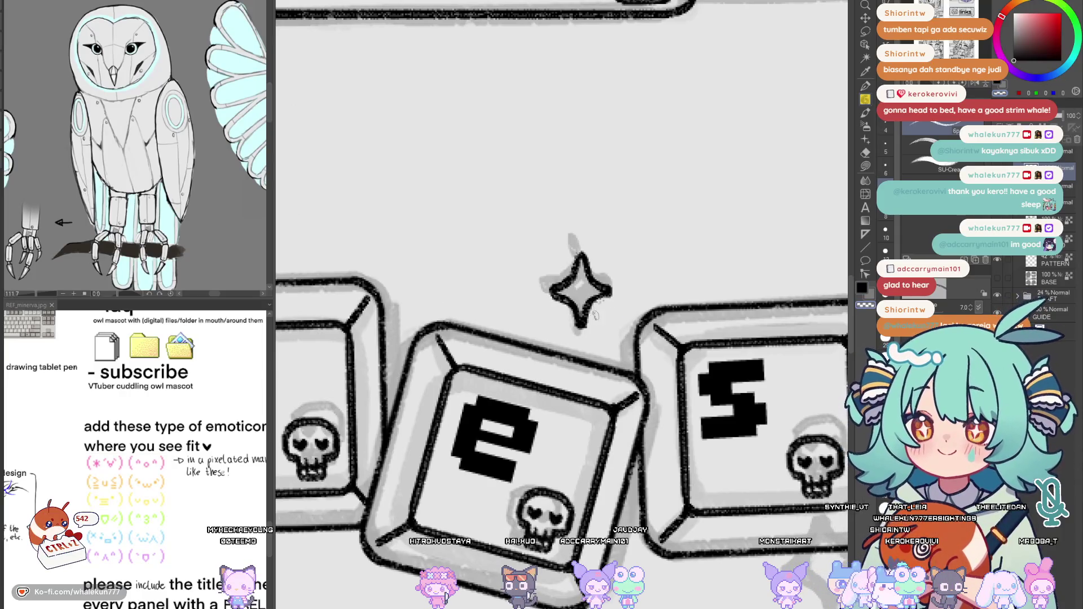
{"action": "mouse_move", "coordinate": [626, 292]}
{"action": "left_mouse_down"}
{"action": "mouse_move", "coordinate": [592, 293]}
{"action": "mouse_move", "coordinate": [596, 319]}
{"action": "left_mouse_up"}
{"action": "key", "text": "h"}
{"action": "key", "text": "h"}
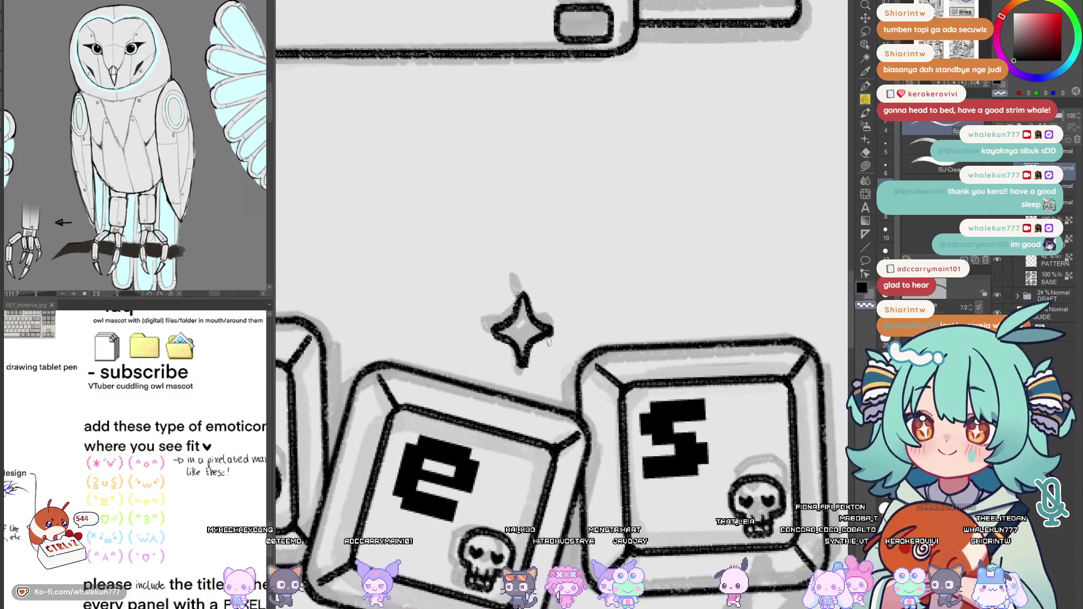
{"action": "mouse_move", "coordinate": [821, 525]}
{"action": "left_mouse_down"}
{"action": "mouse_move", "coordinate": [720, 441]}
{"action": "mouse_move", "coordinate": [668, 358]}
{"action": "left_mouse_up"}
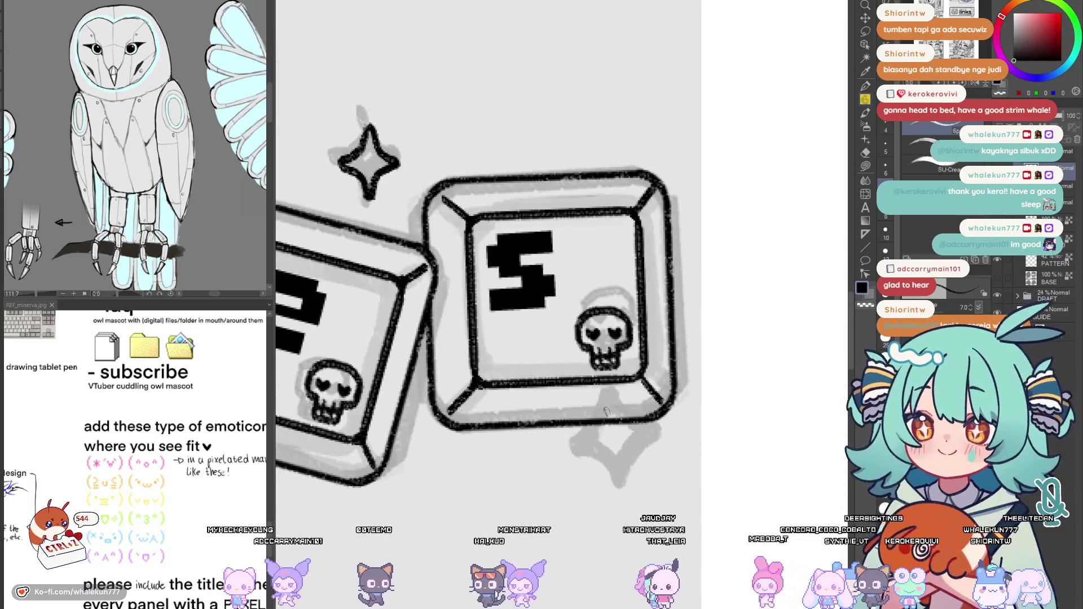
{"action": "left_click_drag", "start_coordinate": [606, 396], "coordinate": [573, 440]}
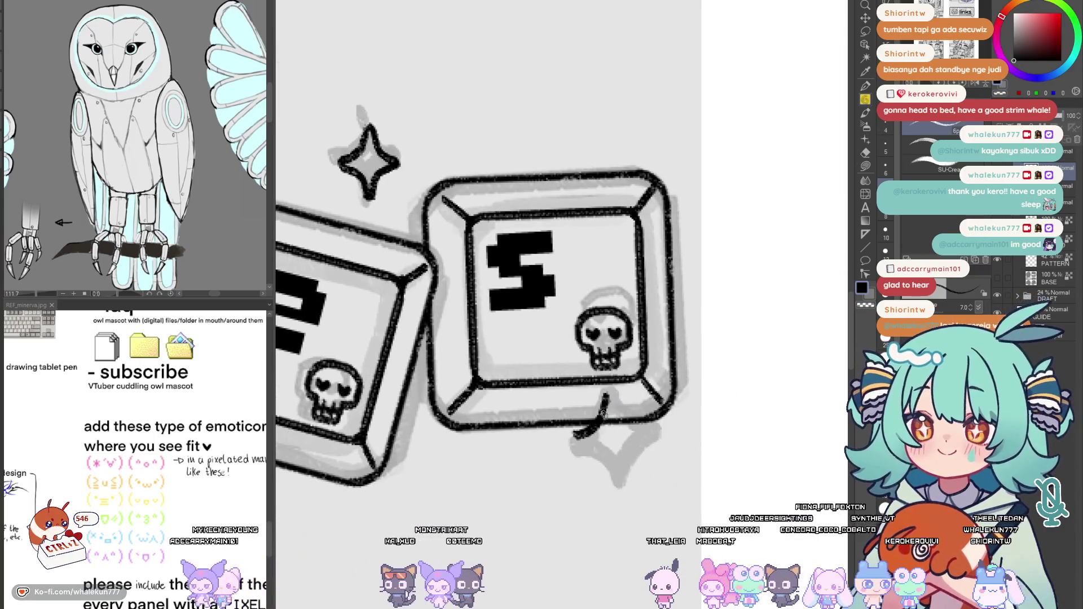
{"action": "key", "text": "ctrl+z"}
{"action": "key", "text": "ctrl+y"}
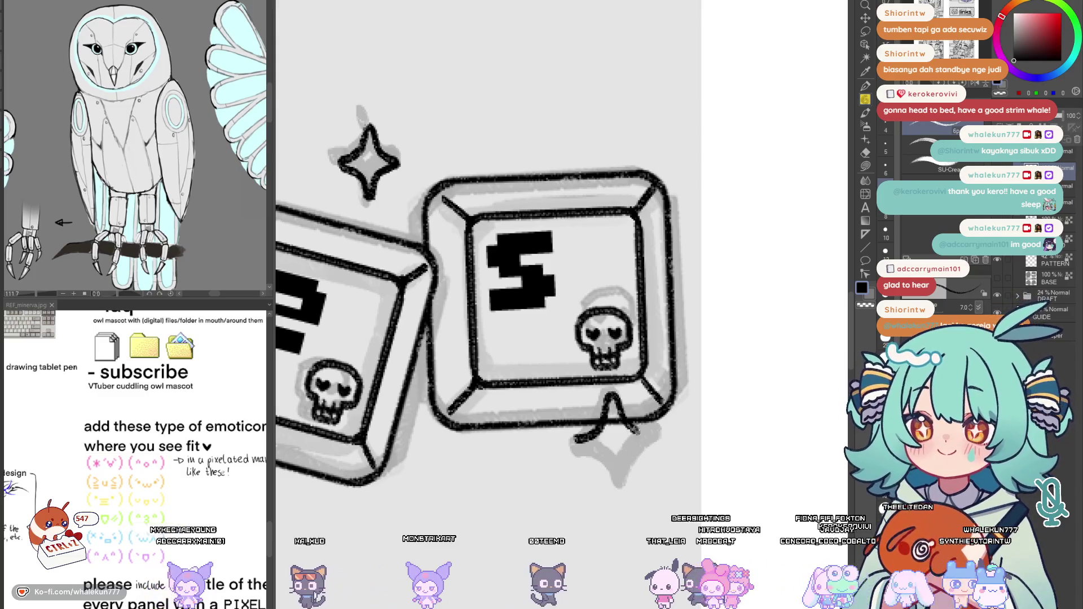
{"action": "mouse_move", "coordinate": [608, 394]}
{"action": "left_mouse_down"}
{"action": "mouse_move", "coordinate": [623, 423]}
{"action": "mouse_move", "coordinate": [654, 436]}
{"action": "left_mouse_up"}
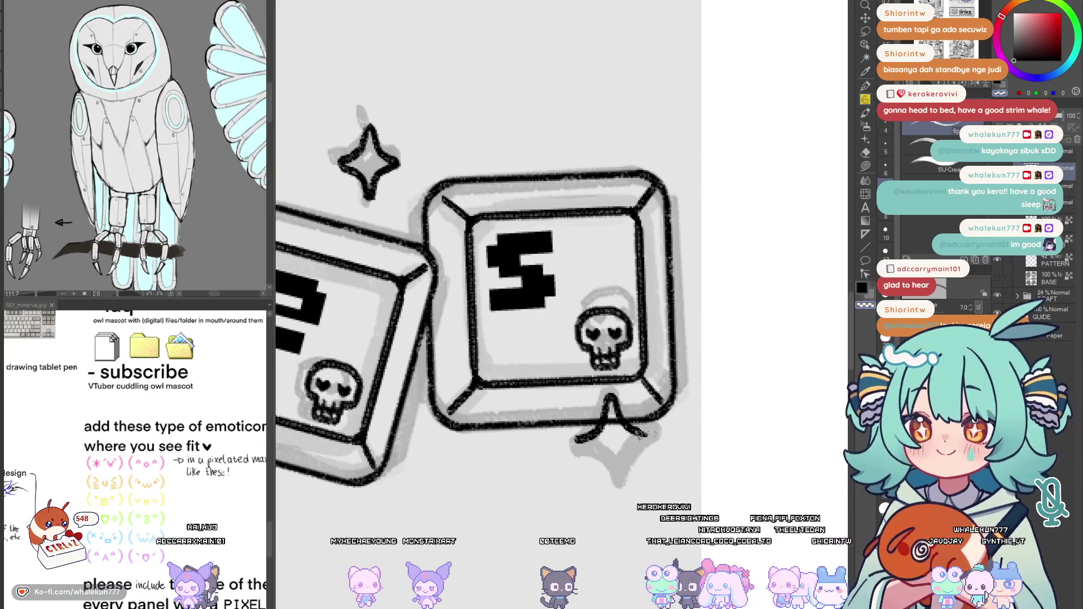
Refine the lower strokes of the sparkle under the 's' keycap, undoing stray lines
{"action": "left_click_drag", "start_coordinate": [586, 451], "coordinate": [615, 485]}
{"action": "key", "text": "ctrl+z"}
{"action": "left_click_drag", "start_coordinate": [581, 439], "coordinate": [620, 483]}
{"action": "key", "text": "ctrl+z"}
{"action": "mouse_move", "coordinate": [635, 437]}
{"action": "left_mouse_down"}
{"action": "mouse_move", "coordinate": [654, 429]}
{"action": "mouse_move", "coordinate": [662, 450]}
{"action": "mouse_move", "coordinate": [646, 437]}
{"action": "mouse_move", "coordinate": [615, 483]}
{"action": "mouse_move", "coordinate": [639, 454]}
{"action": "left_mouse_up"}
{"action": "key", "text": "ctrl+z"}
{"action": "left_click_drag", "start_coordinate": [629, 414], "coordinate": [653, 427]}
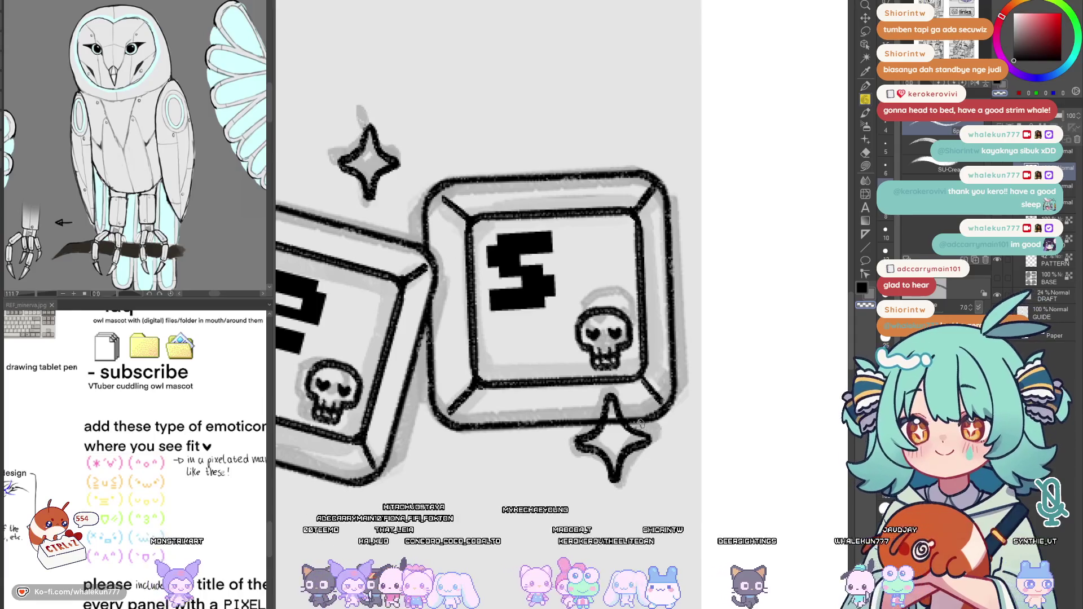
{"action": "scroll", "coordinate": [656, 432], "scroll_direction": "down", "scroll_amount": 3}
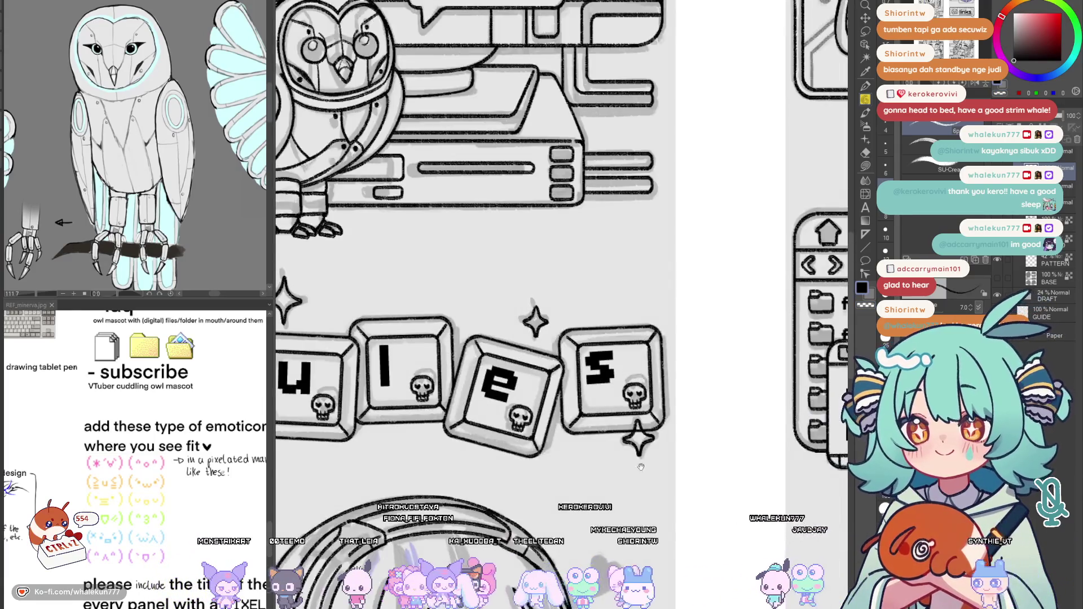
Lasso the lower sparkle beside the 's' key, nudge it, and deselect
{"action": "scroll", "coordinate": [619, 505], "scroll_direction": "down", "scroll_amount": 3}
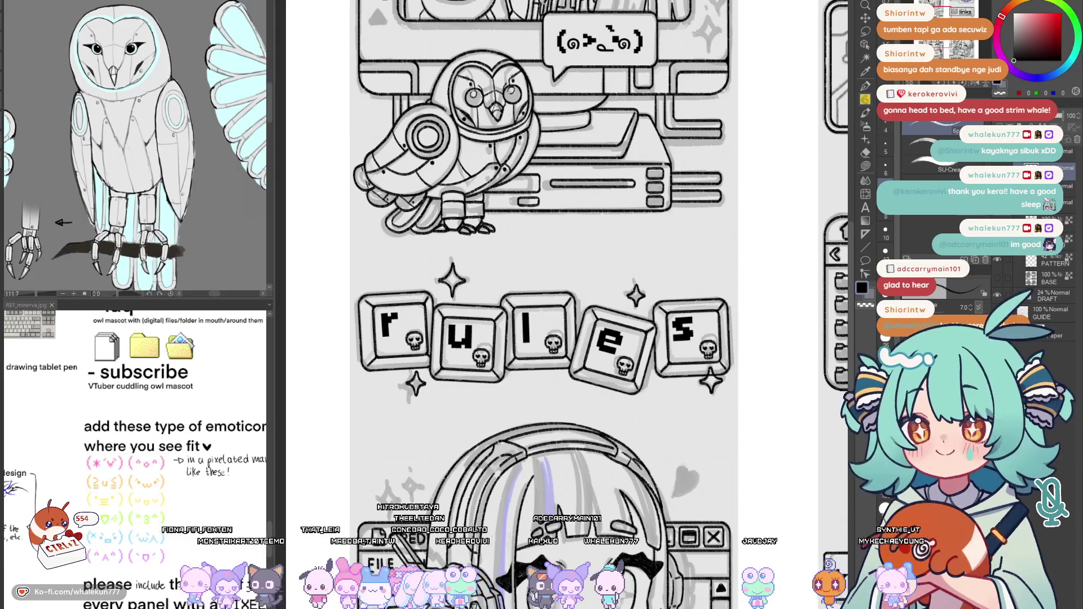
{"action": "key", "text": "m"}
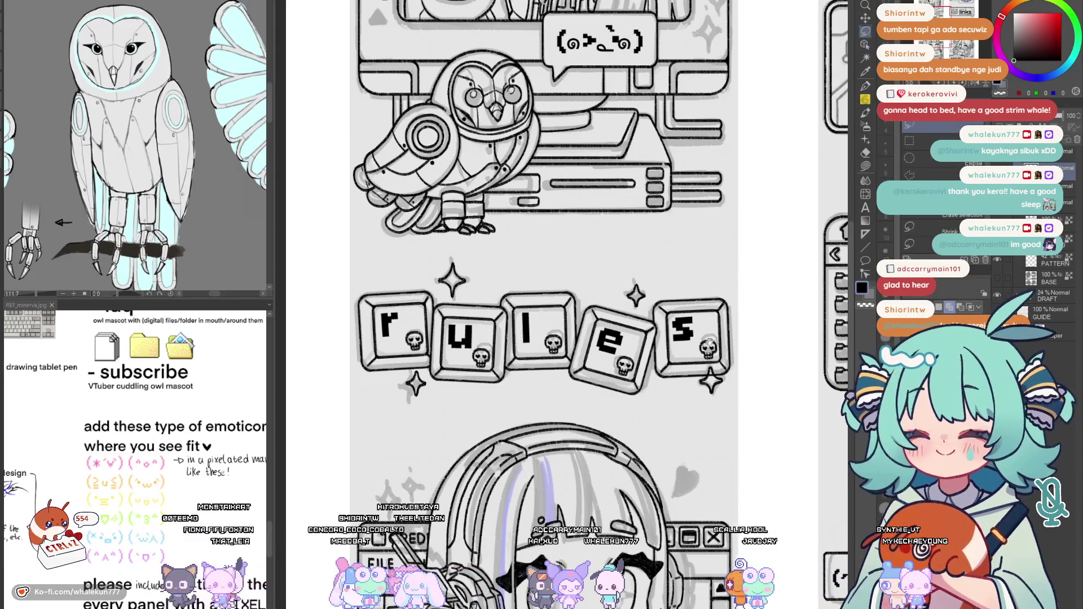
{"action": "scroll", "coordinate": [634, 409], "scroll_direction": "up", "scroll_amount": 2}
{"action": "left_click_drag", "start_coordinate": [634, 409], "coordinate": [638, 401]}
{"action": "key", "text": "k"}
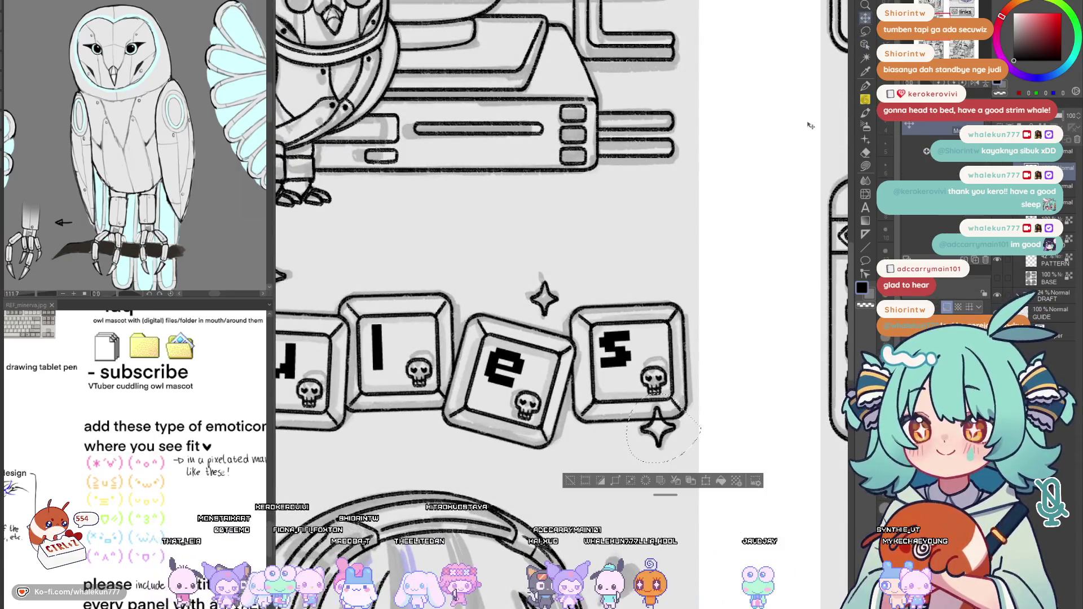
{"action": "key", "text": "ctrl+d"}
Lasso the sparkle under the 'r' key, shift it slightly right, and deselect
{"action": "mouse_move", "coordinate": [679, 438]}
{"action": "left_mouse_down"}
{"action": "mouse_move", "coordinate": [690, 424]}
{"action": "mouse_move", "coordinate": [777, 410]}
{"action": "left_mouse_up"}
{"action": "key", "text": "m"}
{"action": "left_click_drag", "start_coordinate": [649, 406], "coordinate": [781, 412]}
{"action": "mouse_move", "coordinate": [432, 437]}
{"action": "left_mouse_down"}
{"action": "mouse_move", "coordinate": [473, 433]}
{"action": "mouse_move", "coordinate": [541, 480]}
{"action": "mouse_move", "coordinate": [567, 530]}
{"action": "left_mouse_up"}
{"action": "key", "text": "k"}
{"action": "key", "text": "ctrl+d"}
{"action": "scroll", "coordinate": [478, 407], "scroll_direction": "down", "scroll_amount": 1}
{"action": "scroll", "coordinate": [566, 530], "scroll_direction": "up", "scroll_amount": 2}
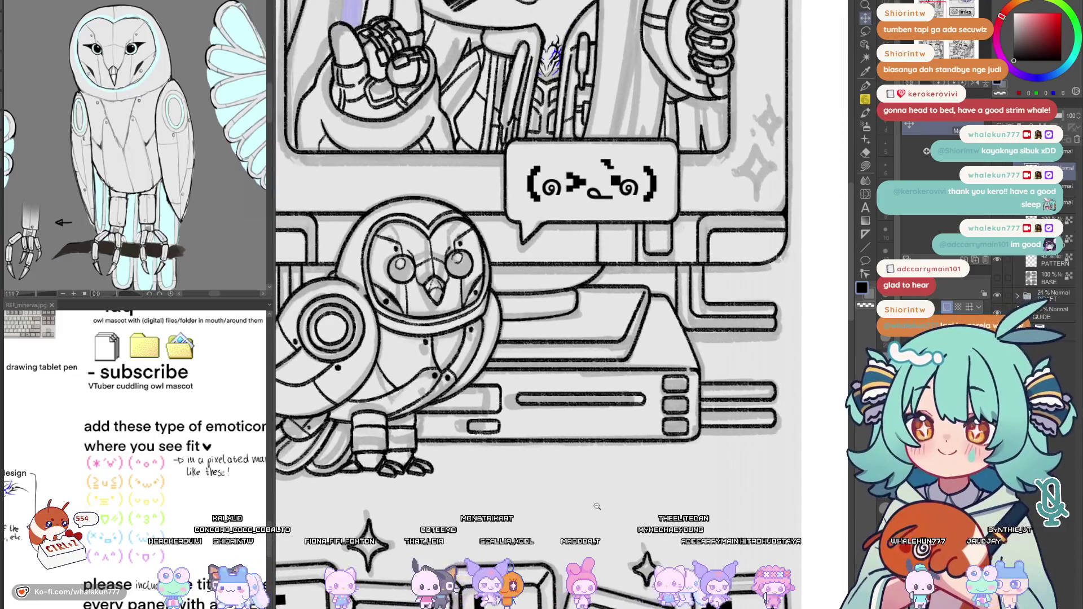
{"action": "scroll", "coordinate": [596, 506], "scroll_direction": "down", "scroll_amount": 2}
{"action": "scroll", "coordinate": [598, 386], "scroll_direction": "up", "scroll_amount": 1}
Lasso the sparkles above the 'rules' keycaps and reposition them for even spacing
{"action": "key", "text": "m"}
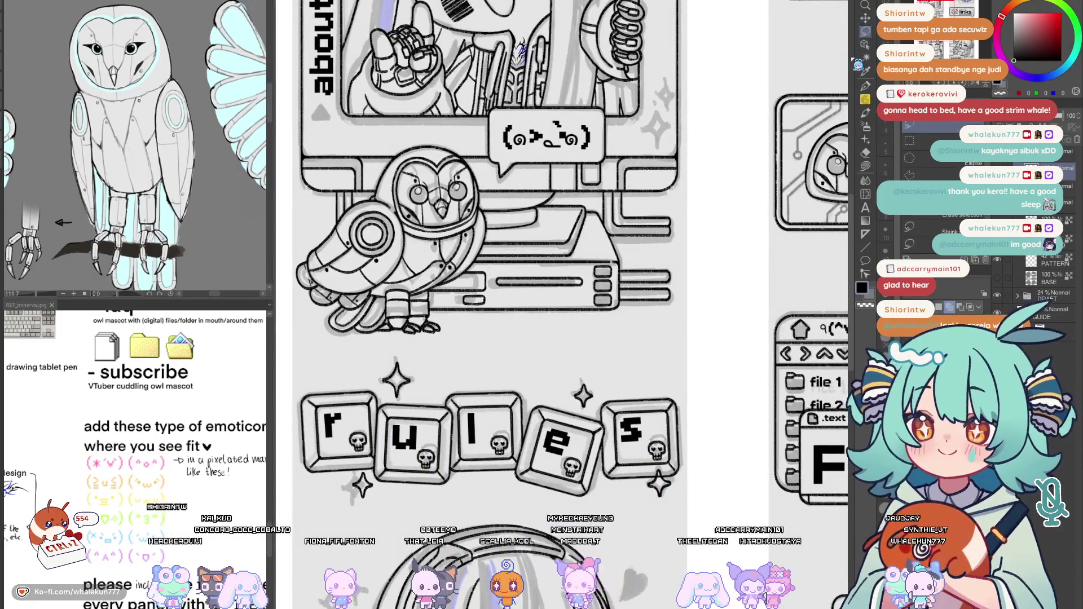
{"action": "left_click_drag", "start_coordinate": [590, 451], "coordinate": [630, 441]}
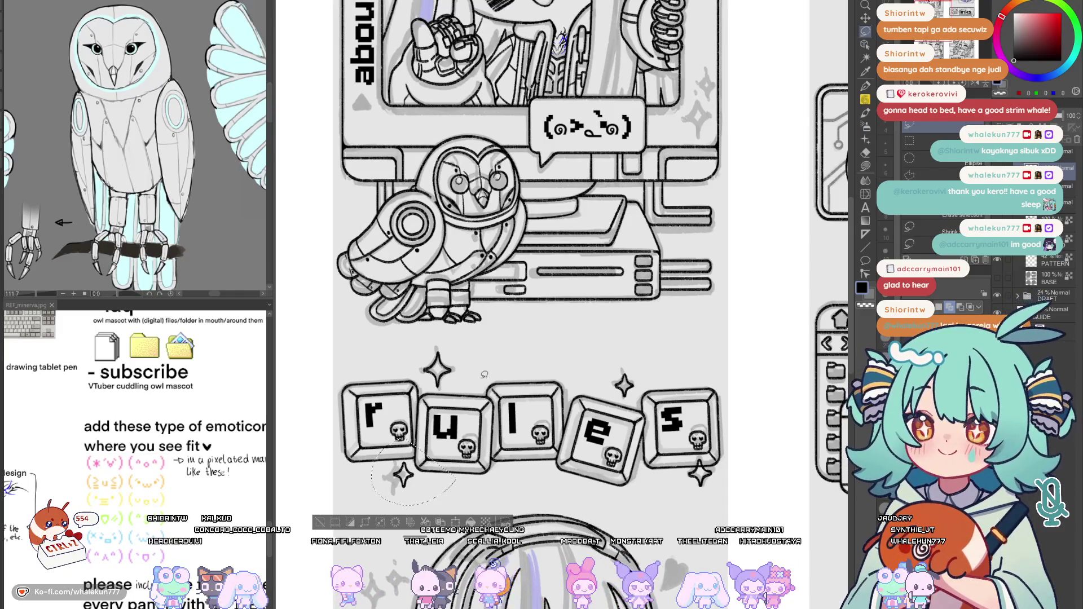
{"action": "left_click_drag", "start_coordinate": [484, 374], "coordinate": [464, 414]}
{"action": "left_click_drag", "start_coordinate": [558, 388], "coordinate": [550, 431]}
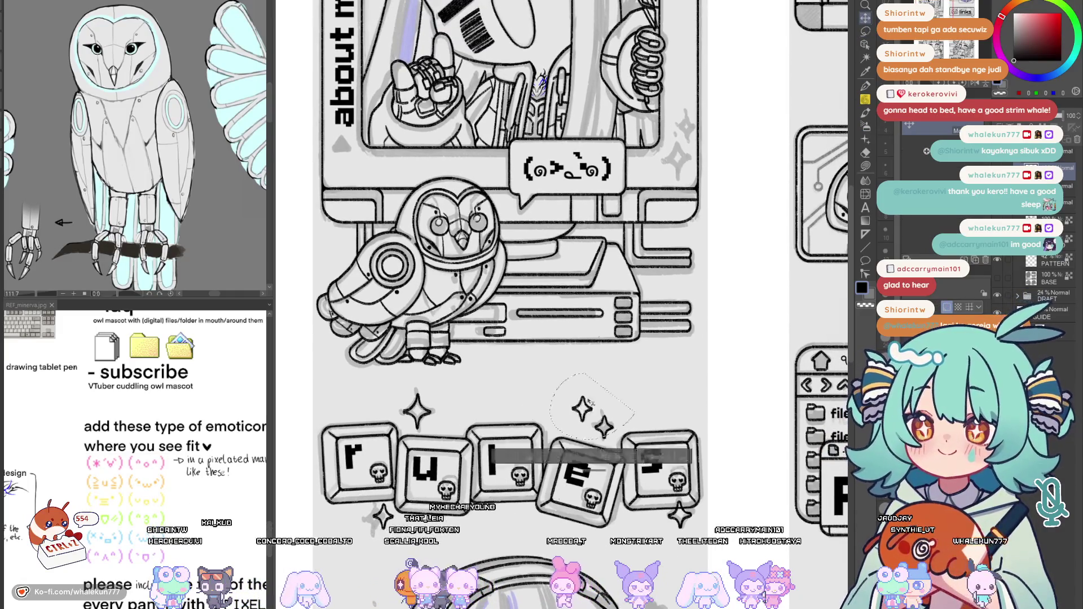
{"action": "left_click_drag", "start_coordinate": [686, 161], "coordinate": [641, 252]}
{"action": "scroll", "coordinate": [641, 251], "scroll_direction": "down", "scroll_amount": 2}
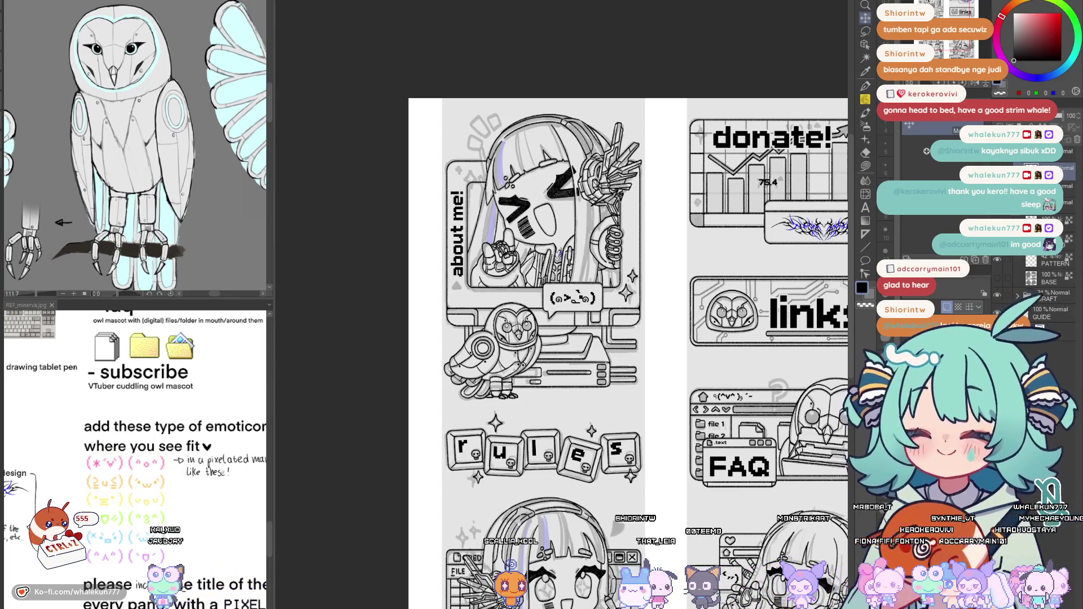
Move the 'about me!' title layer slightly up in its panel
{"action": "scroll", "coordinate": [598, 350], "scroll_direction": "right", "scroll_amount": 2}
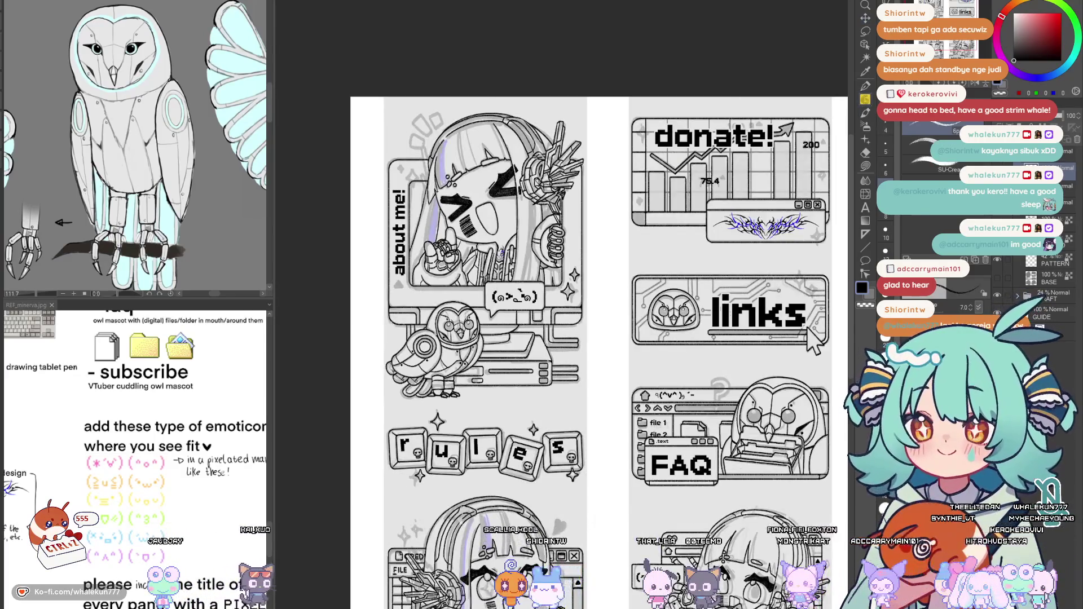
{"action": "scroll", "coordinate": [598, 350], "scroll_direction": "up", "scroll_amount": 2}
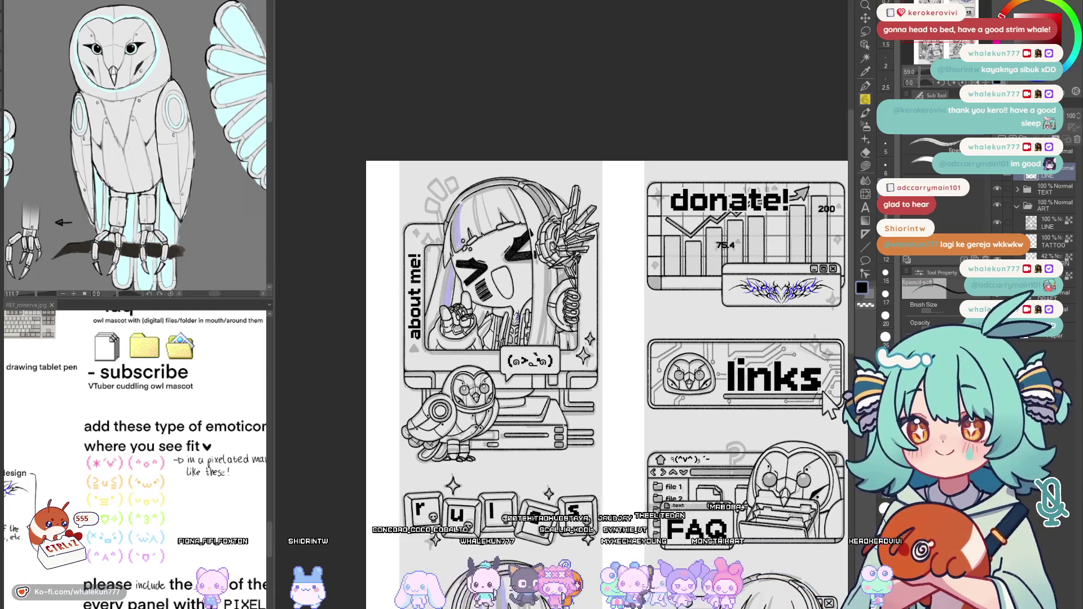
{"action": "left_click_drag", "start_coordinate": [620, 366], "coordinate": [543, 331]}
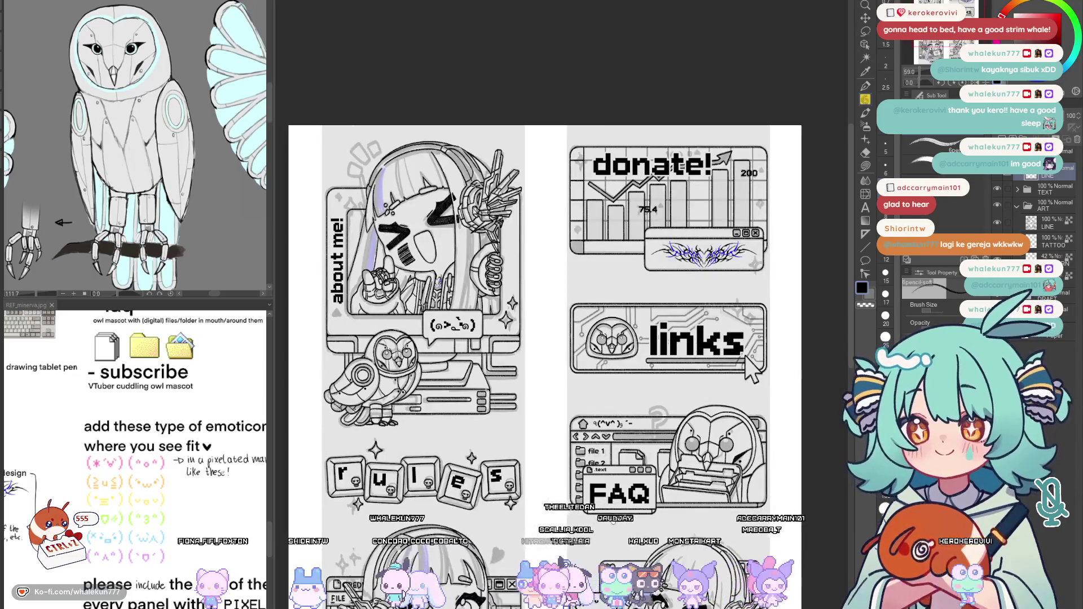
{"action": "scroll", "coordinate": [545, 294], "scroll_direction": "down", "scroll_amount": 2}
{"action": "key", "text": "h"}
{"action": "key", "text": "h"}
{"action": "scroll", "coordinate": [545, 305], "scroll_direction": "down", "scroll_amount": 3}
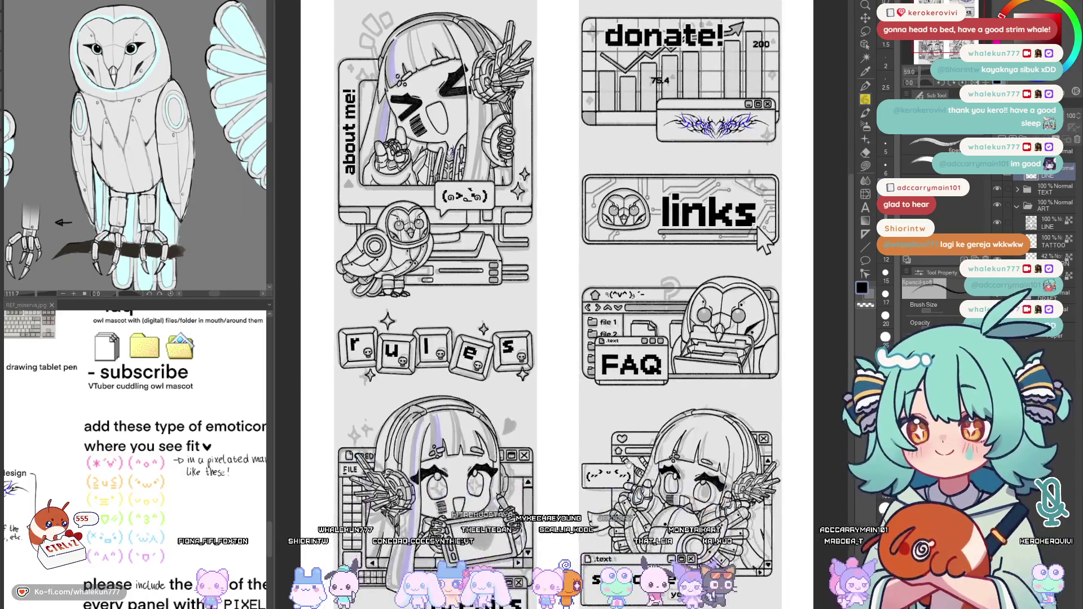
{"action": "scroll", "coordinate": [545, 305], "scroll_direction": "up", "scroll_amount": 2}
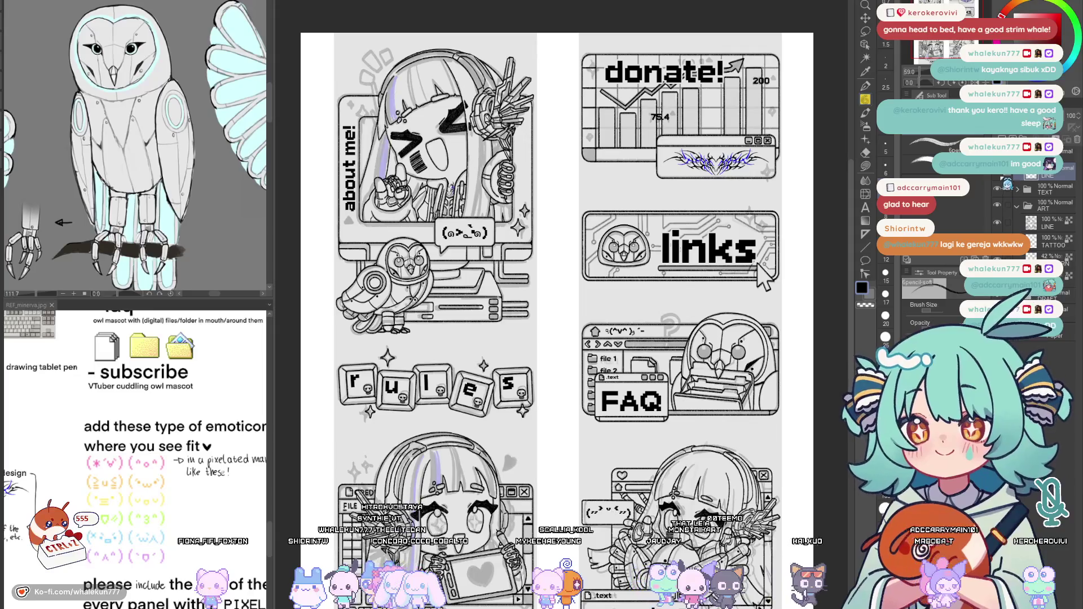
{"action": "left_click_drag", "start_coordinate": [545, 304], "coordinate": [626, 509]}
{"action": "scroll", "coordinate": [486, 429], "scroll_direction": "up", "scroll_amount": 3}
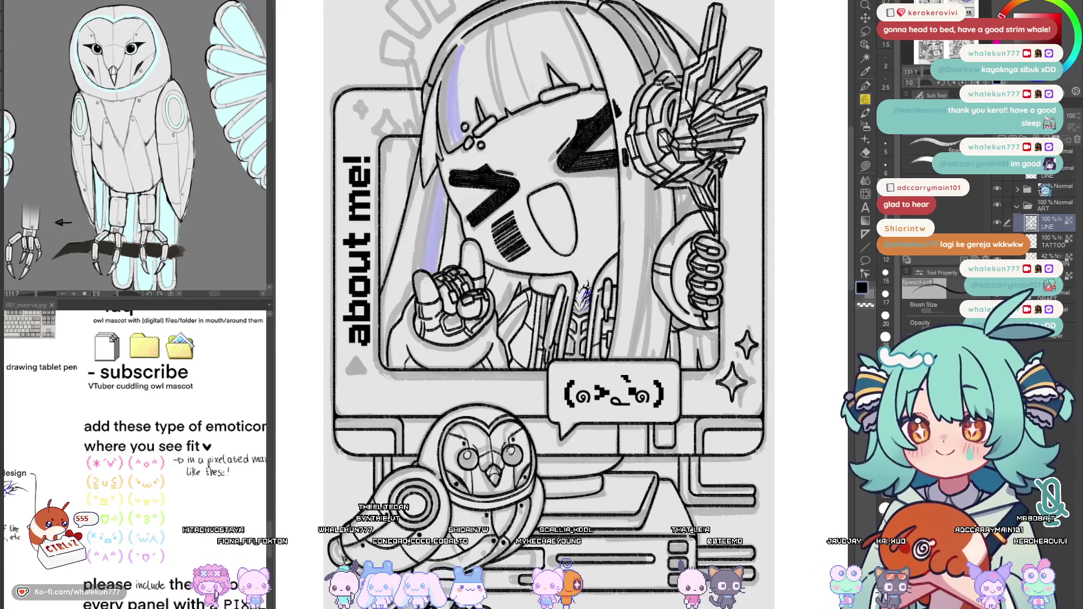
{"action": "left_click", "coordinate": [1018, 190]}
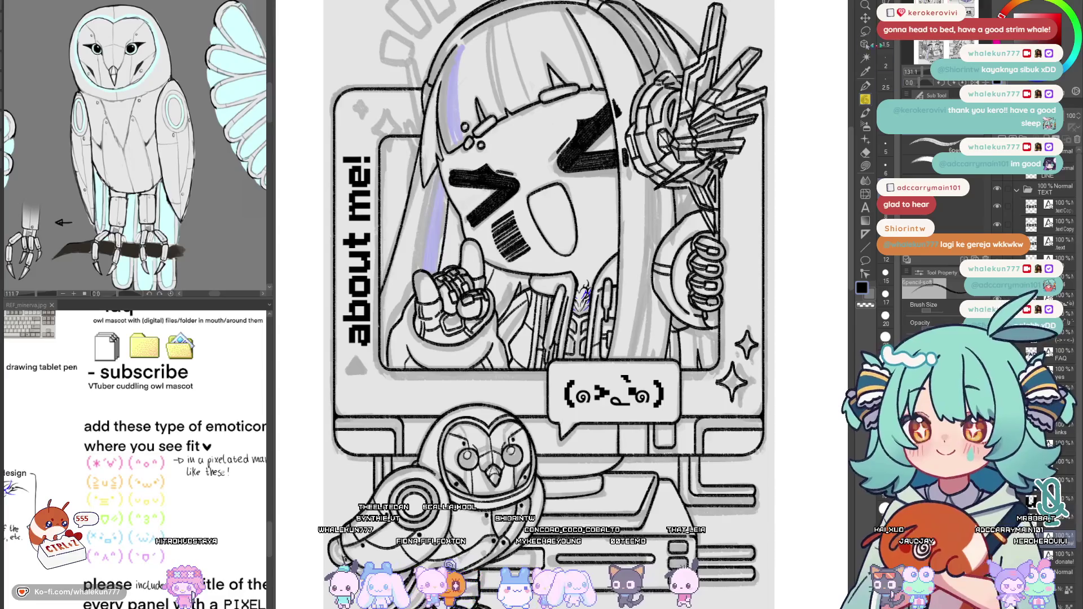
{"action": "key", "text": "k"}
{"action": "left_click_drag", "start_coordinate": [581, 396], "coordinate": [589, 364]}
Collapse the TEXT folder and add a new empty Layer 3 above LINE
{"action": "left_click", "coordinate": [1018, 191]}
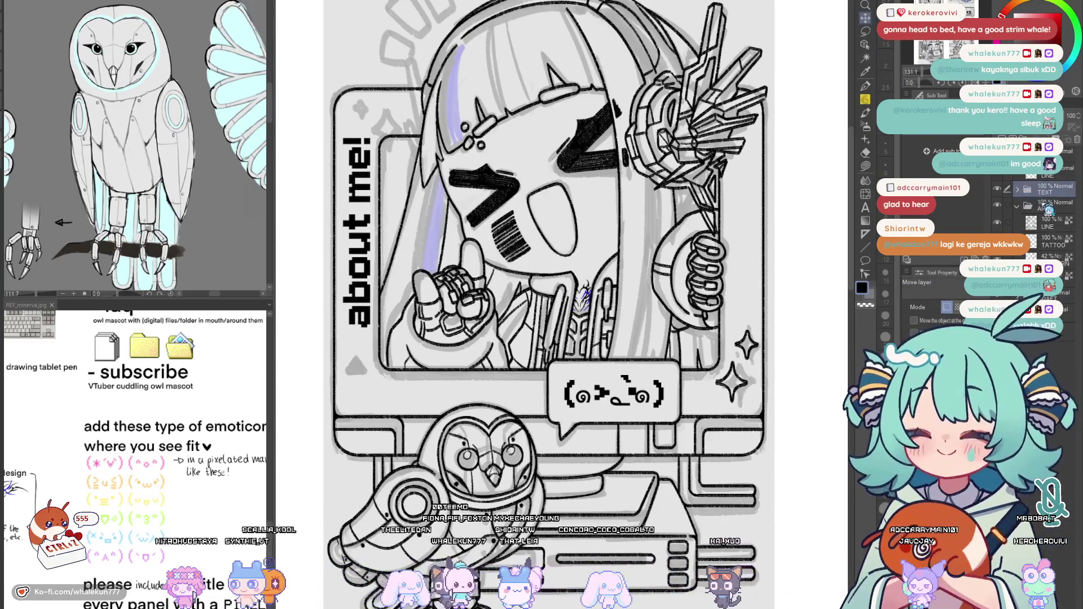
{"action": "left_click", "coordinate": [1049, 223]}
{"action": "key", "text": "ctrl+shift+n"}
Draw a small chevron above the grey triangle near the 'about me!' heading, redoing strokes
{"action": "key", "text": "p"}
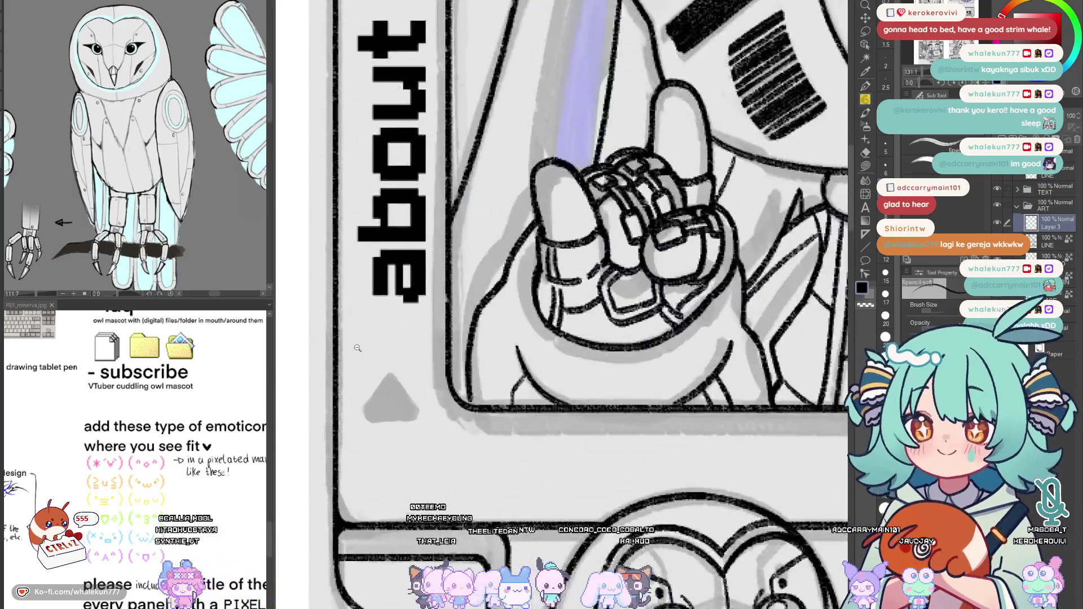
{"action": "scroll", "coordinate": [338, 339], "scroll_direction": "up", "scroll_amount": 5}
{"action": "key", "text": "u"}
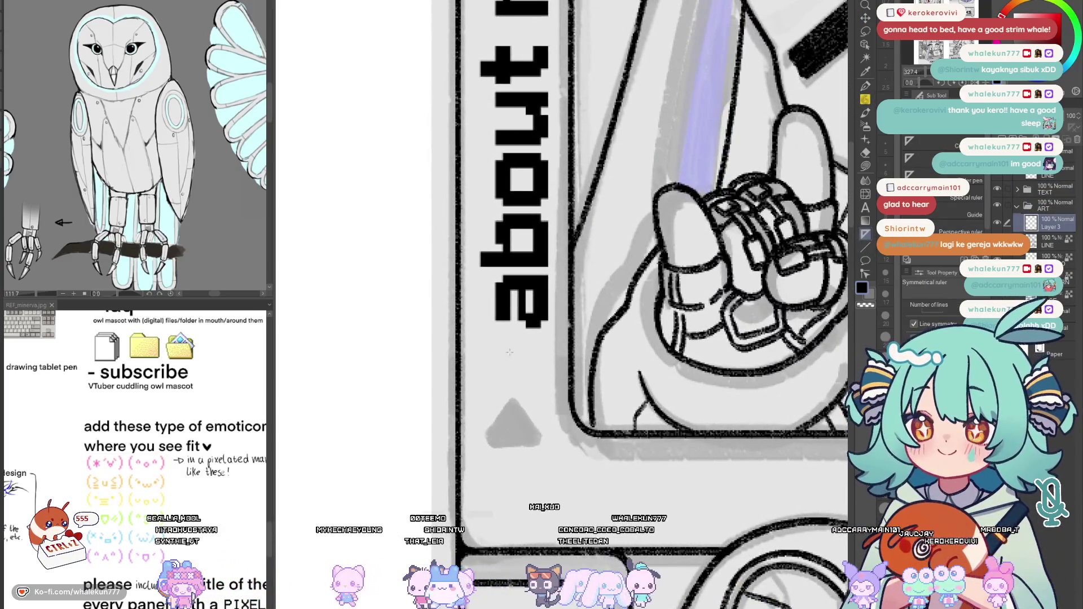
{"action": "key", "text": "p"}
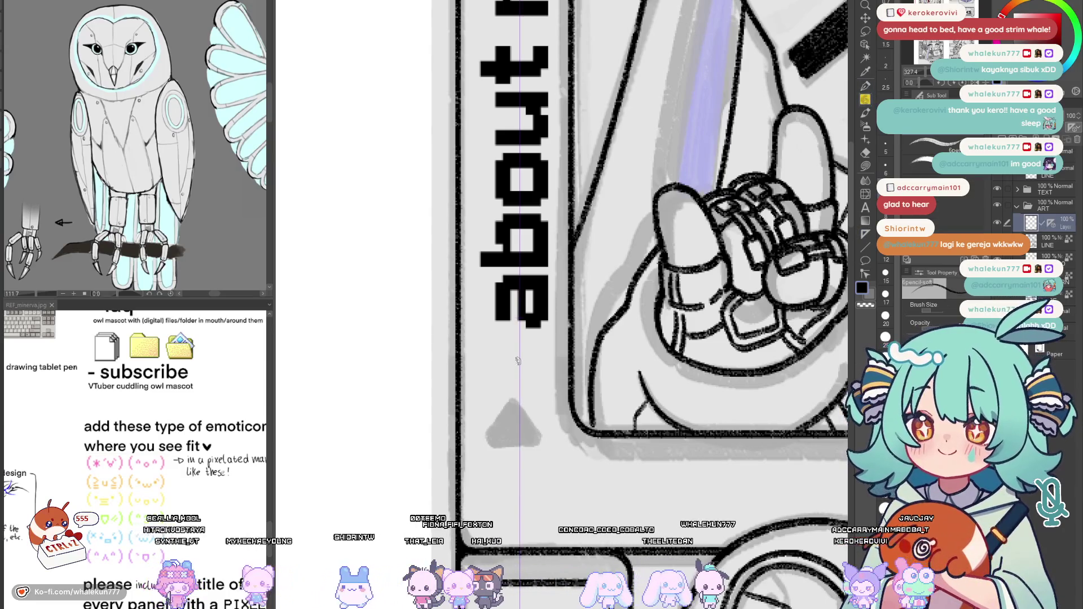
{"action": "key", "text": "ctrl+z"}
{"action": "left_click_drag", "start_coordinate": [535, 374], "coordinate": [510, 368]}
{"action": "key", "text": "ctrl+z"}
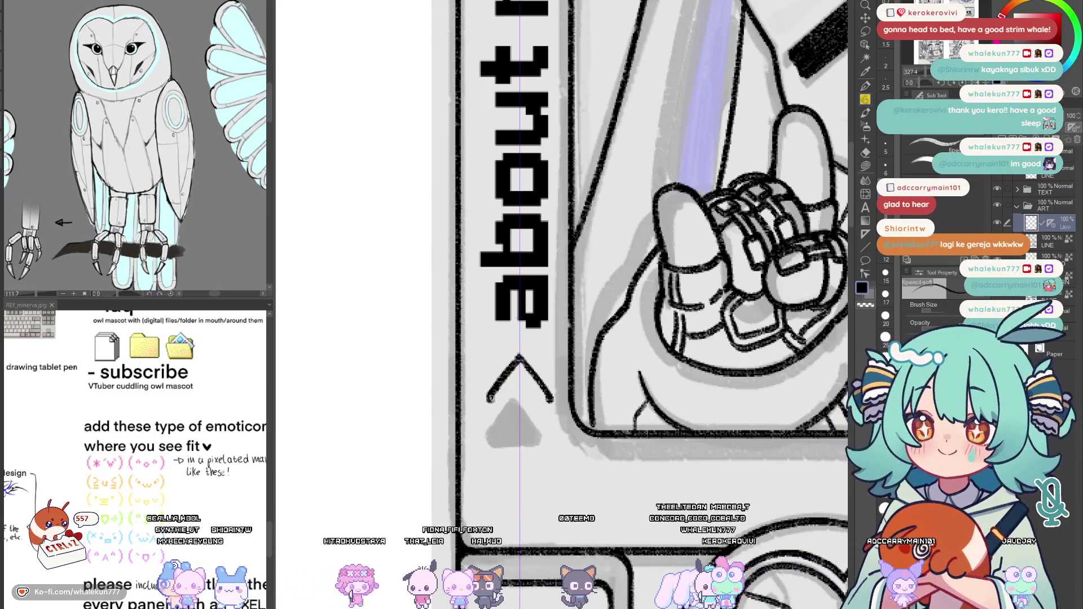
{"action": "key", "text": "ctrl+z"}
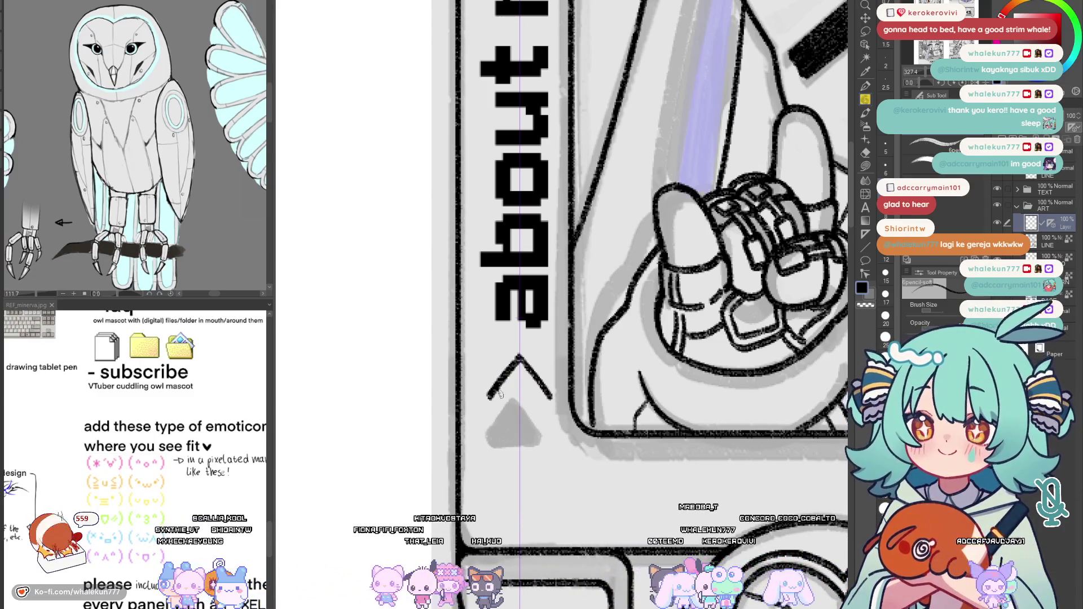
{"action": "key", "text": "ctrl+z"}
{"action": "left_click_drag", "start_coordinate": [528, 366], "coordinate": [511, 366]}
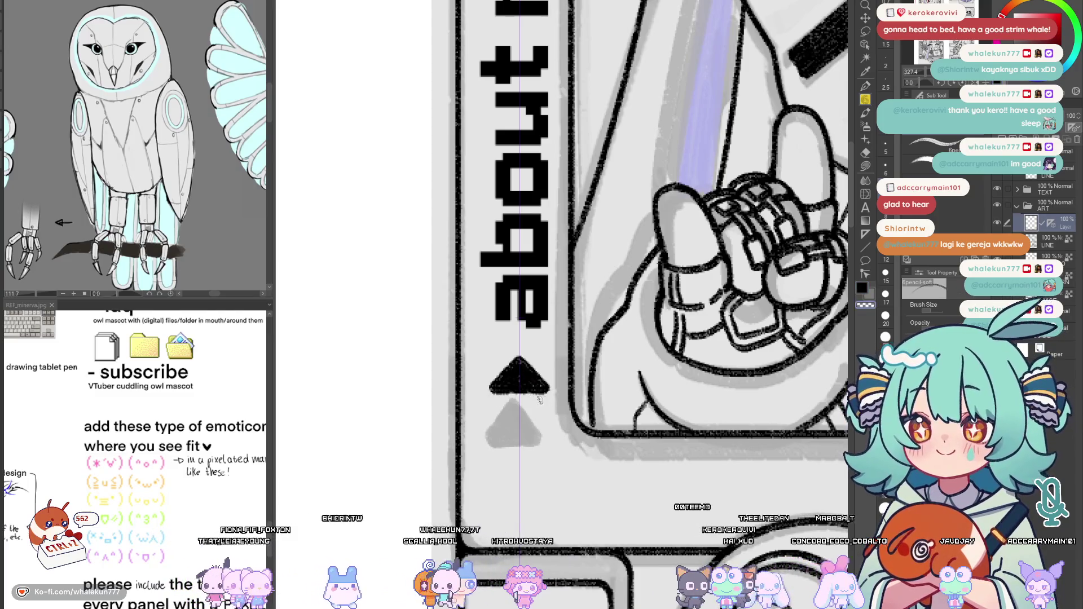
Fill in the black triangle's edges and move it down under the 'about me!' heading
{"action": "key", "text": "ctrl+0"}
{"action": "scroll", "coordinate": [603, 382], "scroll_direction": "up", "scroll_amount": 4}
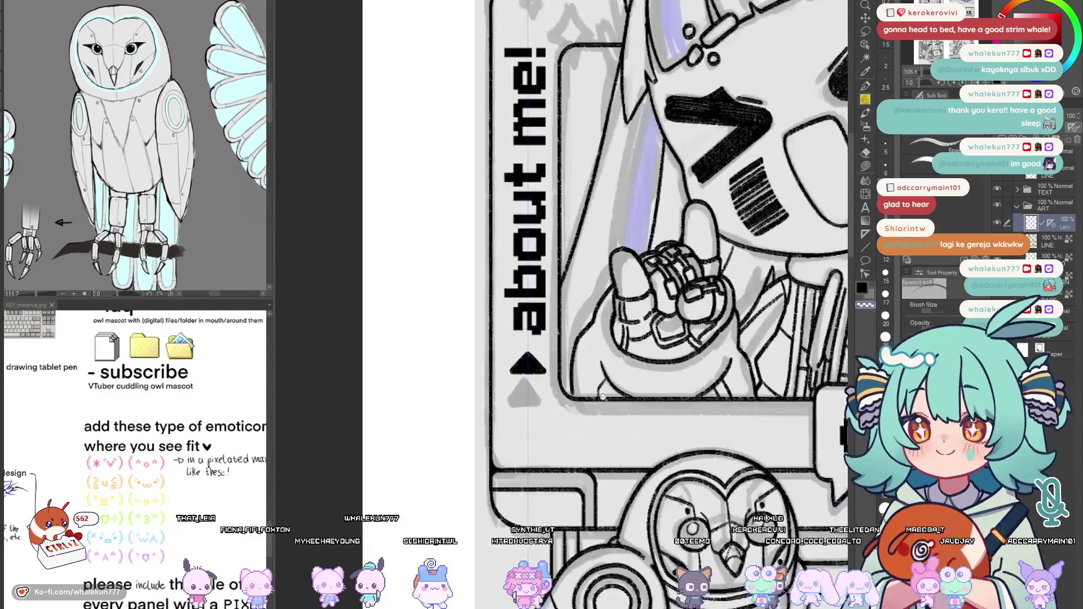
{"action": "scroll", "coordinate": [541, 345], "scroll_direction": "up", "scroll_amount": 3}
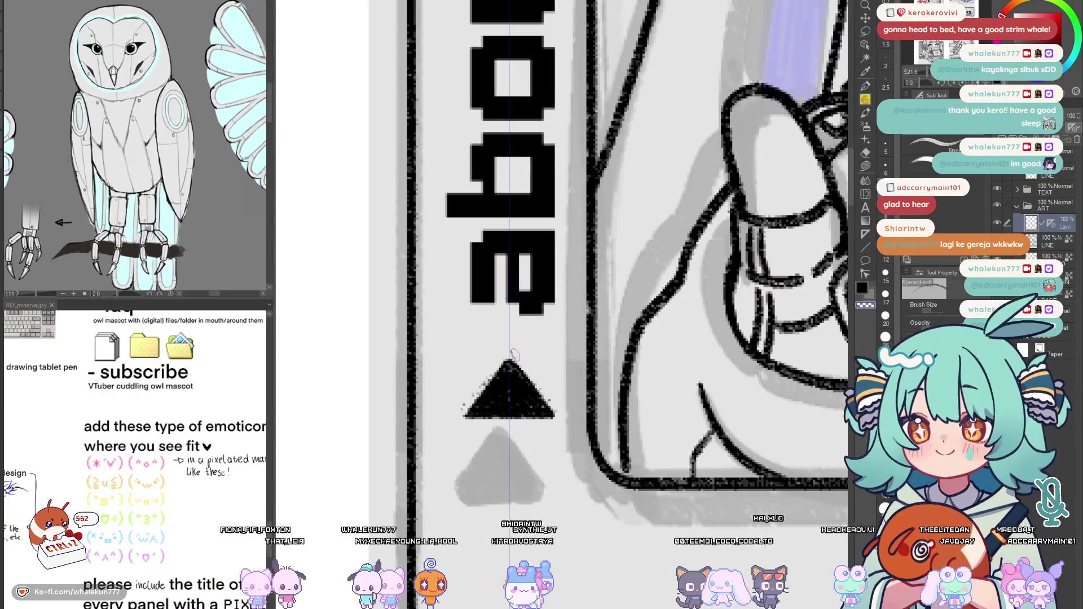
{"action": "mouse_move", "coordinate": [466, 413]}
{"action": "left_mouse_down"}
{"action": "mouse_move", "coordinate": [490, 387]}
{"action": "mouse_move", "coordinate": [533, 398]}
{"action": "mouse_move", "coordinate": [541, 386]}
{"action": "left_mouse_up"}
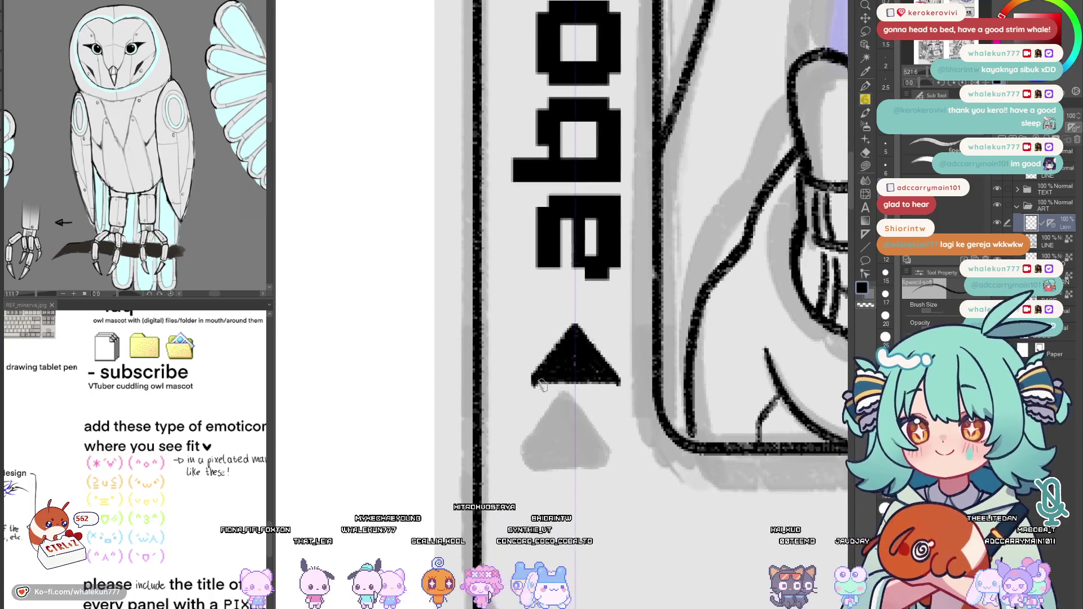
{"action": "left_click_drag", "start_coordinate": [614, 386], "coordinate": [554, 382]}
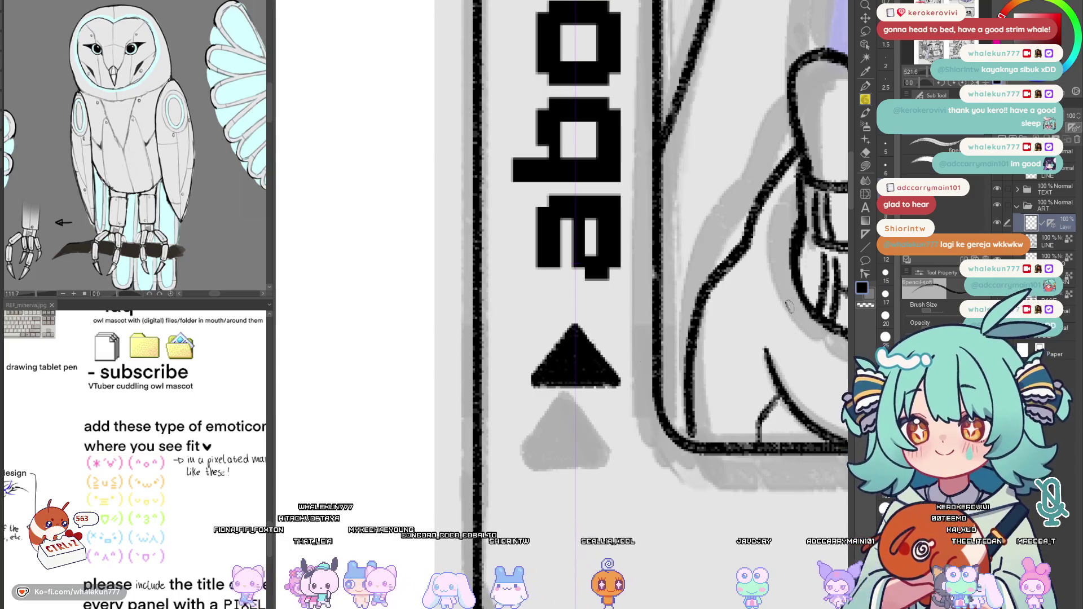
{"action": "left_click", "coordinate": [865, 18]}
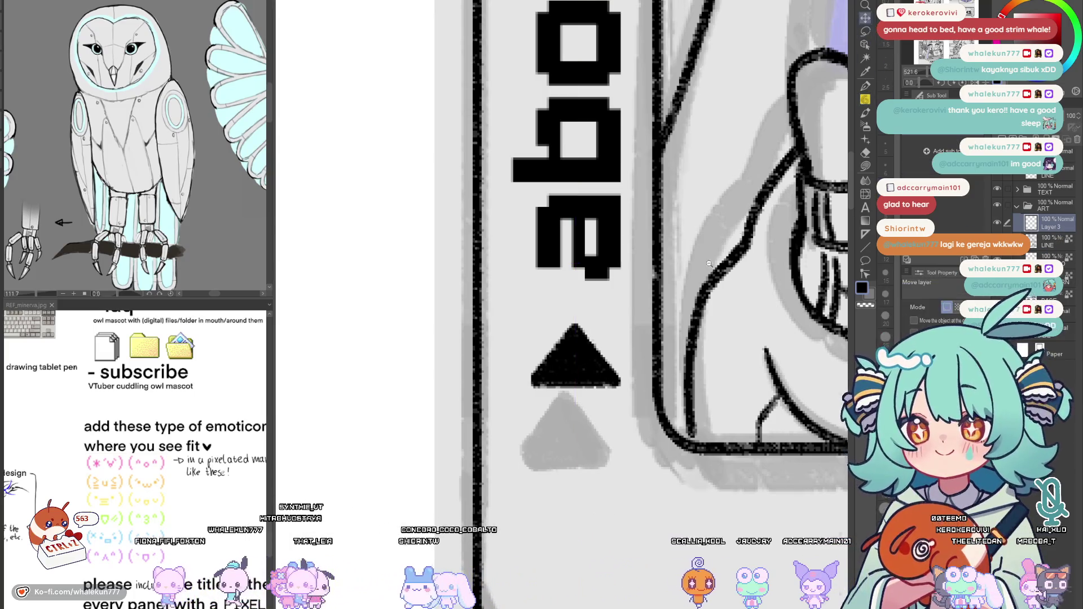
{"action": "scroll", "coordinate": [564, 304], "scroll_direction": "down", "scroll_amount": 5}
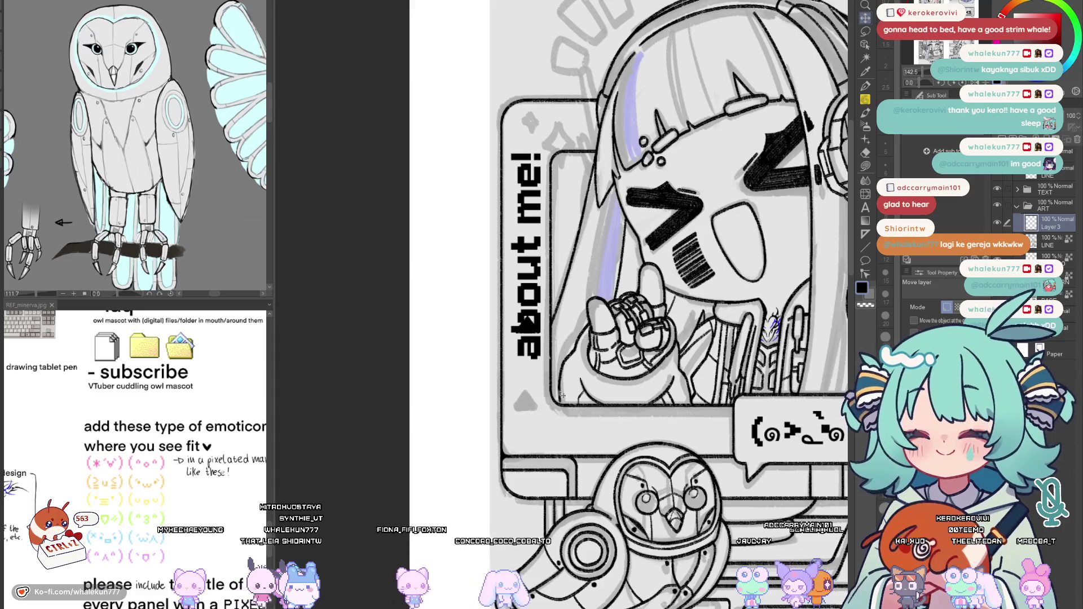
{"action": "left_click_drag", "start_coordinate": [565, 431], "coordinate": [563, 449]}
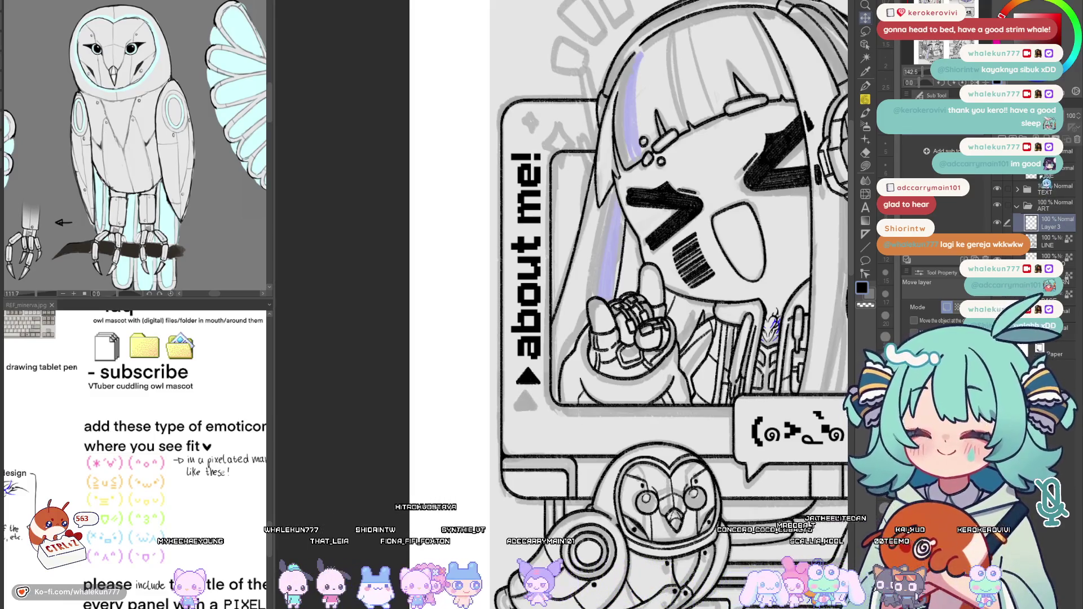
Nudge the 'about me!' text and triangle up-left into alignment, then return to the ART folder
{"action": "left_click", "coordinate": [1017, 189]}
{"action": "mouse_move", "coordinate": [575, 356]}
{"action": "left_mouse_down"}
{"action": "mouse_move", "coordinate": [540, 319]}
{"action": "mouse_move", "coordinate": [512, 349]}
{"action": "left_mouse_up"}
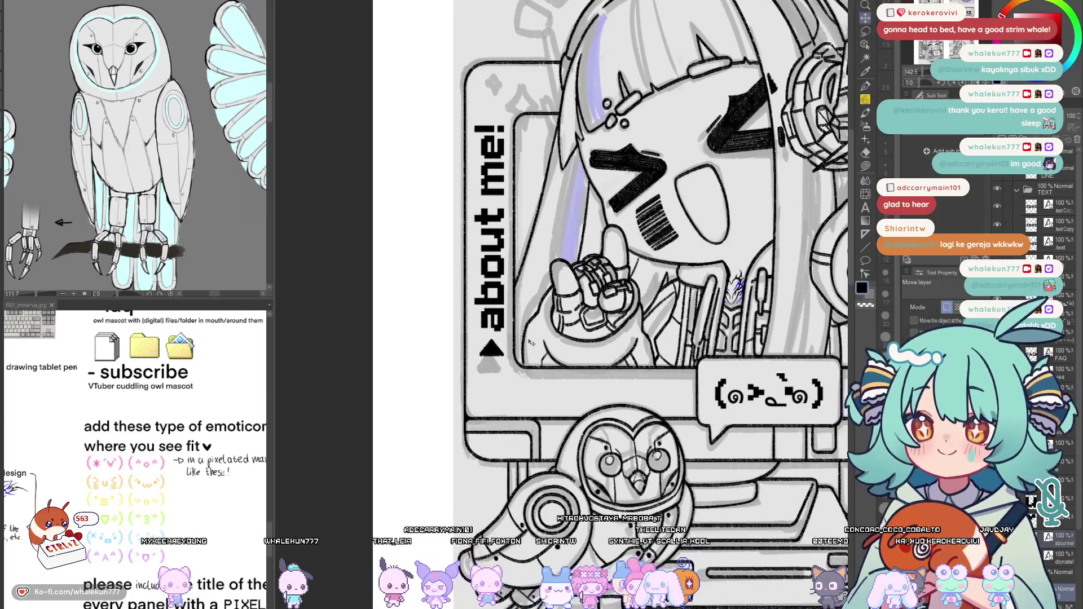
{"action": "left_click_drag", "start_coordinate": [533, 346], "coordinate": [534, 351]}
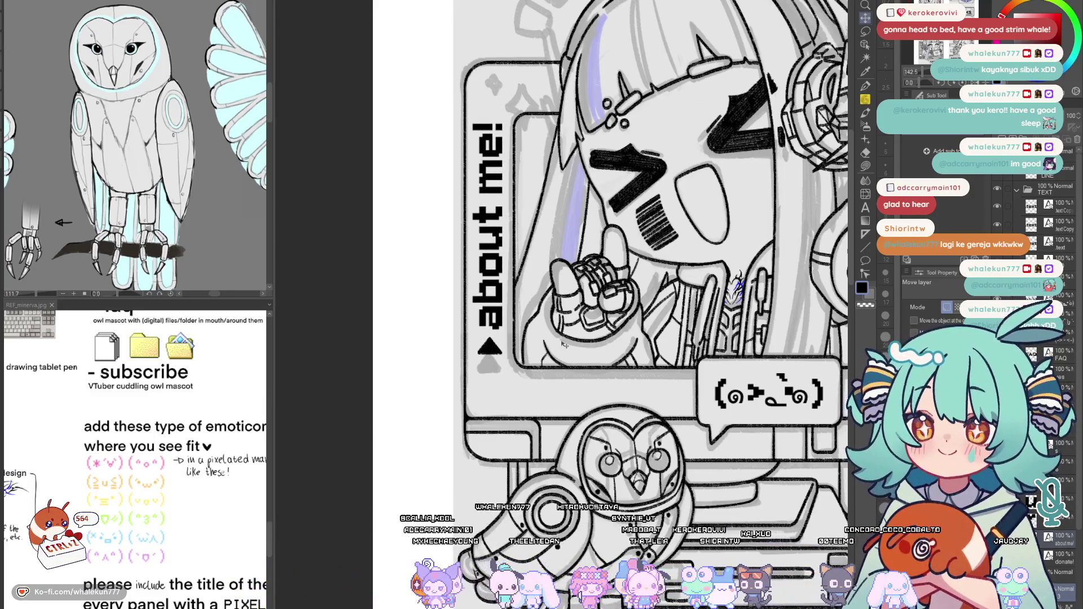
{"action": "left_click", "coordinate": [1017, 189]}
{"action": "left_click", "coordinate": [1053, 222]}
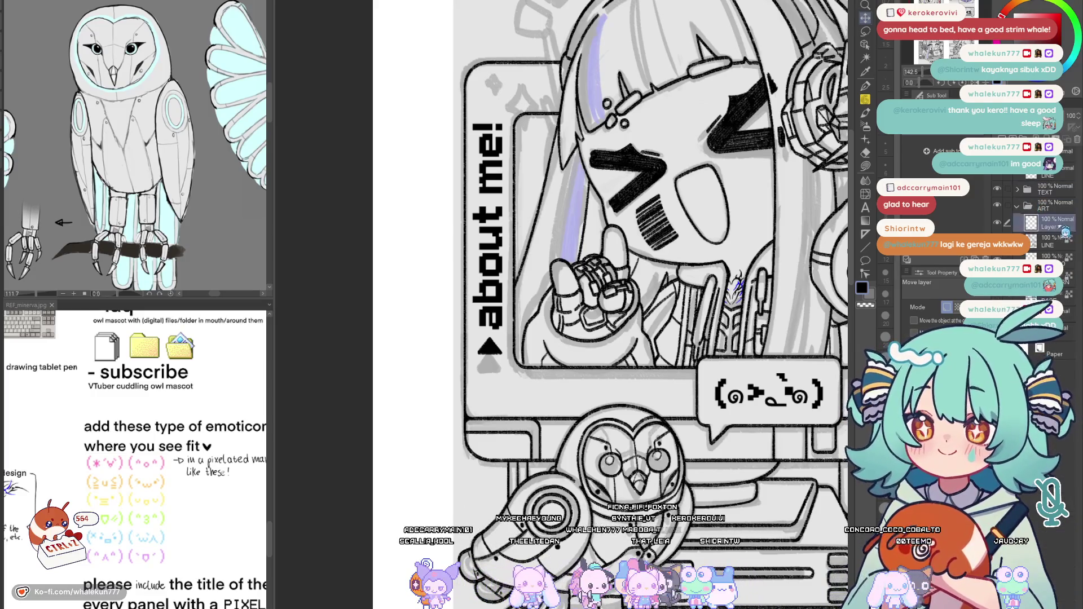
{"action": "scroll", "coordinate": [617, 390], "scroll_direction": "down", "scroll_amount": 5}
{"action": "scroll", "coordinate": [617, 390], "scroll_direction": "up", "scroll_amount": 2}
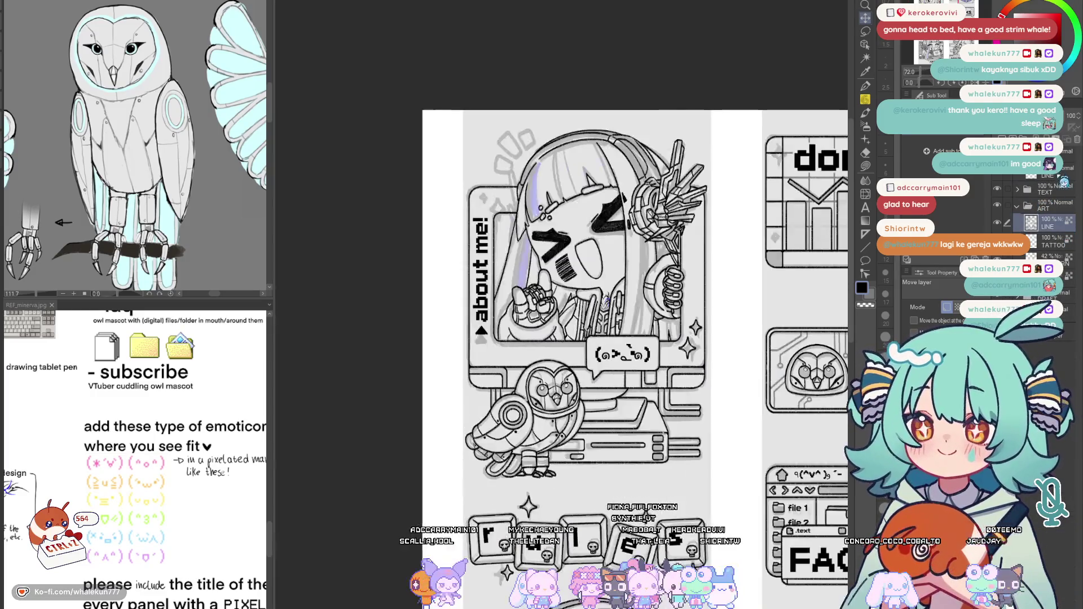
Ink the sparkle near the 'about me!' window's top-left corner in black, undoing stray strokes
{"action": "key", "text": "p"}
{"action": "scroll", "coordinate": [600, 299], "scroll_direction": "up", "scroll_amount": 5}
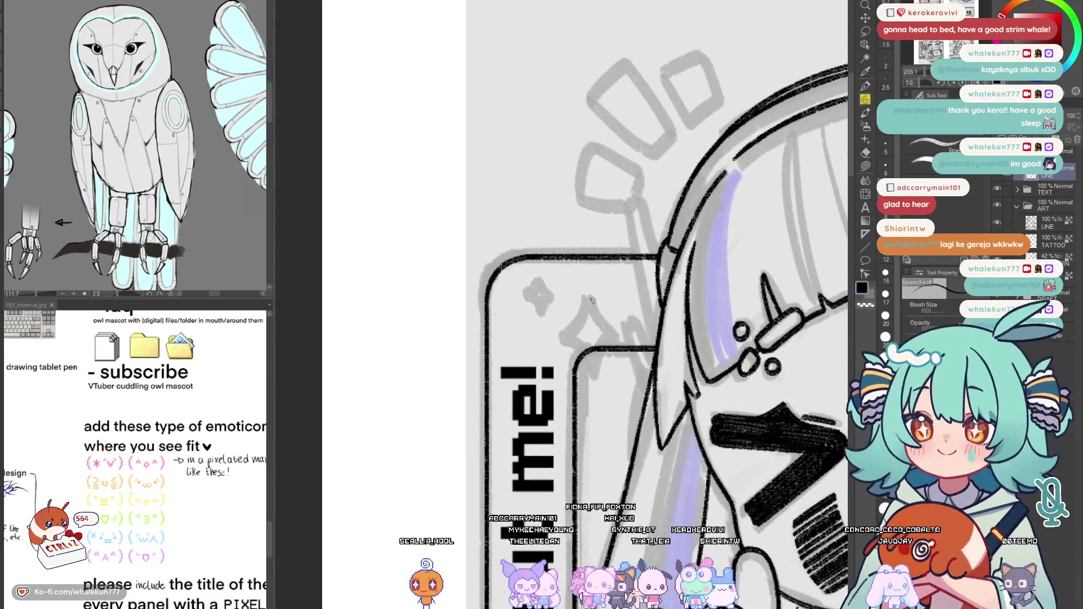
{"action": "left_click_drag", "start_coordinate": [590, 292], "coordinate": [582, 323]}
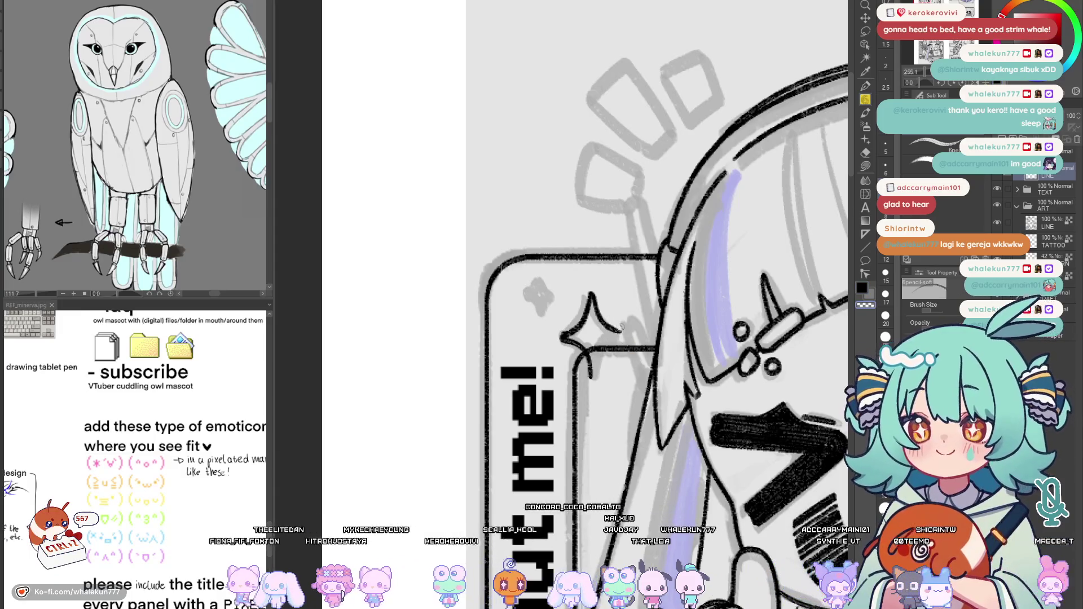
{"action": "left_click_drag", "start_coordinate": [591, 347], "coordinate": [597, 372]}
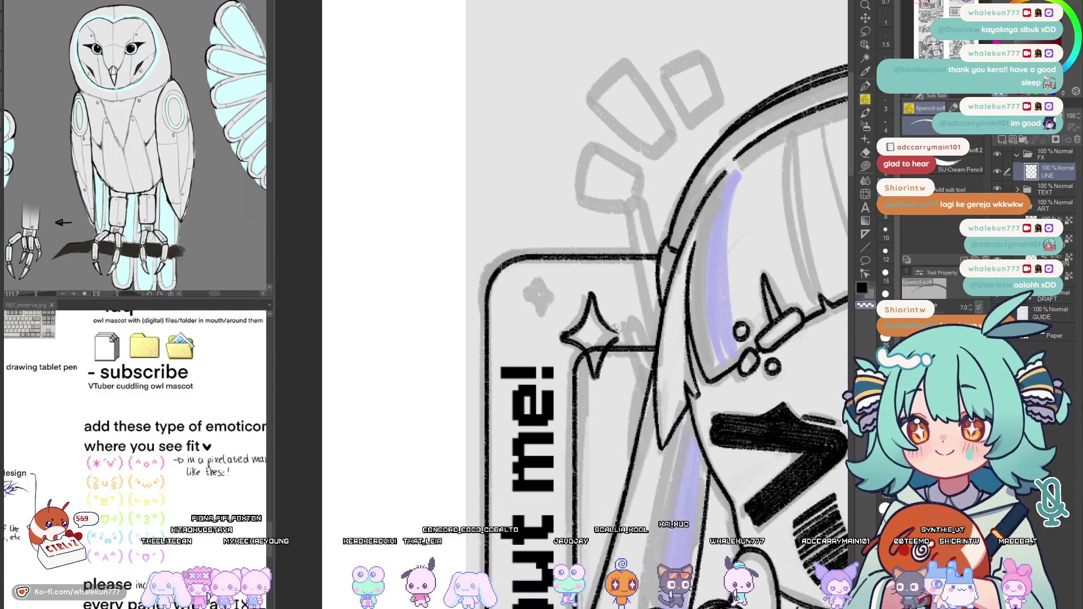
{"action": "left_click_drag", "start_coordinate": [622, 336], "coordinate": [635, 361]}
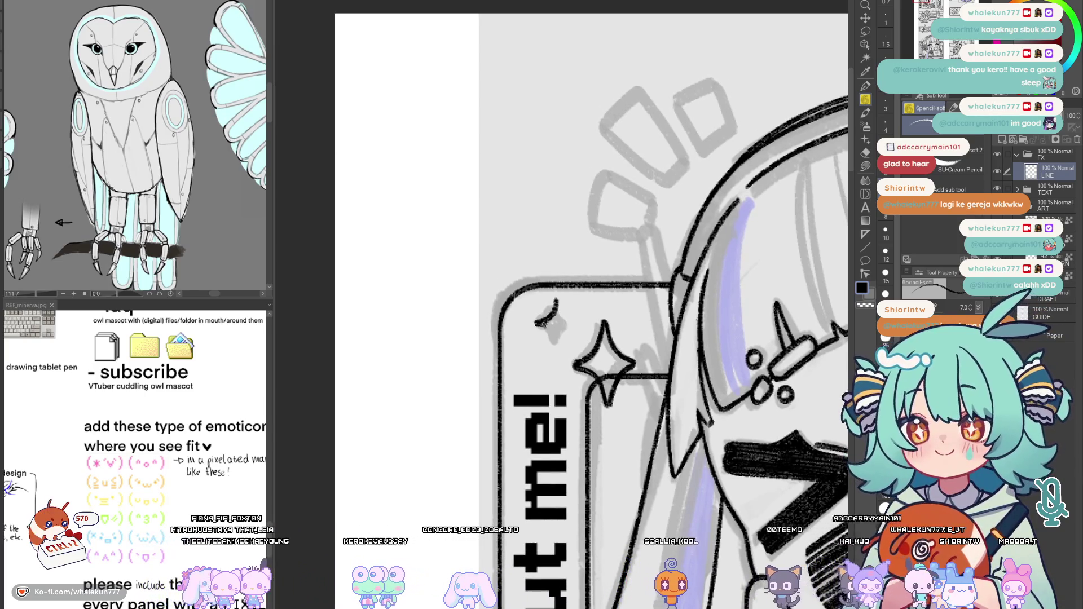
{"action": "key", "text": "ctrl+z"}
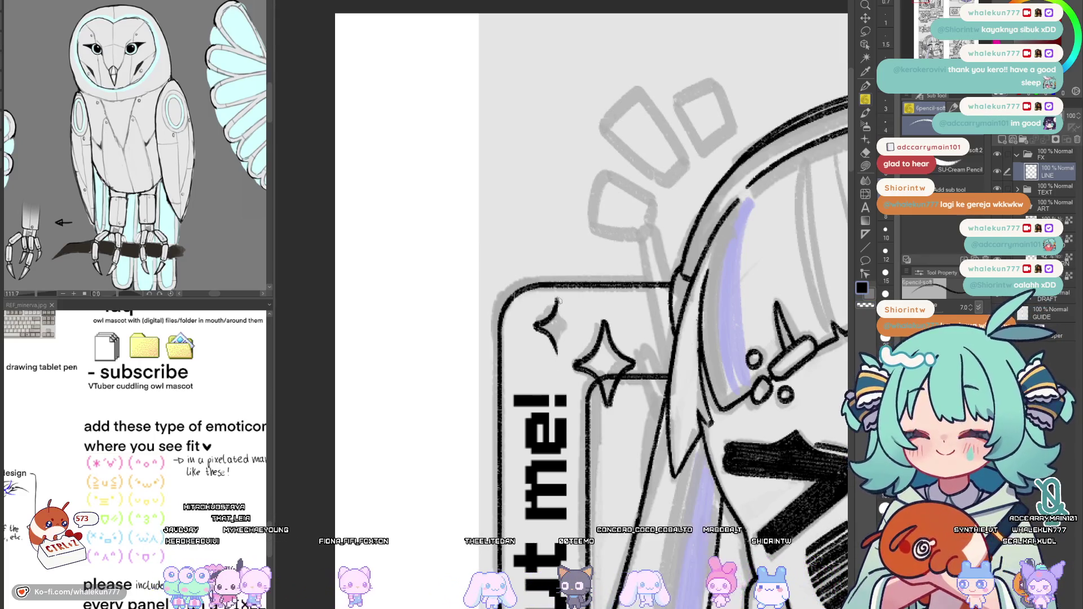
{"action": "key", "text": "ctrl+z"}
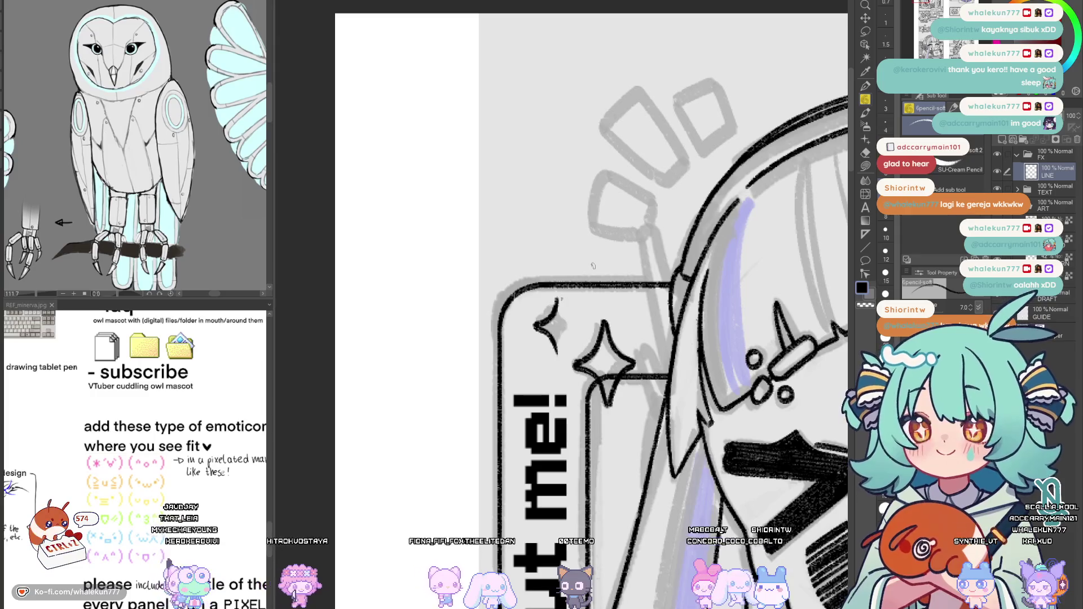
{"action": "key", "text": "e"}
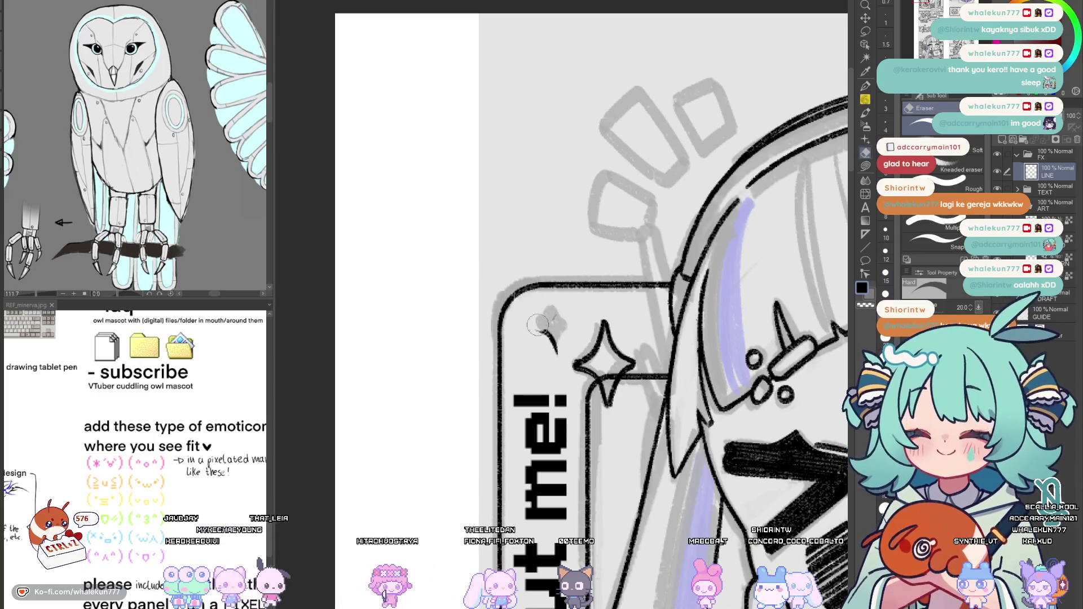
{"action": "scroll", "coordinate": [556, 356], "scroll_direction": "down", "scroll_amount": 5}
{"action": "scroll", "coordinate": [556, 356], "scroll_direction": "up", "scroll_amount": 2}
{"action": "left_click", "coordinate": [865, 32]}
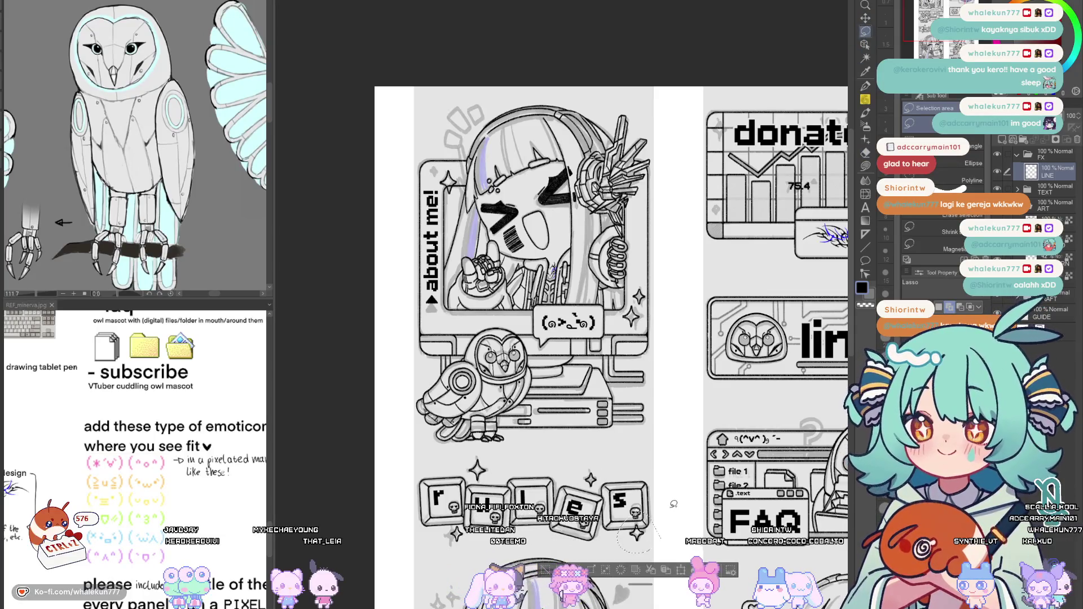
Undo a stray layer duplicate, then lasso the star beside about me! and nudge it lower
{"action": "key", "text": "ctrl+j"}
{"action": "key", "text": "k"}
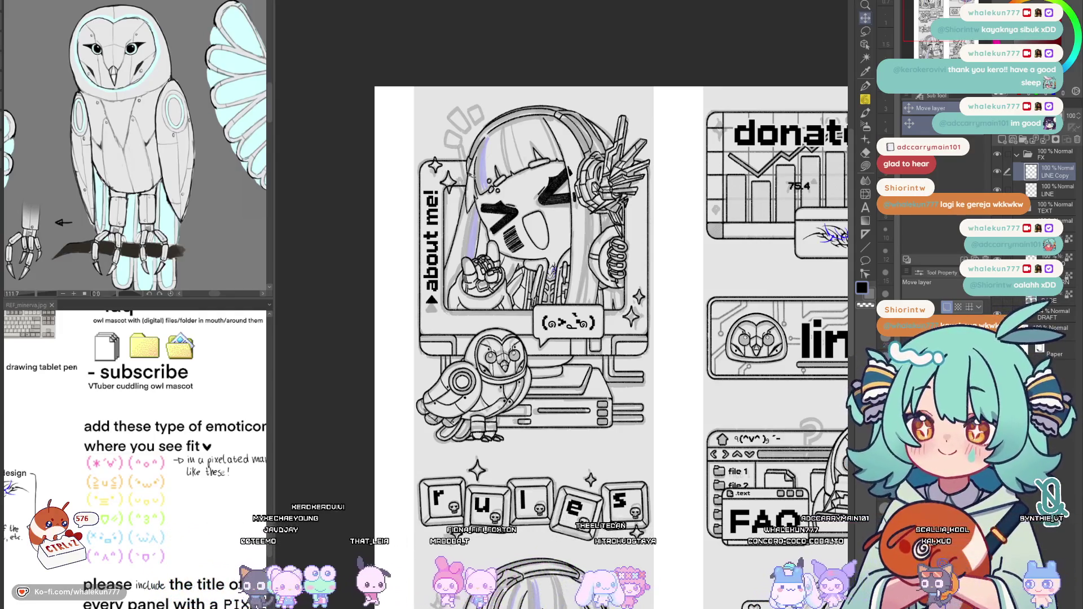
{"action": "key", "text": "ctrl+z"}
{"action": "key", "text": "m"}
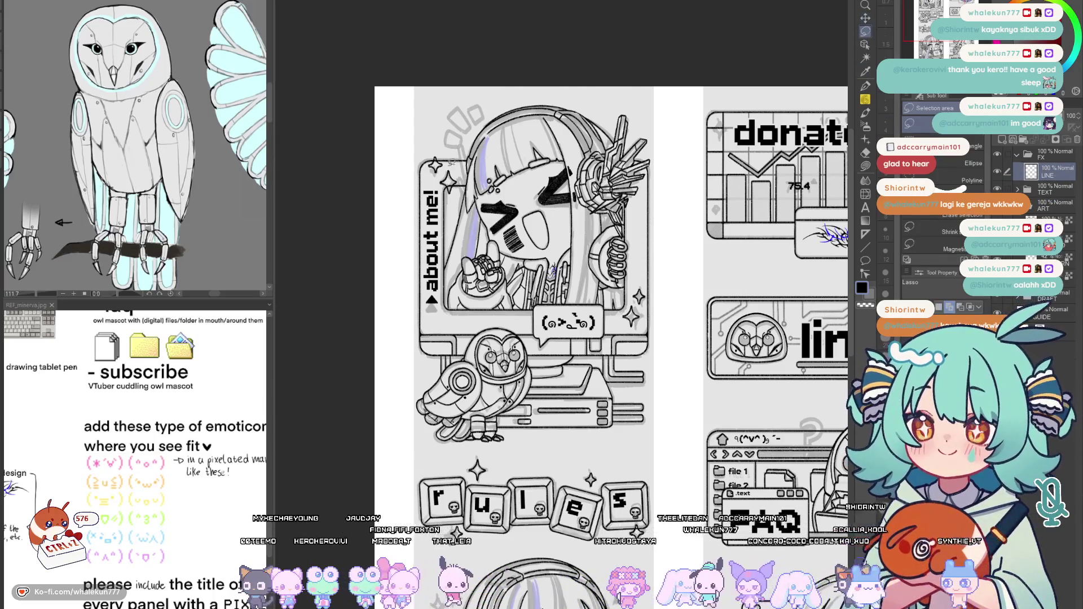
{"action": "left_click_drag", "start_coordinate": [438, 179], "coordinate": [442, 201]}
{"action": "key", "text": "k"}
{"action": "scroll", "coordinate": [440, 181], "scroll_direction": "up", "scroll_amount": 2}
{"action": "key", "text": "ctrl+d"}
{"action": "scroll", "coordinate": [510, 183], "scroll_direction": "down", "scroll_amount": 3}
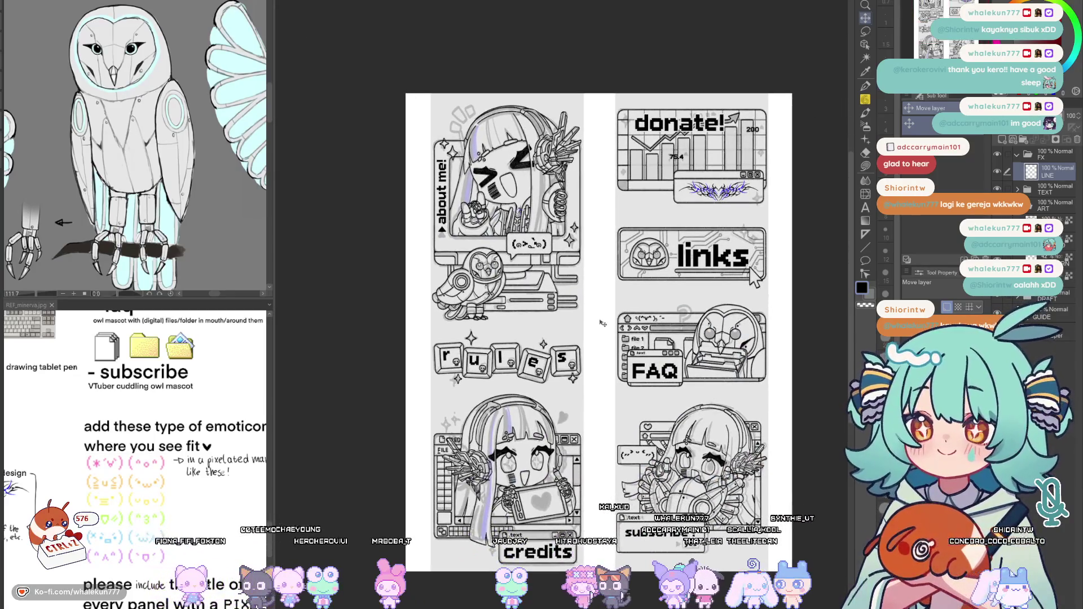
Lasso a sparkle near the rules keys and copy-paste it onto a new LINE Copy layer
{"action": "left_click_drag", "start_coordinate": [749, 266], "coordinate": [751, 200]}
{"action": "key", "text": "h"}
{"action": "key", "text": "h"}
{"action": "key", "text": "m"}
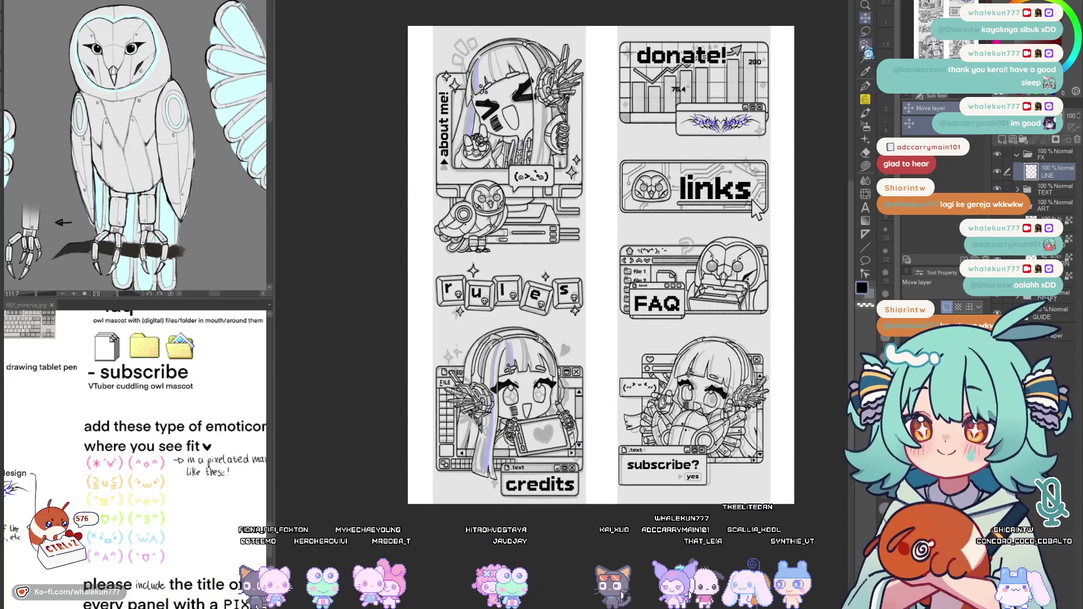
{"action": "scroll", "coordinate": [525, 251], "scroll_direction": "up", "scroll_amount": 3}
{"action": "mouse_move", "coordinate": [656, 269]}
{"action": "left_mouse_down"}
{"action": "mouse_move", "coordinate": [673, 168]}
{"action": "mouse_move", "coordinate": [619, 309]}
{"action": "left_mouse_up"}
{"action": "mouse_move", "coordinate": [620, 129]}
{"action": "left_mouse_down"}
{"action": "mouse_move", "coordinate": [680, 110]}
{"action": "mouse_move", "coordinate": [695, 74]}
{"action": "left_mouse_up"}
{"action": "key", "text": "k"}
{"action": "scroll", "coordinate": [694, 74], "scroll_direction": "down", "scroll_amount": 2}
{"action": "key", "text": "ctrl+c"}
{"action": "key", "text": "ctrl+v"}
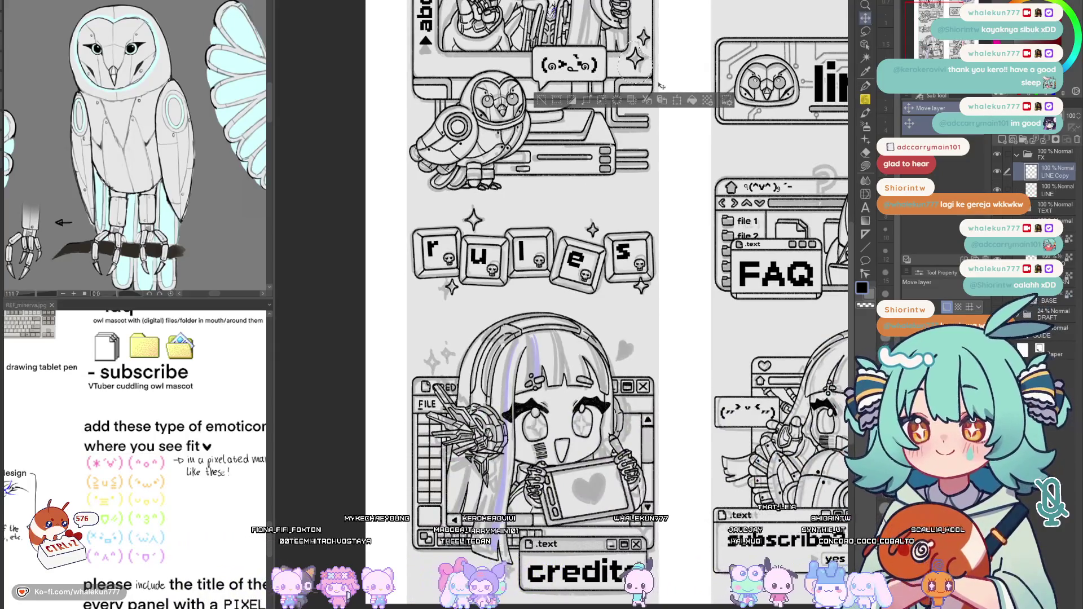
Lasso the rules keys and paste them onto a second copy layer, LINE Copy 2
{"action": "key", "text": "ctrl+d"}
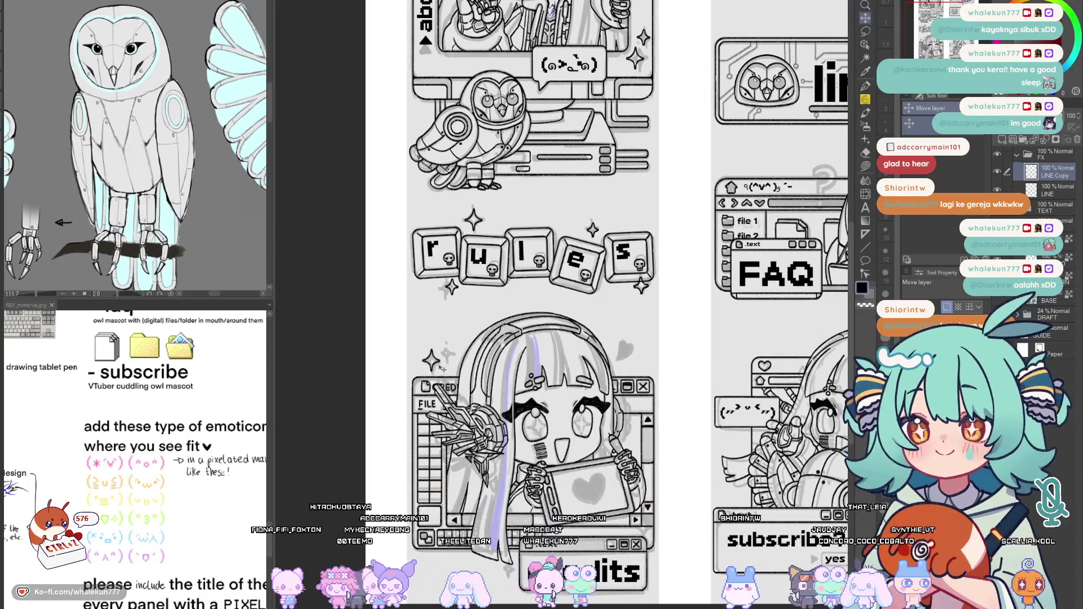
{"action": "key", "text": "m"}
{"action": "mouse_move", "coordinate": [615, 225]}
{"action": "left_mouse_down"}
{"action": "mouse_move", "coordinate": [600, 271]}
{"action": "mouse_move", "coordinate": [609, 268]}
{"action": "left_mouse_up"}
{"action": "key", "text": "k"}
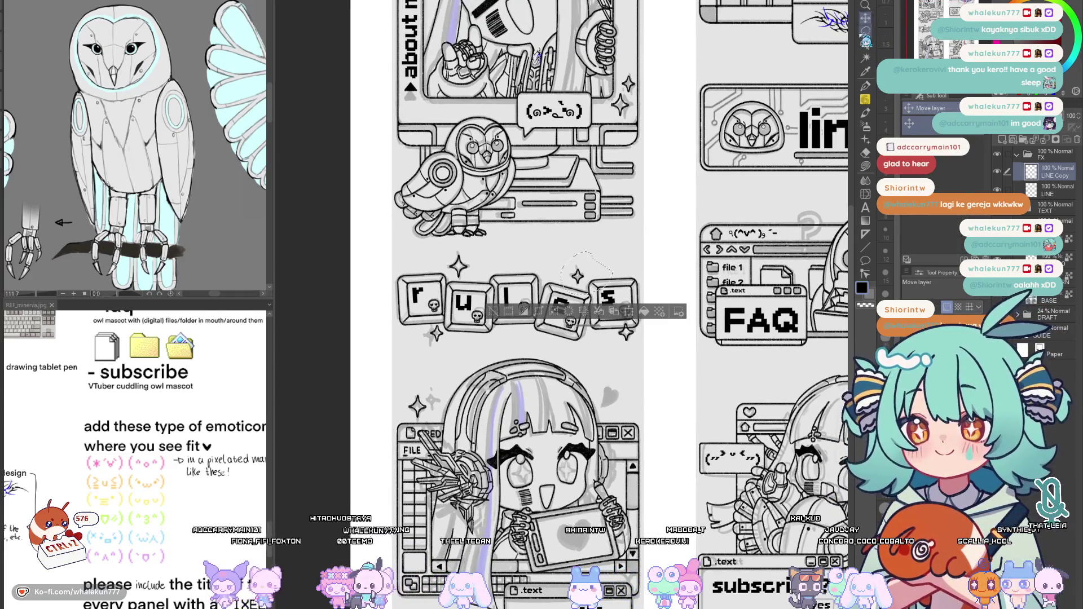
{"action": "left_click", "coordinate": [1060, 194]}
{"action": "key", "text": "ctrl+v"}
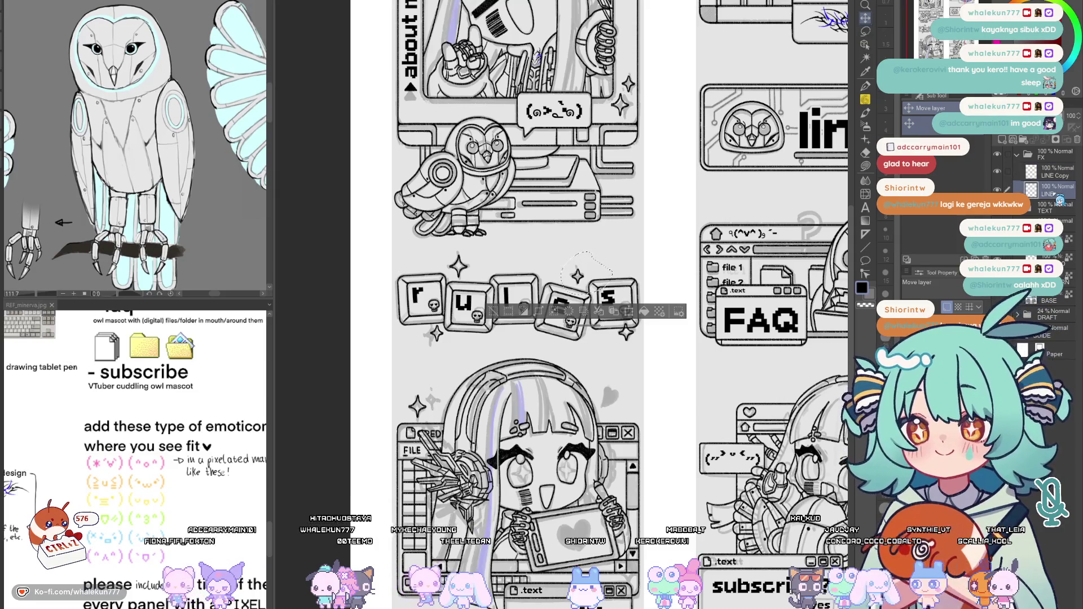
{"action": "key", "text": "ctrl+d"}
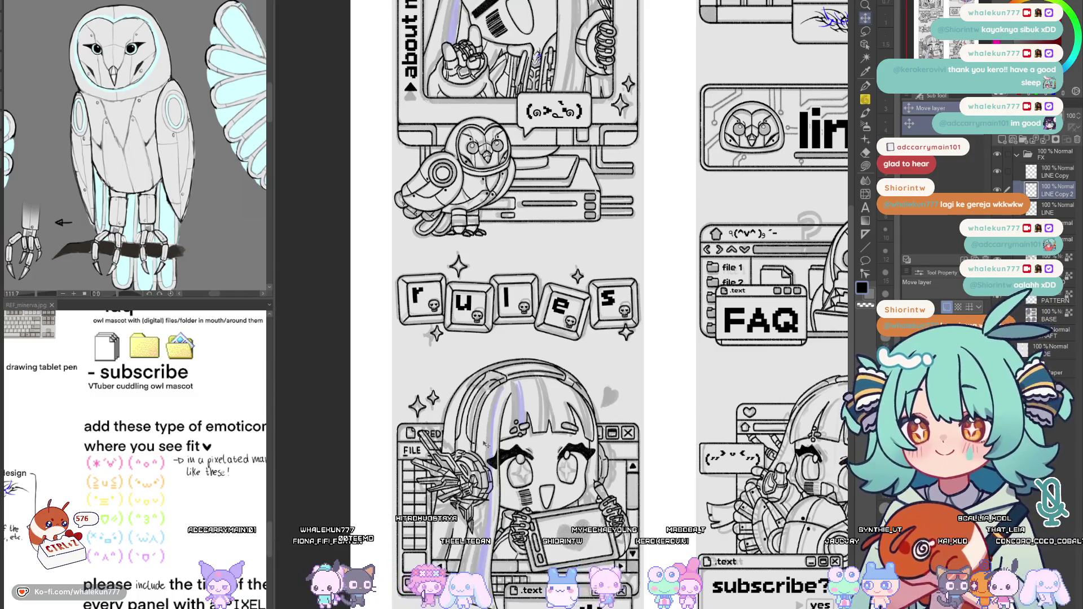
Remove the two copied line layers and flip the canvas to check the composition
{"action": "key", "text": "ctrl+e"}
{"action": "key", "text": "ctrl+e"}
{"action": "key", "text": "h"}
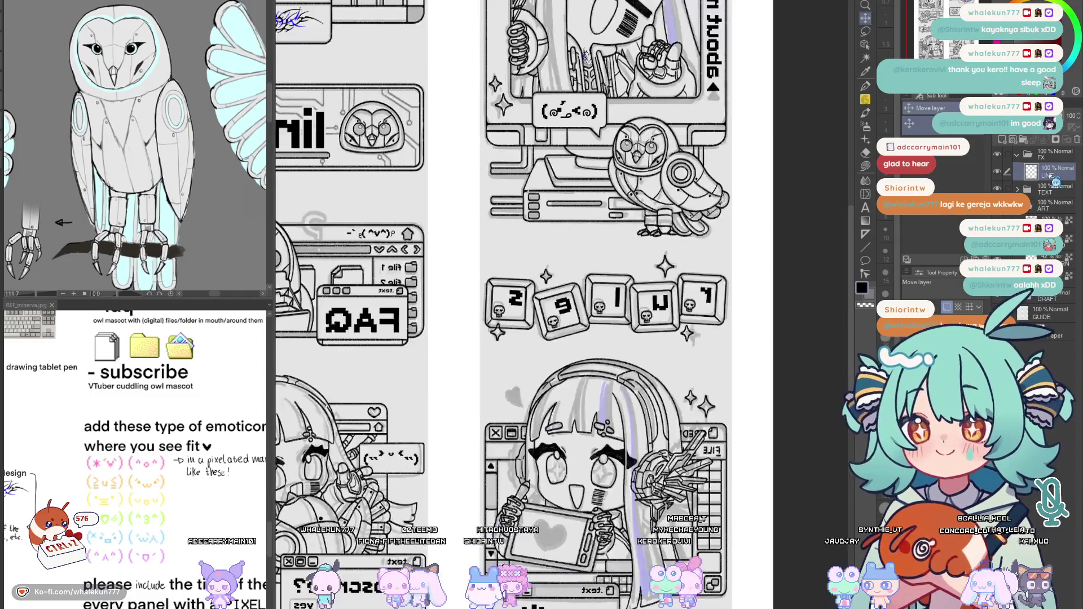
{"action": "key", "text": "h"}
{"action": "key", "text": "p"}
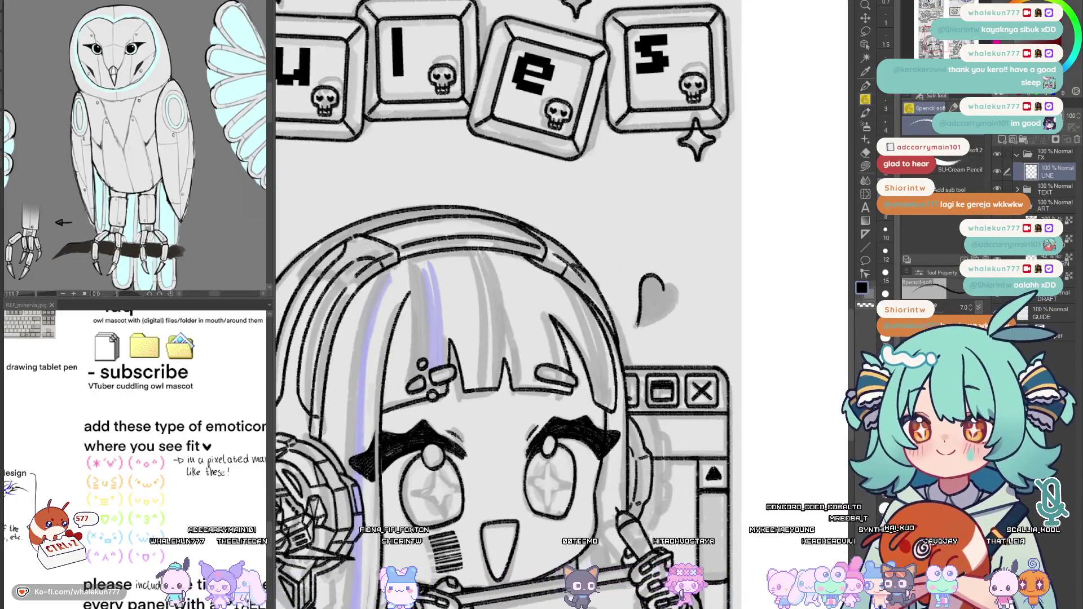
Undo the strokes drawn on the heart's right lobe
{"action": "mouse_move", "coordinate": [657, 280]}
{"action": "left_mouse_down"}
{"action": "mouse_move", "coordinate": [684, 286]}
{"action": "mouse_move", "coordinate": [674, 280]}
{"action": "left_mouse_up"}
{"action": "key", "text": "ctrl+z"}
{"action": "key", "text": "ctrl+z"}
{"action": "key", "text": "ctrl+z"}
{"action": "key", "text": "ctrl+z"}
{"action": "key", "text": "ctrl+z"}
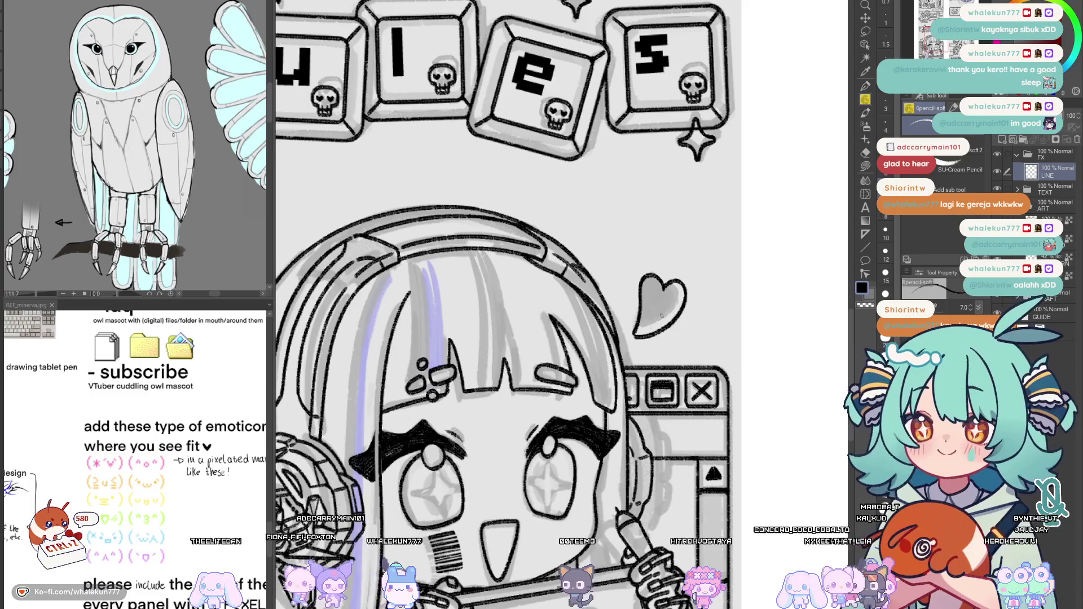
{"action": "key", "text": "ctrl+z"}
{"action": "key", "text": "ctrl+z"}
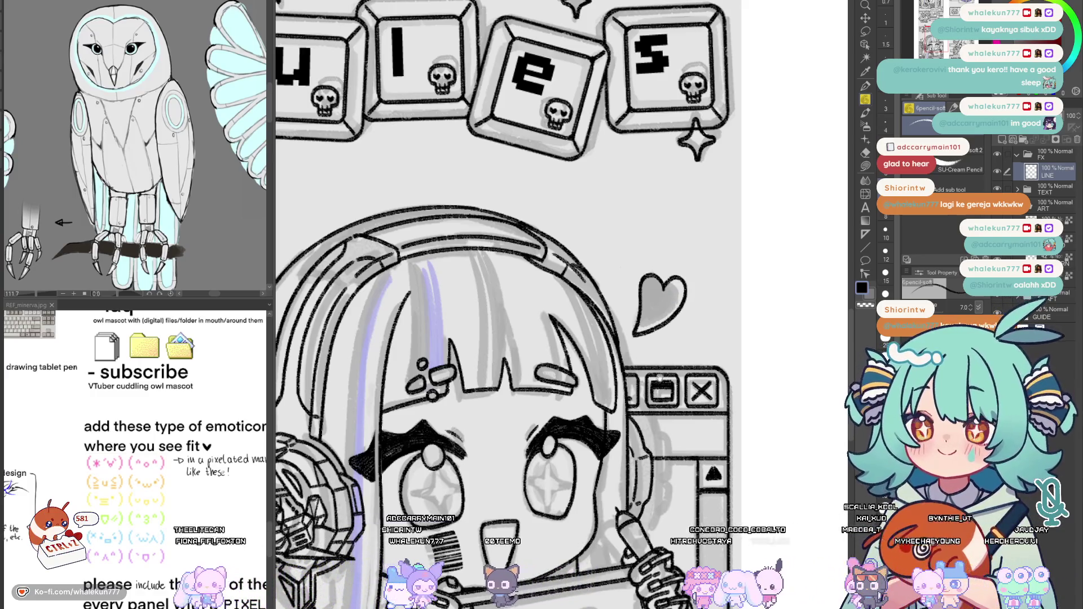
{"action": "scroll", "coordinate": [654, 179], "scroll_direction": "down", "scroll_amount": 3}
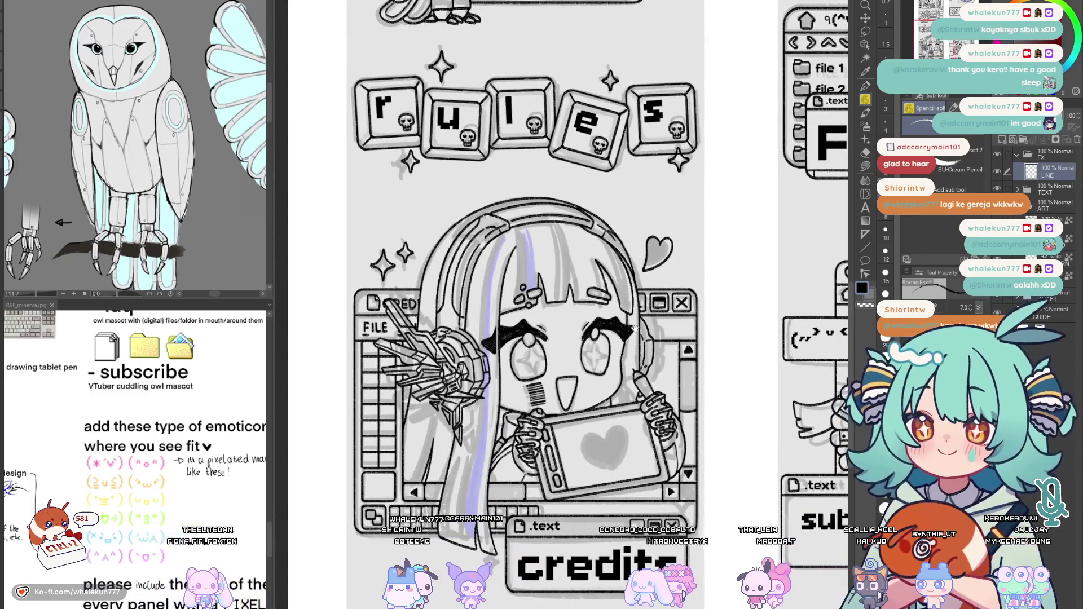
{"action": "left_click_drag", "start_coordinate": [635, 328], "coordinate": [589, 331]}
Duplicate the sparkle below the r key, move the copy into place and merge it into LINE
{"action": "key", "text": "m"}
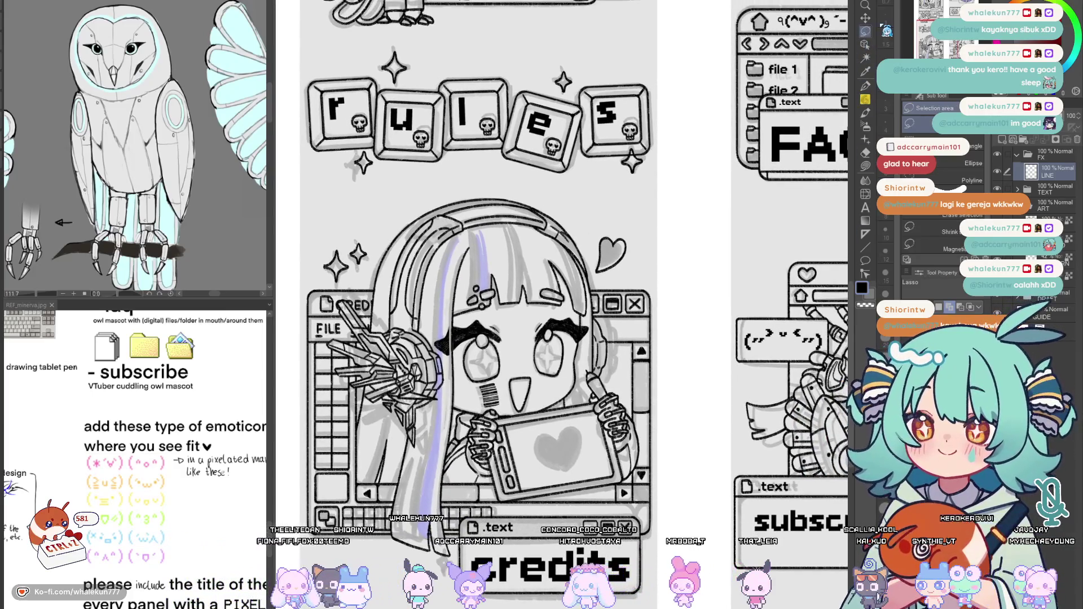
{"action": "left_click_drag", "start_coordinate": [649, 296], "coordinate": [698, 409]}
{"action": "left_click_drag", "start_coordinate": [420, 255], "coordinate": [419, 261]}
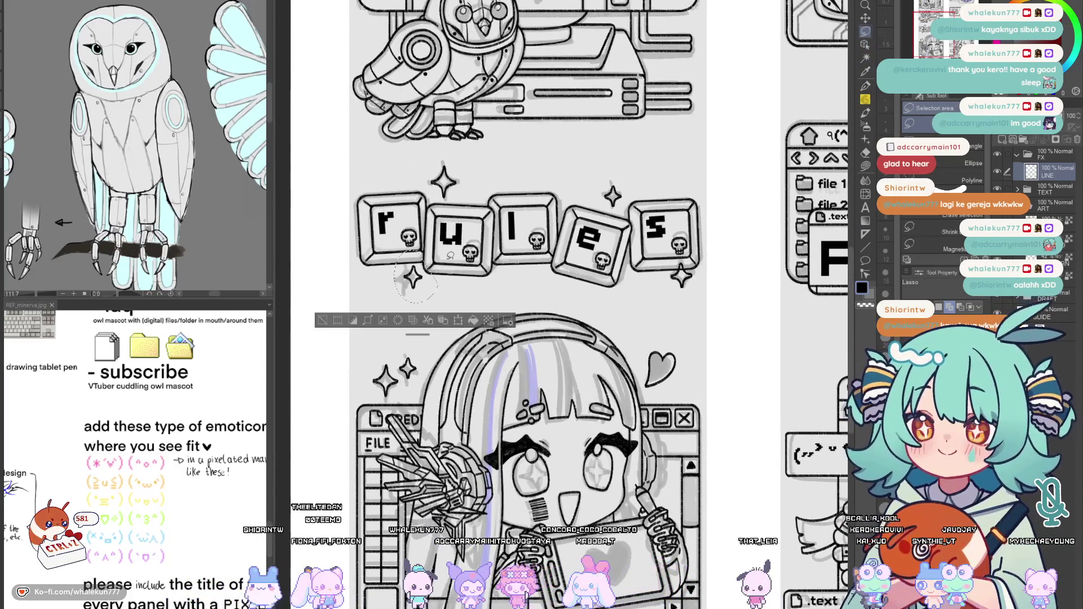
{"action": "left_click", "coordinate": [864, 17]}
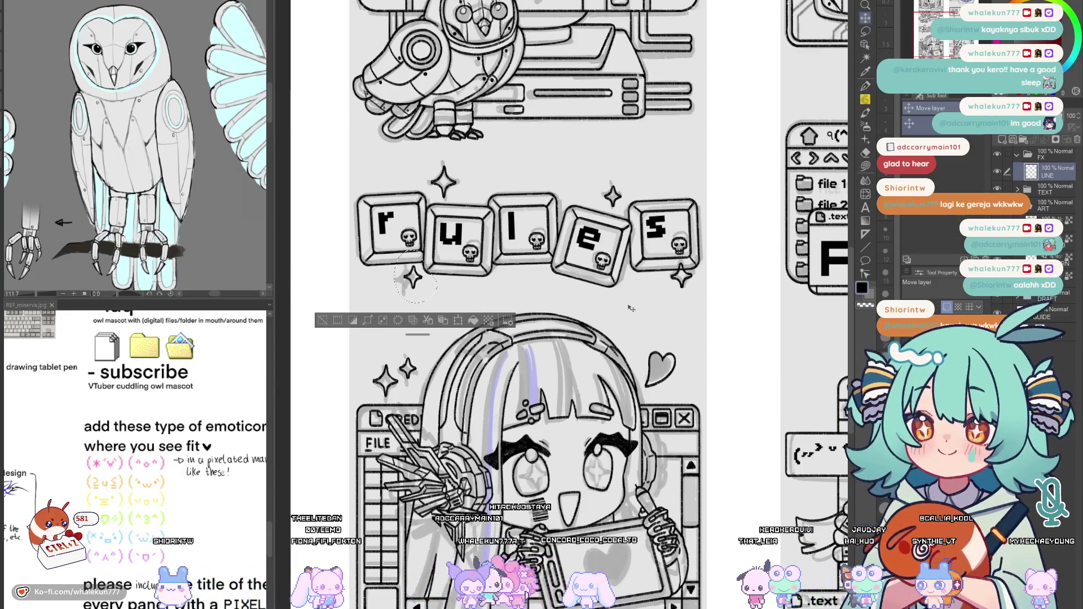
{"action": "key", "text": "ctrl+c"}
{"action": "key", "text": "ctrl+v"}
{"action": "mouse_move", "coordinate": [663, 561]}
{"action": "left_mouse_down"}
{"action": "mouse_move", "coordinate": [589, 391]}
{"action": "mouse_move", "coordinate": [642, 438]}
{"action": "left_mouse_up"}
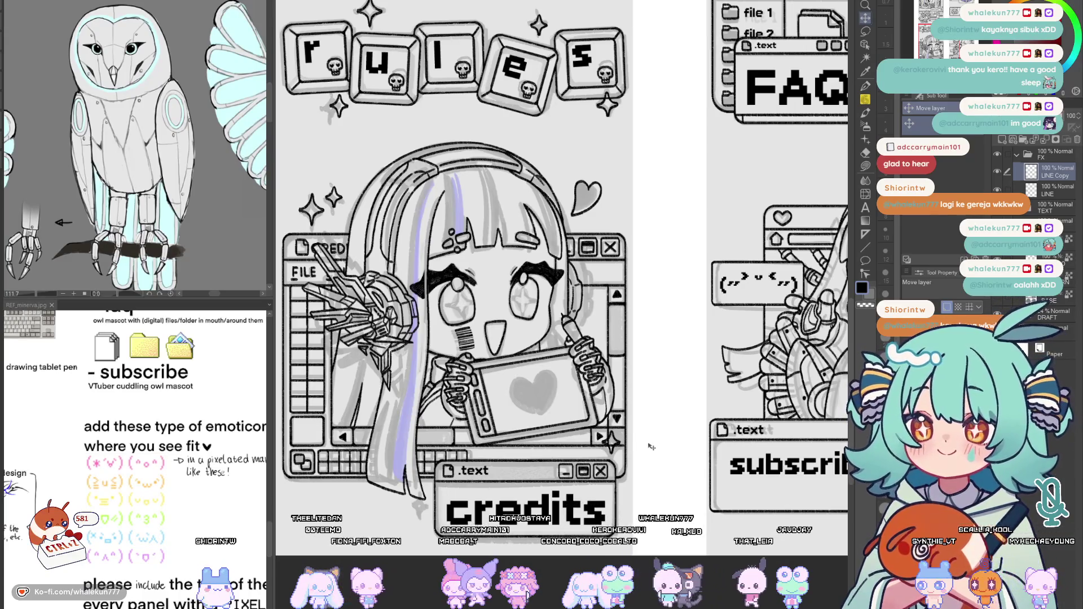
{"action": "scroll", "coordinate": [652, 447], "scroll_direction": "up", "scroll_amount": 1}
{"action": "key", "text": "ctrl+e"}
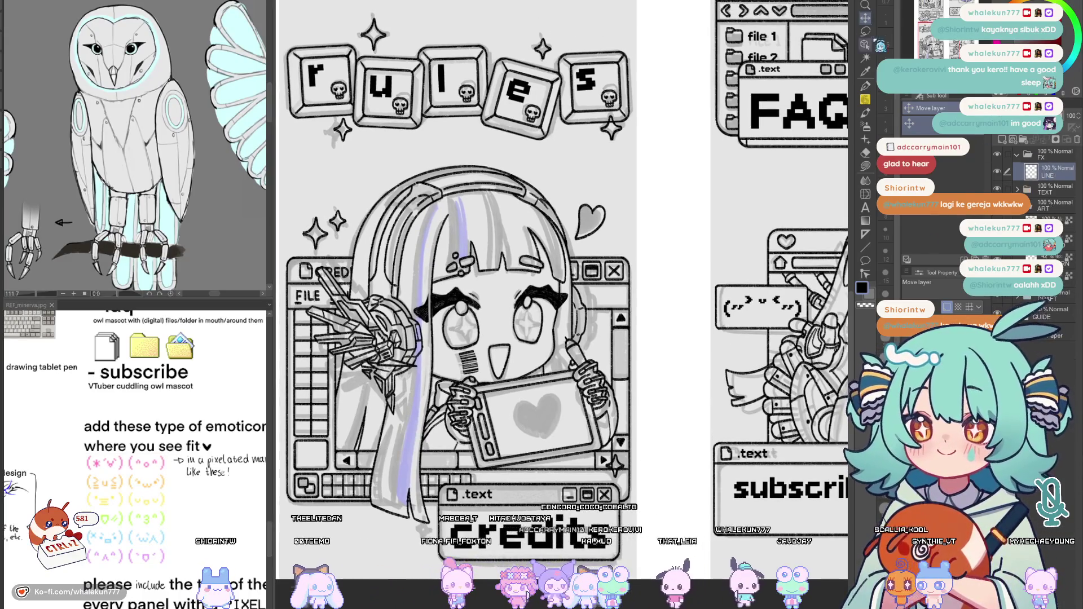
Duplicate the sparkle above the e key, position the copy and merge it into LINE
{"action": "key", "text": "m"}
{"action": "left_click_drag", "start_coordinate": [648, 339], "coordinate": [722, 535]}
{"action": "left_click_drag", "start_coordinate": [595, 268], "coordinate": [637, 282]}
{"action": "key", "text": "k"}
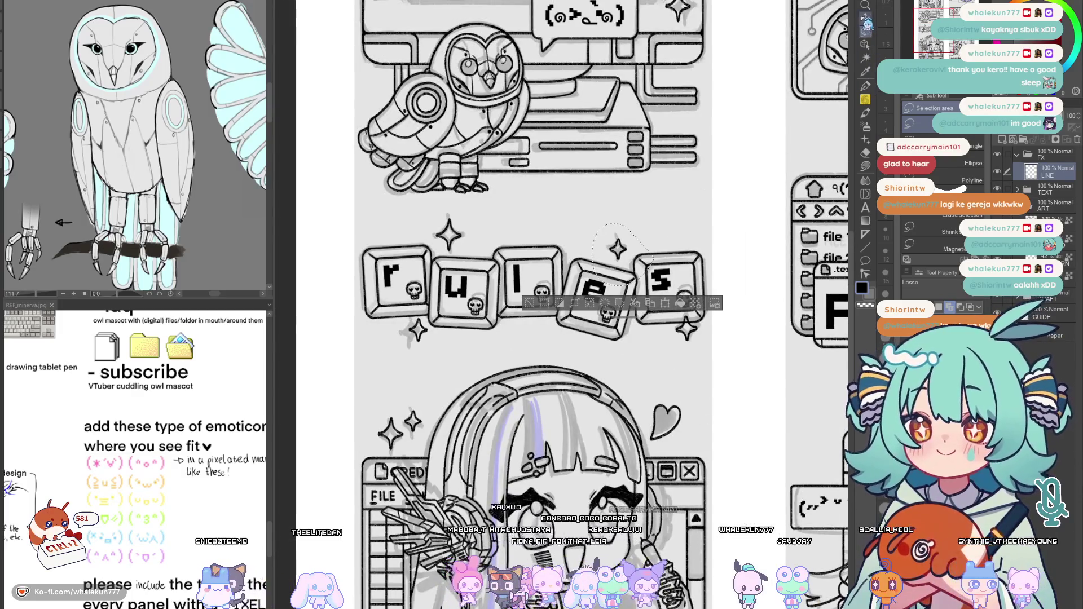
{"action": "key", "text": "ctrl+c"}
{"action": "key", "text": "ctrl+v"}
{"action": "mouse_move", "coordinate": [679, 408]}
{"action": "left_mouse_down"}
{"action": "mouse_move", "coordinate": [613, 235]}
{"action": "mouse_move", "coordinate": [645, 449]}
{"action": "left_mouse_up"}
{"action": "key", "text": "ctrl+e"}
{"action": "scroll", "coordinate": [652, 454], "scroll_direction": "down", "scroll_amount": 5}
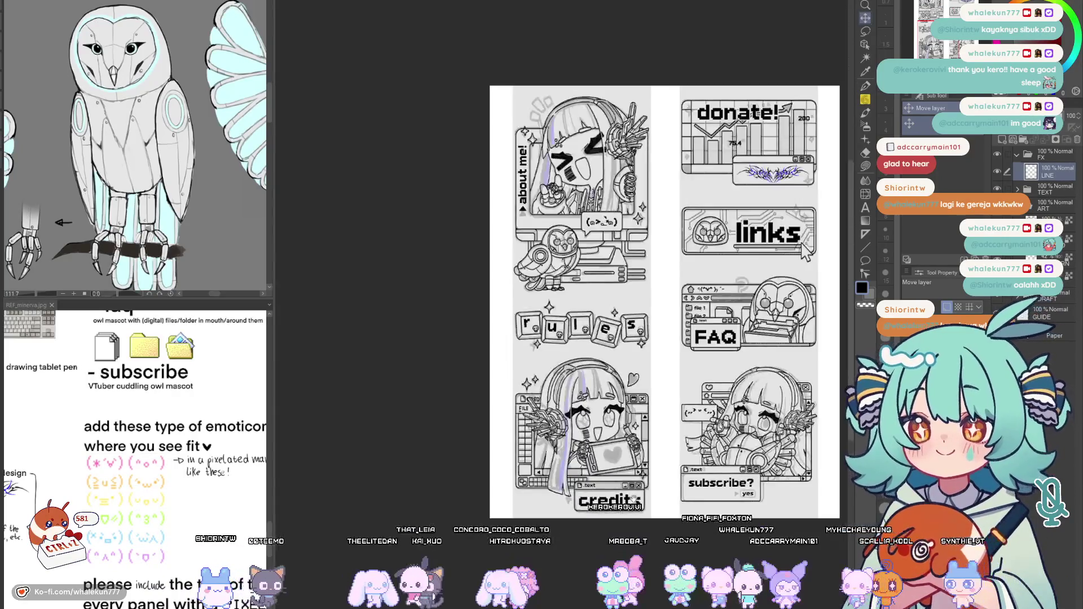
With the pencil, ink the first edges of the tilted box, undoing misplaced strokes
{"action": "key", "text": "p"}
{"action": "scroll", "coordinate": [528, 243], "scroll_direction": "up", "scroll_amount": 5}
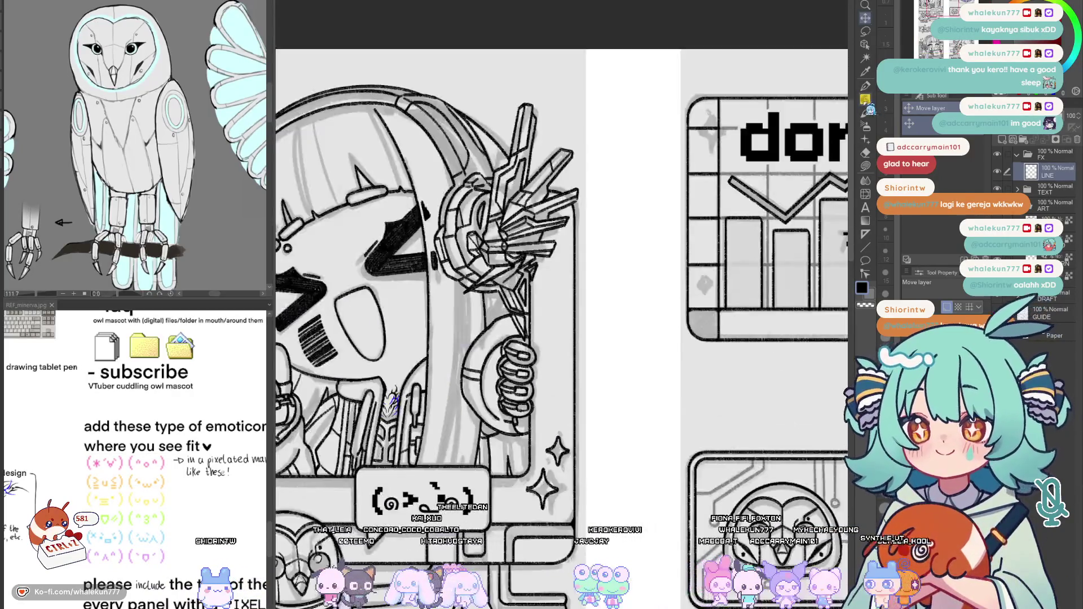
{"action": "scroll", "coordinate": [527, 242], "scroll_direction": "up", "scroll_amount": 2}
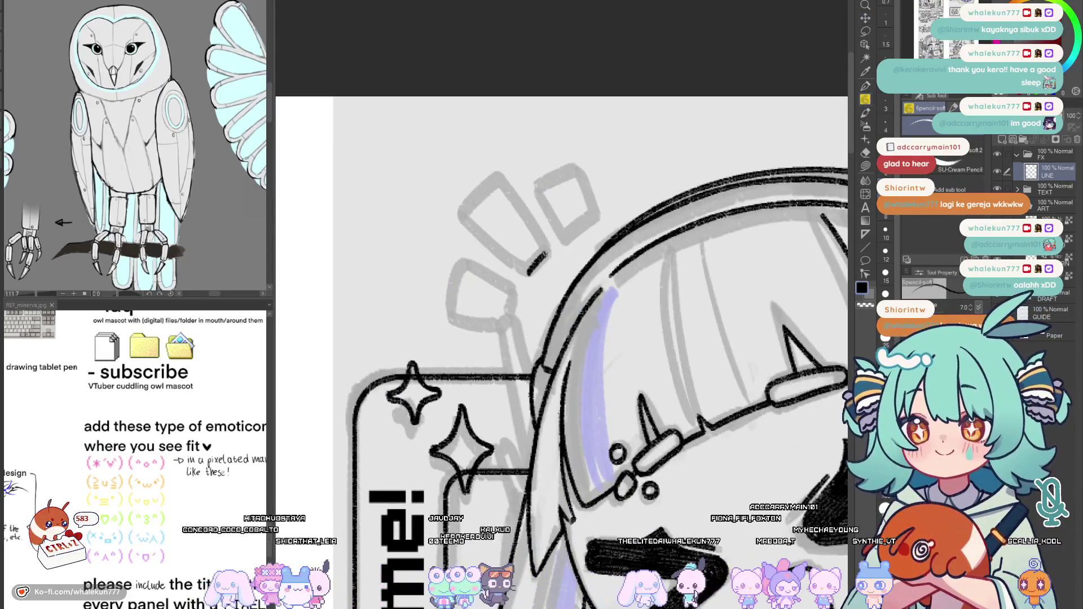
{"action": "left_click_drag", "start_coordinate": [458, 219], "coordinate": [524, 272]}
{"action": "key", "text": "ctrl+z"}
{"action": "left_click_drag", "start_coordinate": [457, 219], "coordinate": [525, 272]}
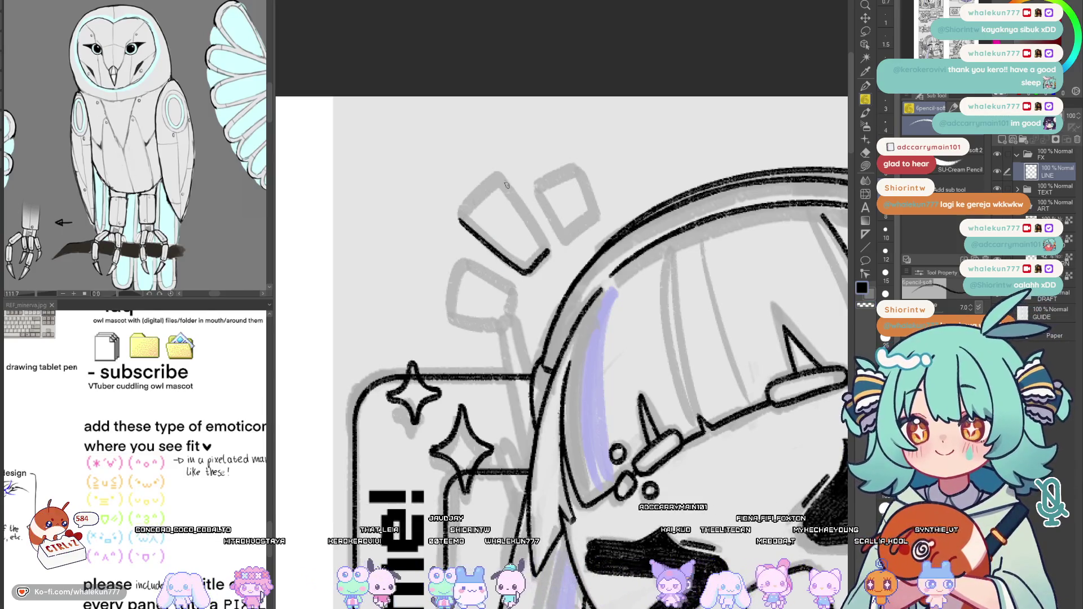
{"action": "left_click_drag", "start_coordinate": [512, 199], "coordinate": [538, 237]}
{"action": "key", "text": "ctrl+z"}
{"action": "left_click_drag", "start_coordinate": [499, 181], "coordinate": [528, 217]}
{"action": "key", "text": "ctrl+z"}
{"action": "mouse_move", "coordinate": [499, 180]}
{"action": "left_mouse_down"}
{"action": "mouse_move", "coordinate": [547, 248]}
{"action": "mouse_move", "coordinate": [506, 192]}
{"action": "left_mouse_up"}
{"action": "key", "text": "ctrl+z"}
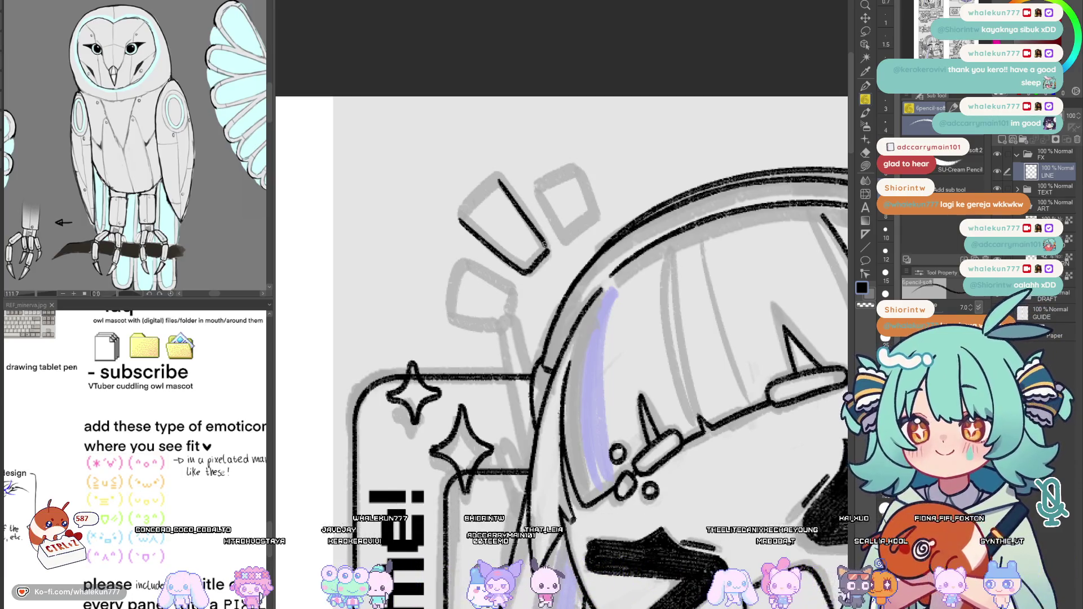
{"action": "key", "text": "ctrl+z"}
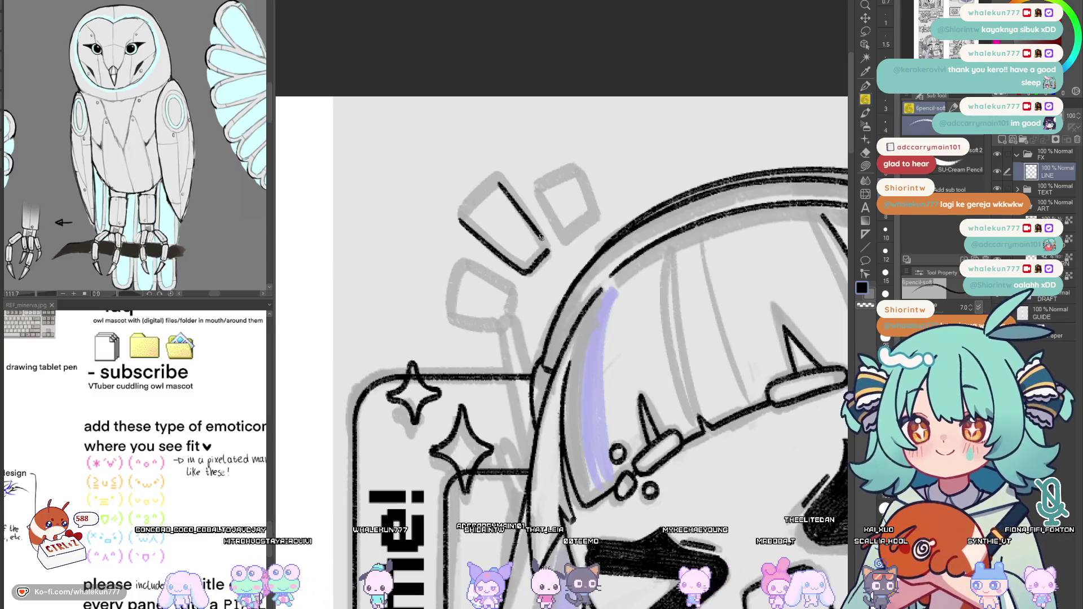
{"action": "key", "text": "ctrl+z"}
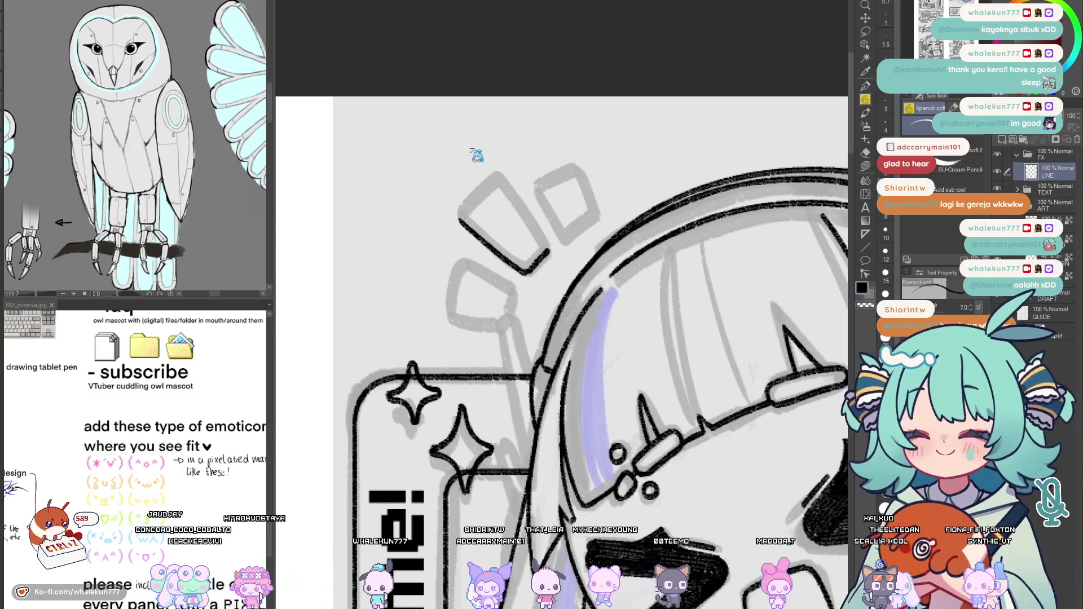
{"action": "key", "text": "ctrl+z"}
Ink the short side, diagonal edge, lower edge and left side to close the tilted box
{"action": "key", "text": "ctrl+z"}
{"action": "left_click_drag", "start_coordinate": [524, 285], "coordinate": [547, 255]}
{"action": "left_click_drag", "start_coordinate": [485, 187], "coordinate": [544, 257]}
{"action": "key", "text": "ctrl+z"}
{"action": "left_click_drag", "start_coordinate": [485, 188], "coordinate": [534, 241]}
{"action": "key", "text": "ctrl+z"}
{"action": "left_click_drag", "start_coordinate": [485, 188], "coordinate": [544, 257]}
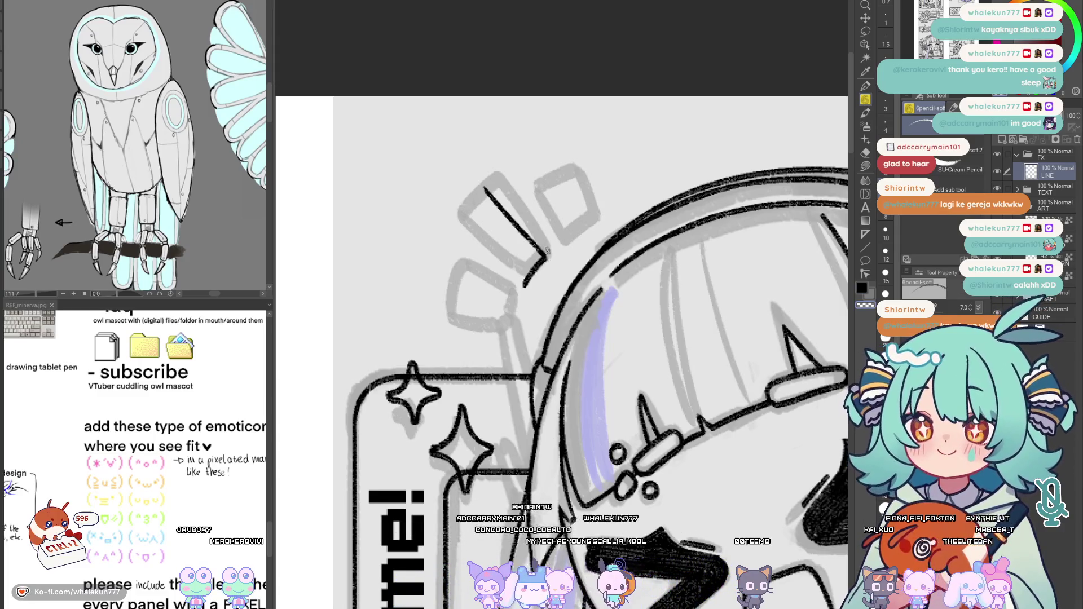
{"action": "left_click_drag", "start_coordinate": [447, 250], "coordinate": [516, 285]}
{"action": "key", "text": "ctrl+z"}
{"action": "left_click_drag", "start_coordinate": [445, 247], "coordinate": [652, 368]}
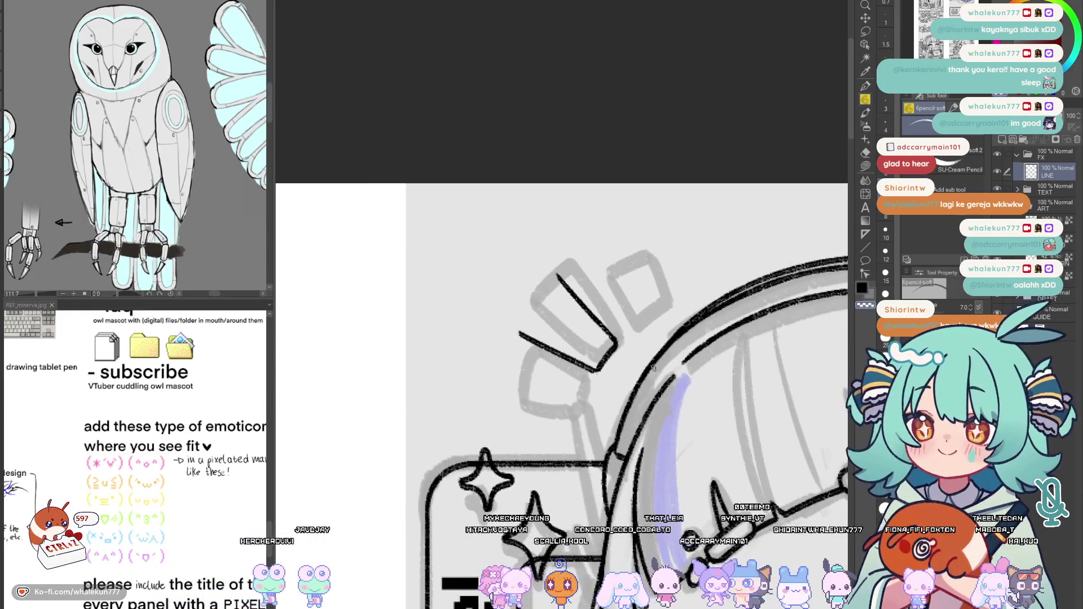
{"action": "scroll", "coordinate": [621, 338], "scroll_direction": "down", "scroll_amount": 2}
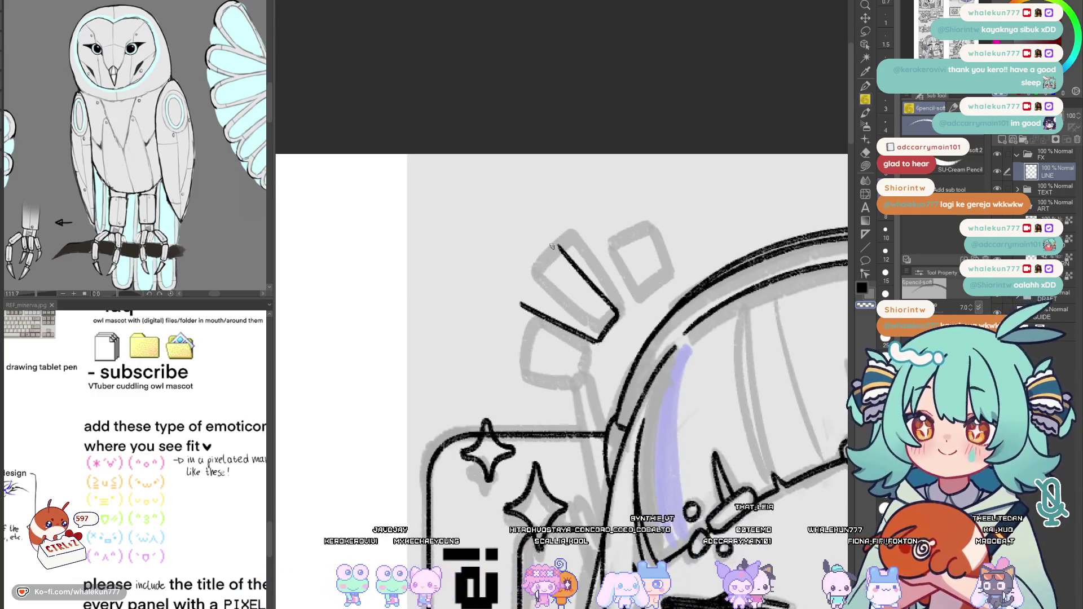
{"action": "left_click_drag", "start_coordinate": [521, 299], "coordinate": [560, 249]}
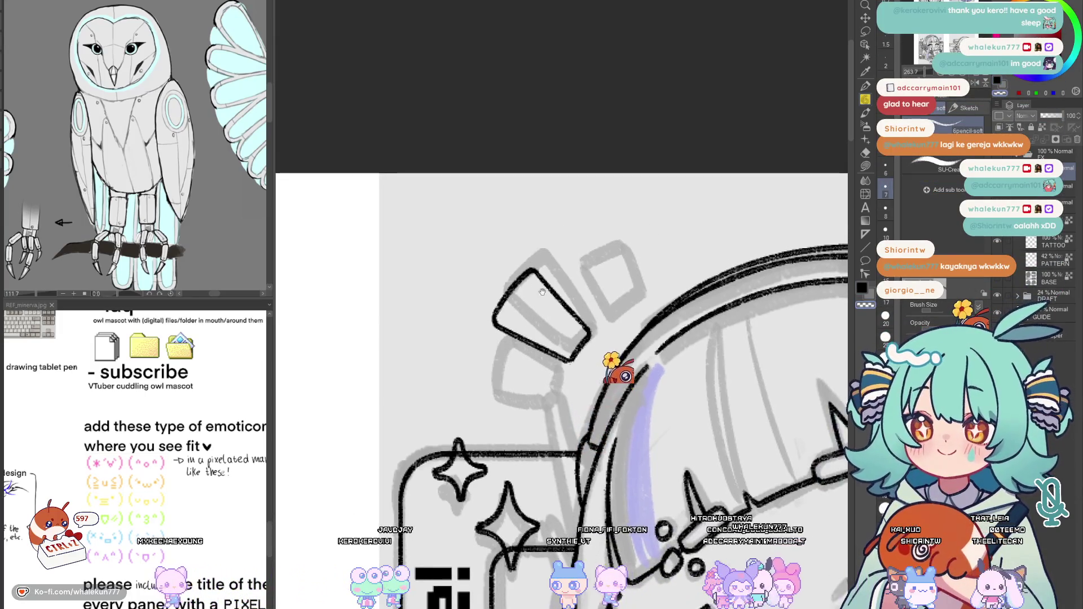
Ink the top and right sides of the smaller right box, then mirror the view to check
{"action": "left_click_drag", "start_coordinate": [559, 249], "coordinate": [534, 266]}
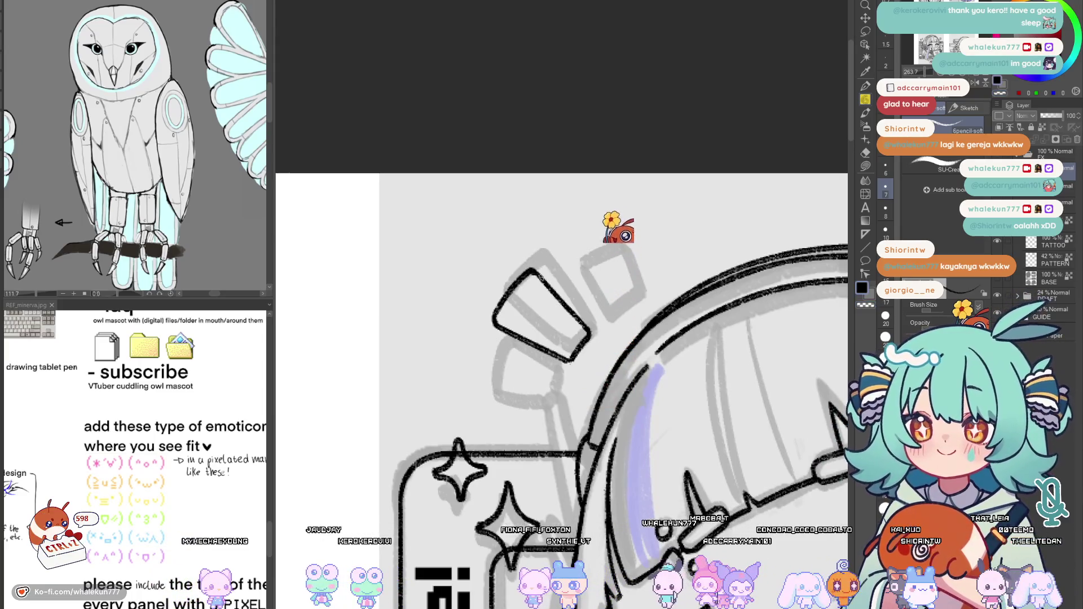
{"action": "mouse_move", "coordinate": [558, 279]}
{"action": "left_mouse_down"}
{"action": "mouse_move", "coordinate": [530, 263]}
{"action": "mouse_move", "coordinate": [573, 303]}
{"action": "left_mouse_up"}
{"action": "key", "text": "ctrl+z"}
{"action": "key", "text": "ctrl+z"}
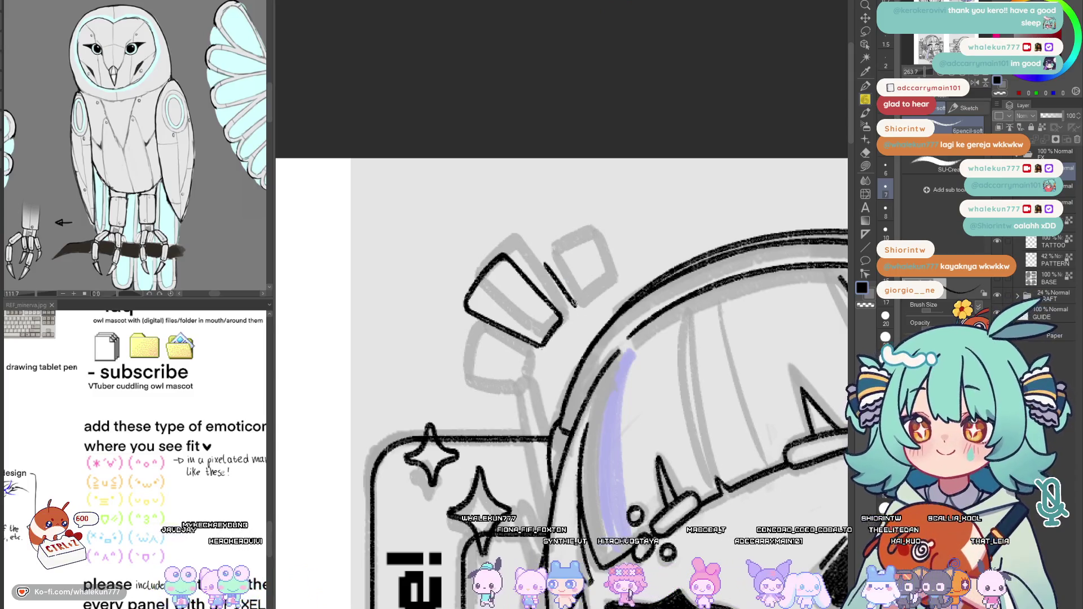
{"action": "key", "text": "ctrl+z"}
{"action": "mouse_move", "coordinate": [545, 267]}
{"action": "left_mouse_down"}
{"action": "mouse_move", "coordinate": [575, 304]}
{"action": "mouse_move", "coordinate": [603, 284]}
{"action": "left_mouse_up"}
{"action": "key", "text": "ctrl+z"}
{"action": "mouse_move", "coordinate": [543, 267]}
{"action": "left_mouse_down"}
{"action": "mouse_move", "coordinate": [575, 307]}
{"action": "mouse_move", "coordinate": [609, 285]}
{"action": "left_mouse_up"}
{"action": "key", "text": "ctrl+z"}
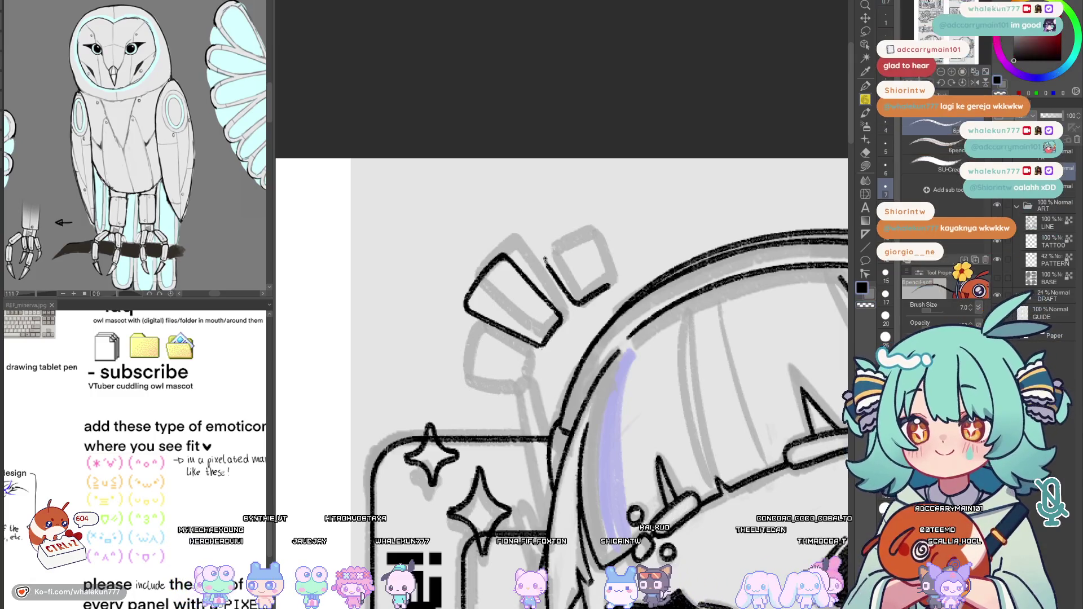
{"action": "mouse_move", "coordinate": [547, 261]}
{"action": "left_mouse_down"}
{"action": "mouse_move", "coordinate": [590, 239]}
{"action": "mouse_move", "coordinate": [609, 286]}
{"action": "left_mouse_up"}
{"action": "left_click_drag", "start_coordinate": [600, 249], "coordinate": [611, 284]}
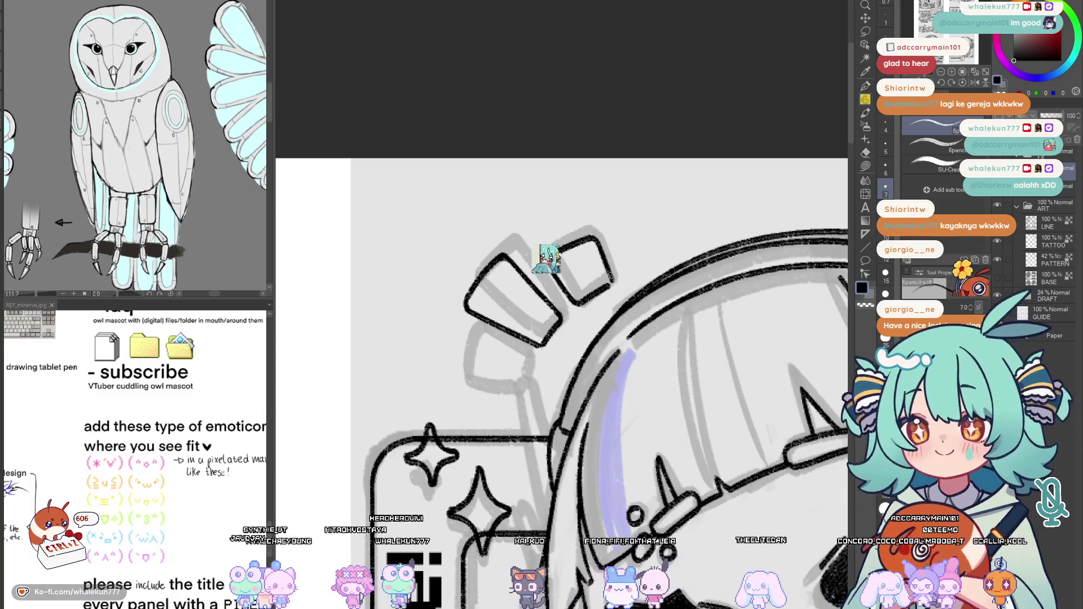
{"action": "left_click_drag", "start_coordinate": [590, 237], "coordinate": [615, 277]}
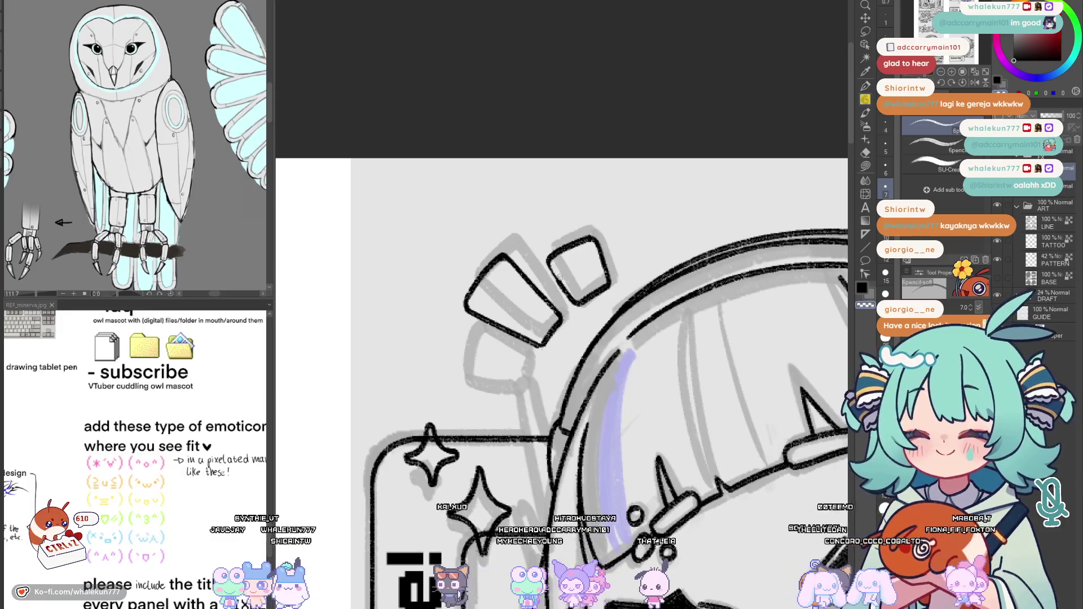
{"action": "left_click_drag", "start_coordinate": [627, 241], "coordinate": [622, 233]}
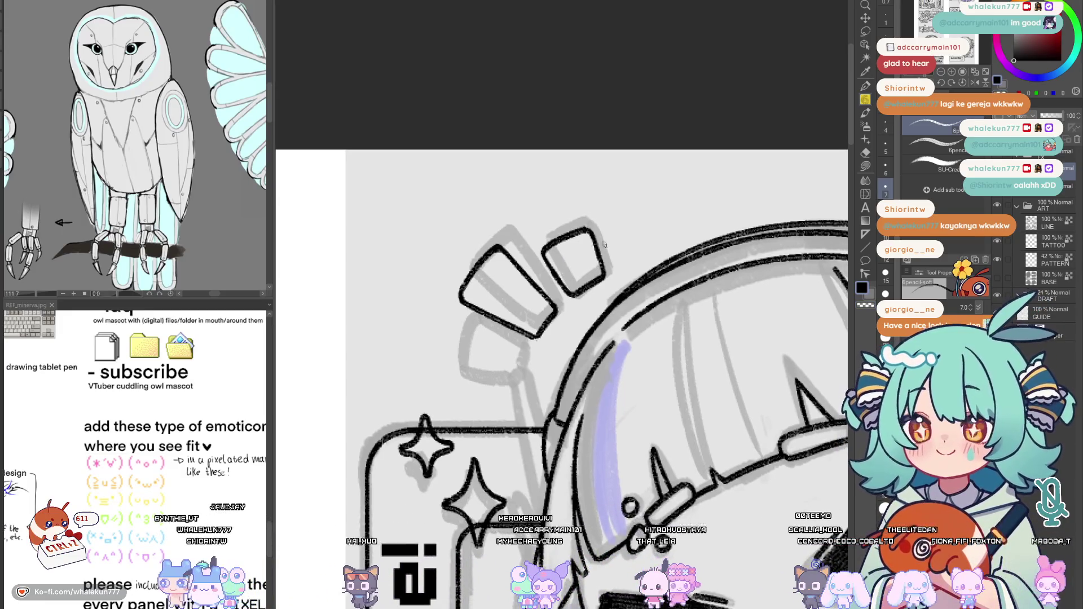
{"action": "key", "text": "h"}
{"action": "key", "text": "h"}
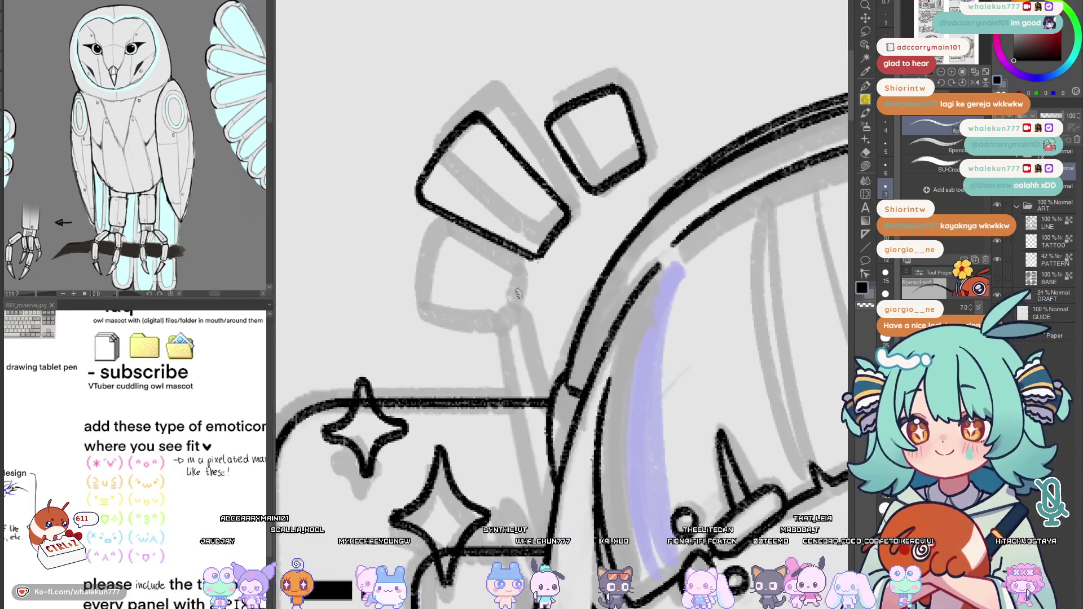
Ink the lower box's left, top, bottom and curved right sides, redrawing the right side repeatedly
{"action": "mouse_move", "coordinate": [519, 287]}
{"action": "left_mouse_down"}
{"action": "mouse_move", "coordinate": [507, 347]}
{"action": "mouse_move", "coordinate": [514, 324]}
{"action": "left_mouse_up"}
{"action": "key", "text": "ctrl+z"}
{"action": "key", "text": "ctrl+z"}
{"action": "key", "text": "ctrl+z"}
{"action": "key", "text": "h"}
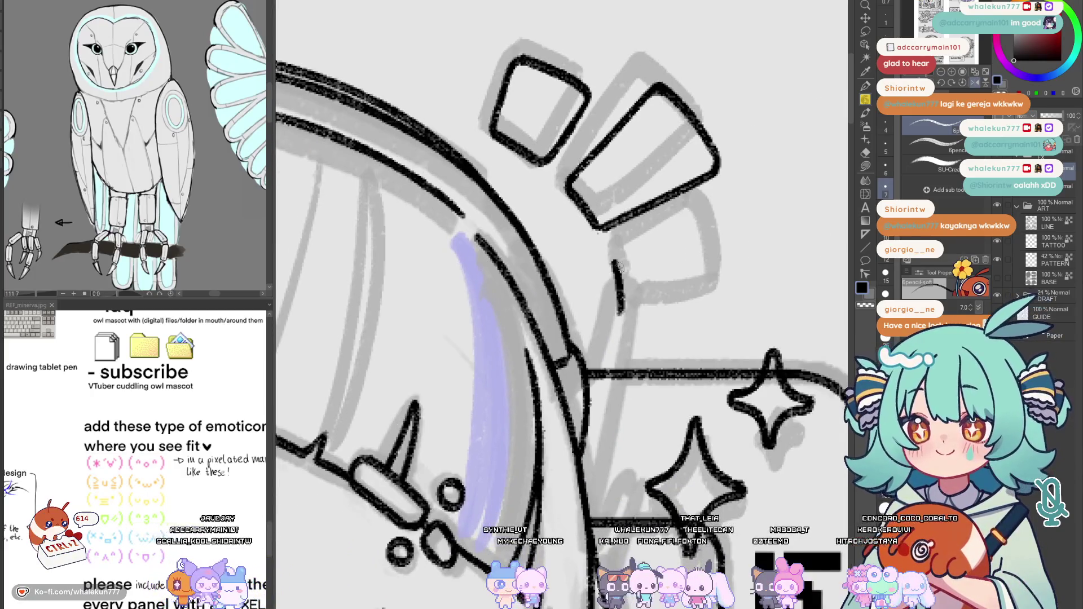
{"action": "left_click_drag", "start_coordinate": [614, 259], "coordinate": [691, 230]}
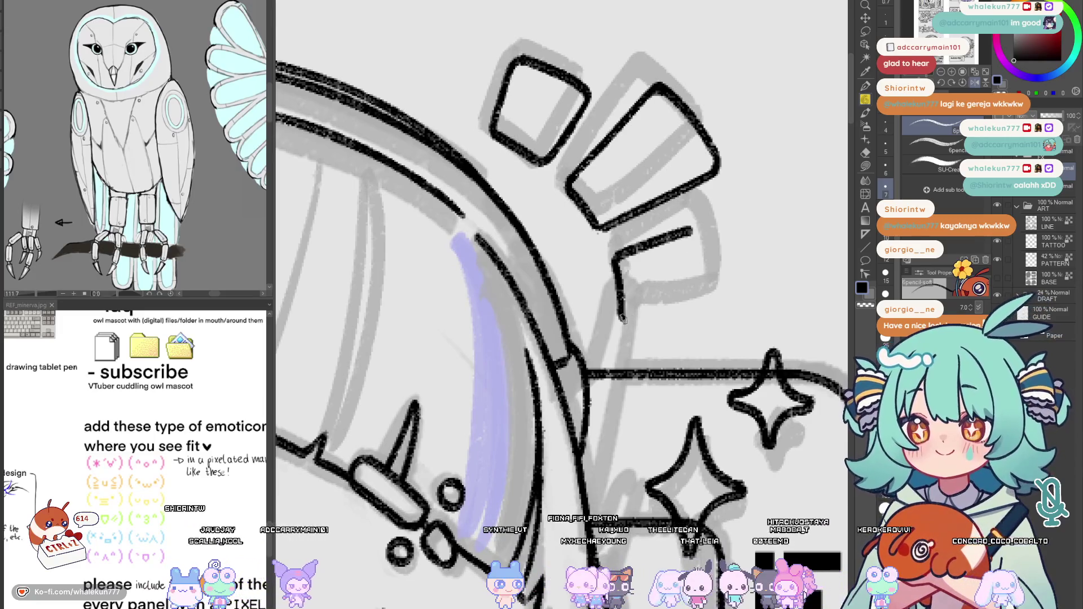
{"action": "left_click_drag", "start_coordinate": [621, 309], "coordinate": [691, 326]}
{"action": "left_click_drag", "start_coordinate": [693, 231], "coordinate": [700, 313]}
{"action": "key", "text": "ctrl+z"}
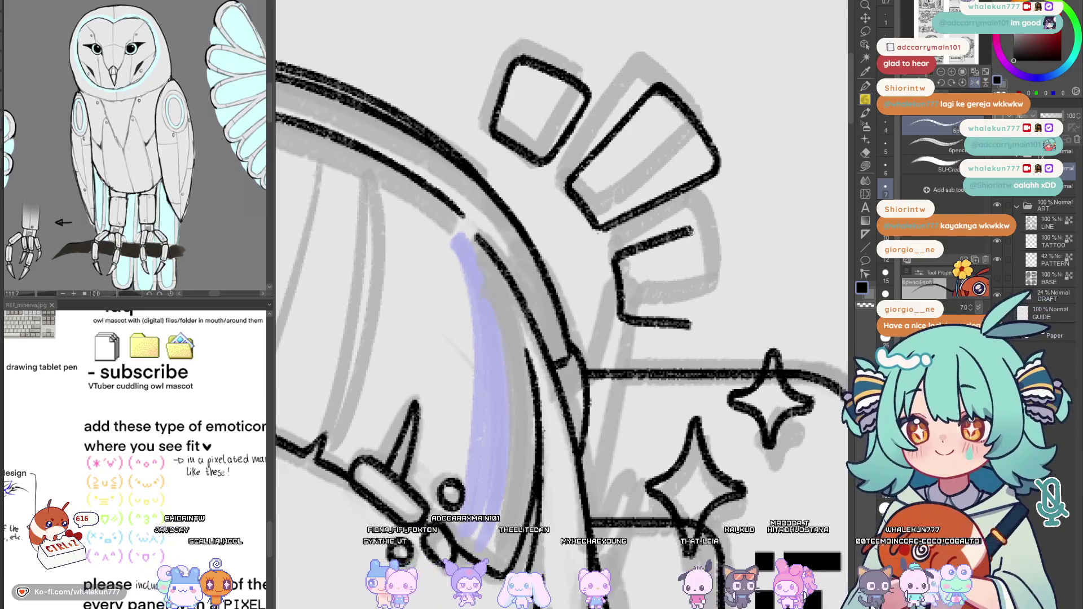
{"action": "left_click_drag", "start_coordinate": [693, 229], "coordinate": [699, 301]}
{"action": "key", "text": "ctrl+z"}
{"action": "mouse_move", "coordinate": [692, 228]}
{"action": "left_mouse_down"}
{"action": "mouse_move", "coordinate": [701, 305]}
{"action": "mouse_move", "coordinate": [637, 329]}
{"action": "mouse_move", "coordinate": [554, 337]}
{"action": "left_mouse_up"}
{"action": "key", "text": "ctrl+z"}
{"action": "mouse_move", "coordinate": [551, 243]}
{"action": "left_mouse_down"}
{"action": "mouse_move", "coordinate": [564, 257]}
{"action": "mouse_move", "coordinate": [560, 340]}
{"action": "left_mouse_up"}
{"action": "key", "text": "h"}
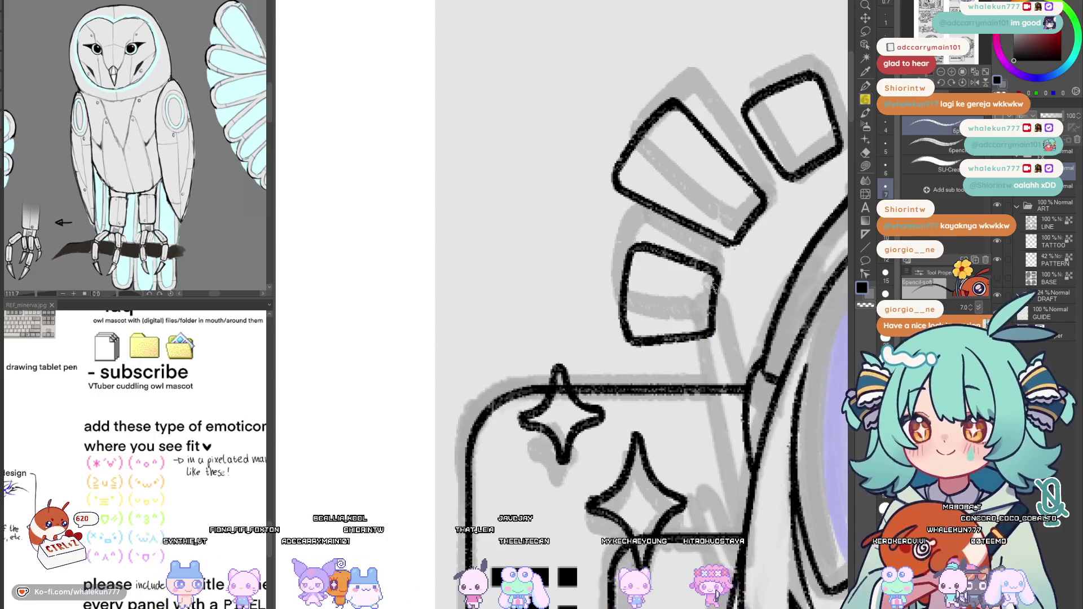
Mirror the view briefly and pan across the inked boxes around the about me character's headphones
{"action": "scroll", "coordinate": [722, 272], "scroll_direction": "down", "scroll_amount": 3}
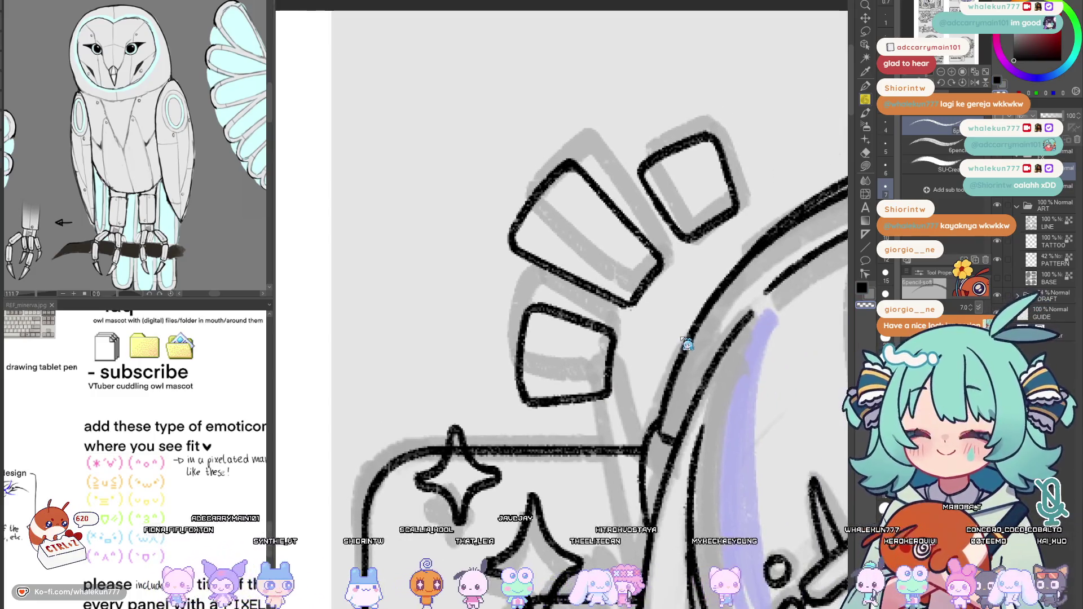
{"action": "key", "text": "h"}
{"action": "key", "text": "h"}
{"action": "left_click_drag", "start_coordinate": [653, 337], "coordinate": [621, 347]}
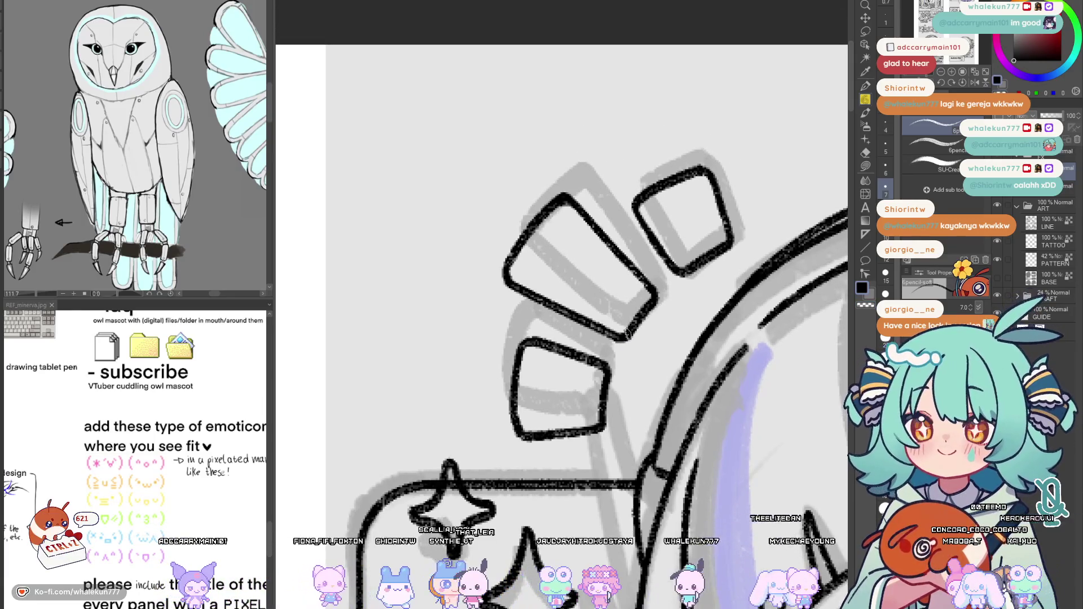
{"action": "mouse_move", "coordinate": [654, 319]}
{"action": "left_mouse_down"}
{"action": "mouse_move", "coordinate": [652, 340]}
{"action": "mouse_move", "coordinate": [600, 195]}
{"action": "left_mouse_up"}
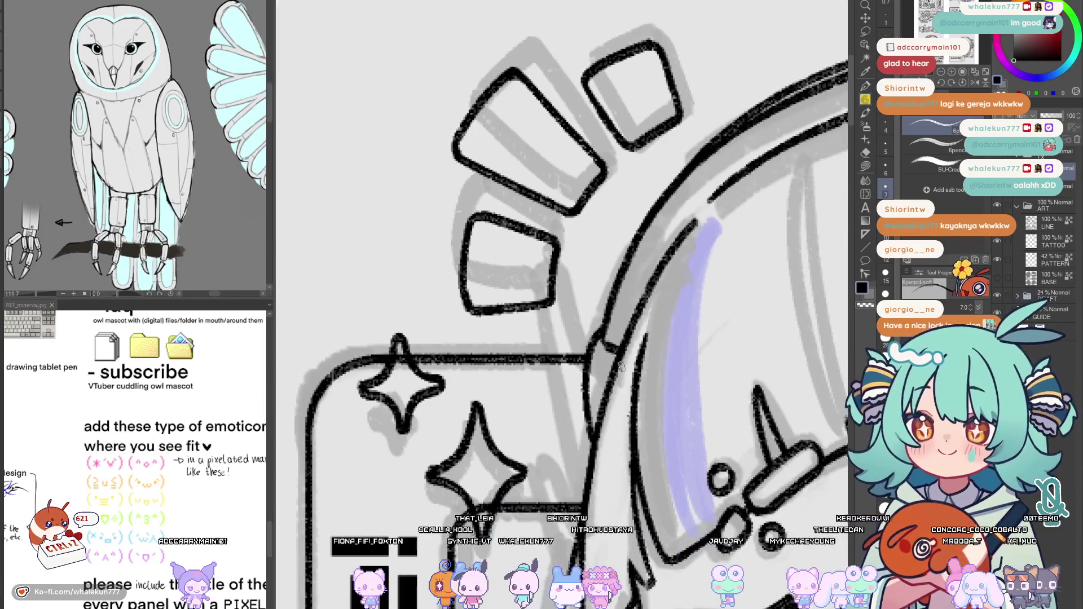
{"action": "left_click_drag", "start_coordinate": [616, 492], "coordinate": [601, 508]}
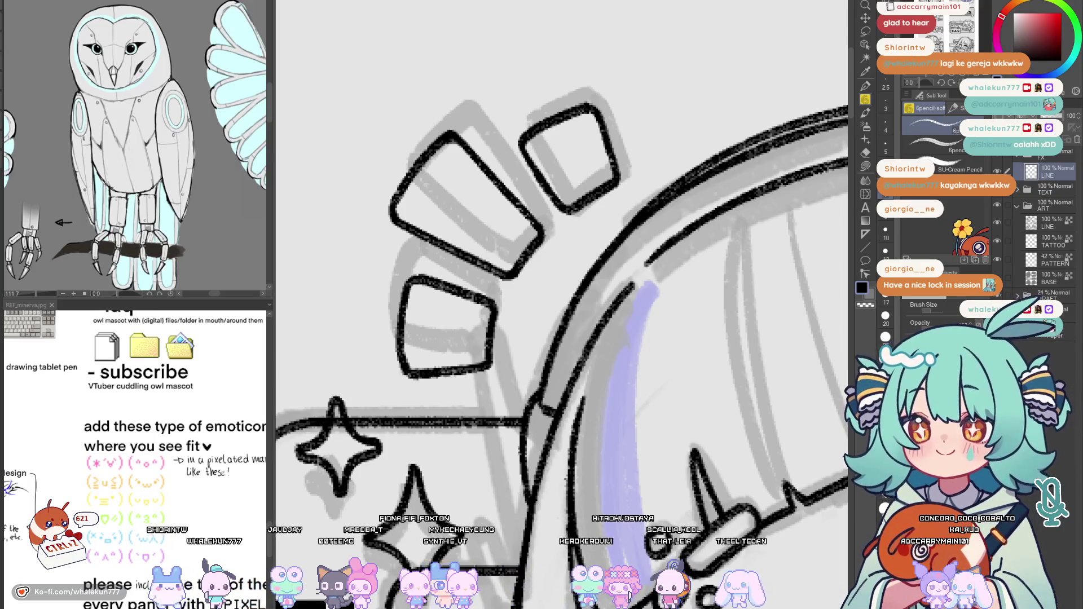
{"action": "scroll", "coordinate": [617, 406], "scroll_direction": "down", "scroll_amount": 5}
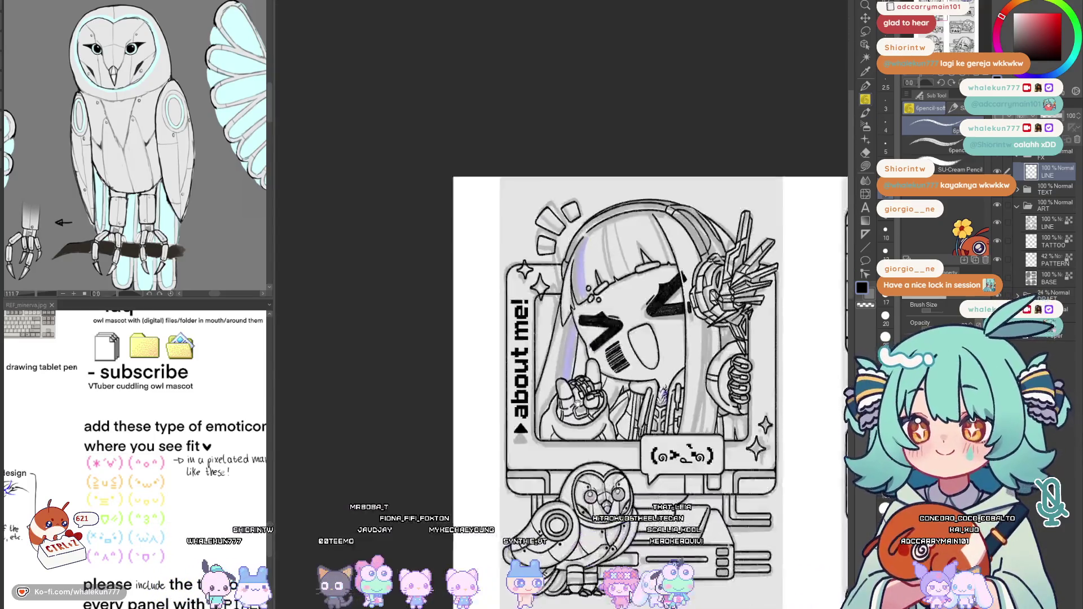
Lasso a sparkle star and copy-paste it onto a new layer for repositioning
{"action": "scroll", "coordinate": [617, 406], "scroll_direction": "down", "scroll_amount": 5}
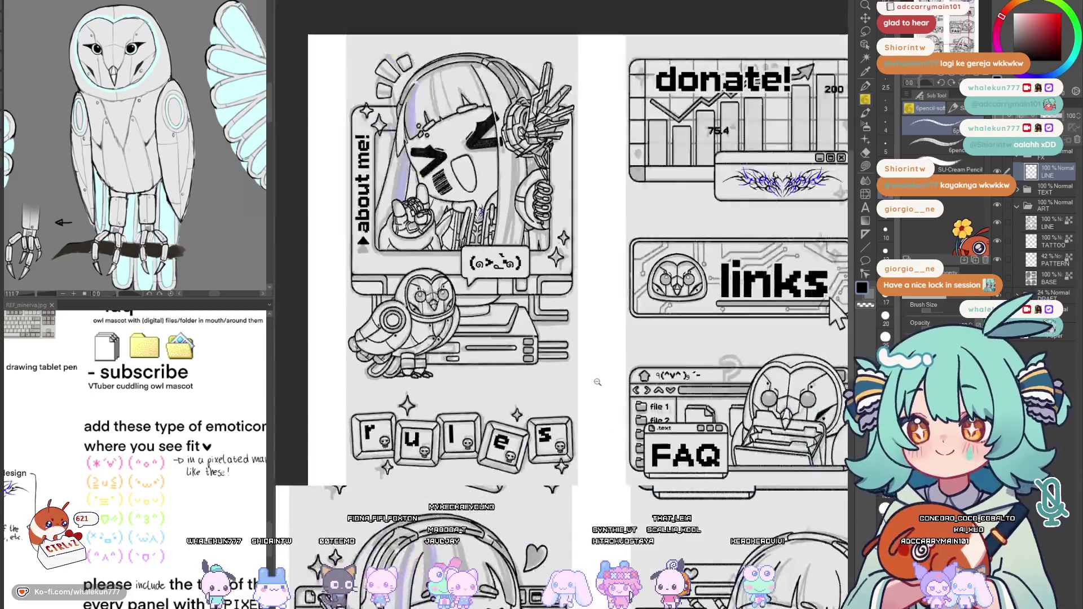
{"action": "key", "text": "m"}
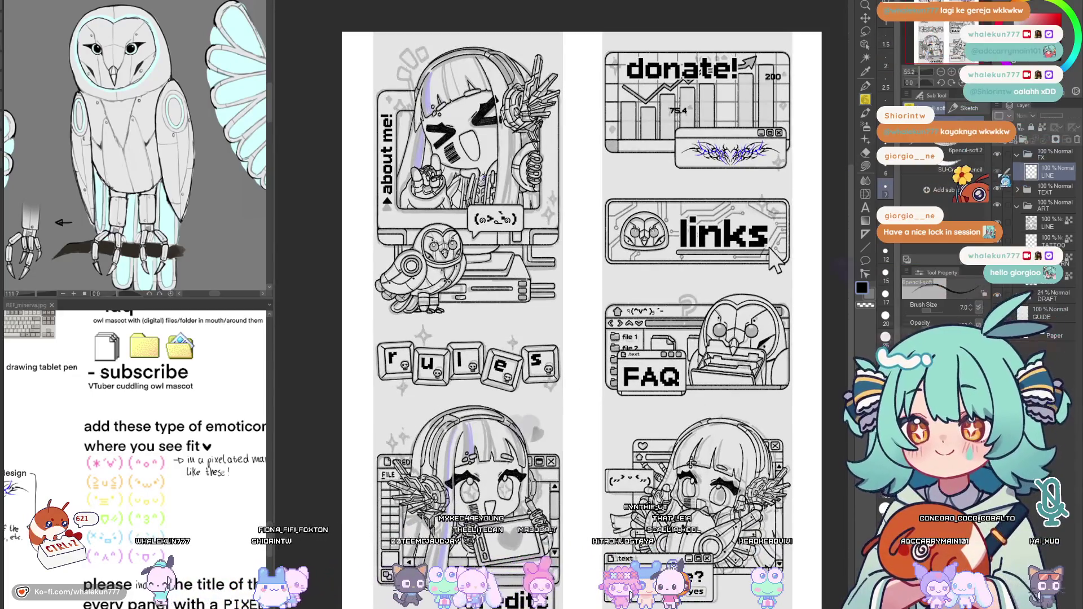
{"action": "left_click_drag", "start_coordinate": [570, 173], "coordinate": [559, 248]}
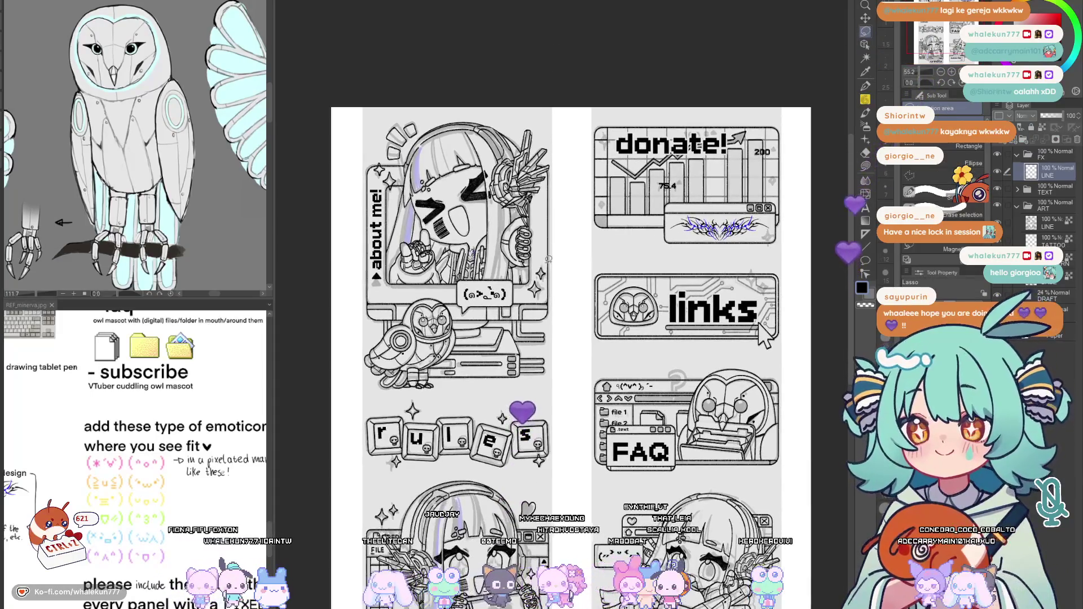
{"action": "key", "text": "ctrl+c"}
{"action": "key", "text": "ctrl+v"}
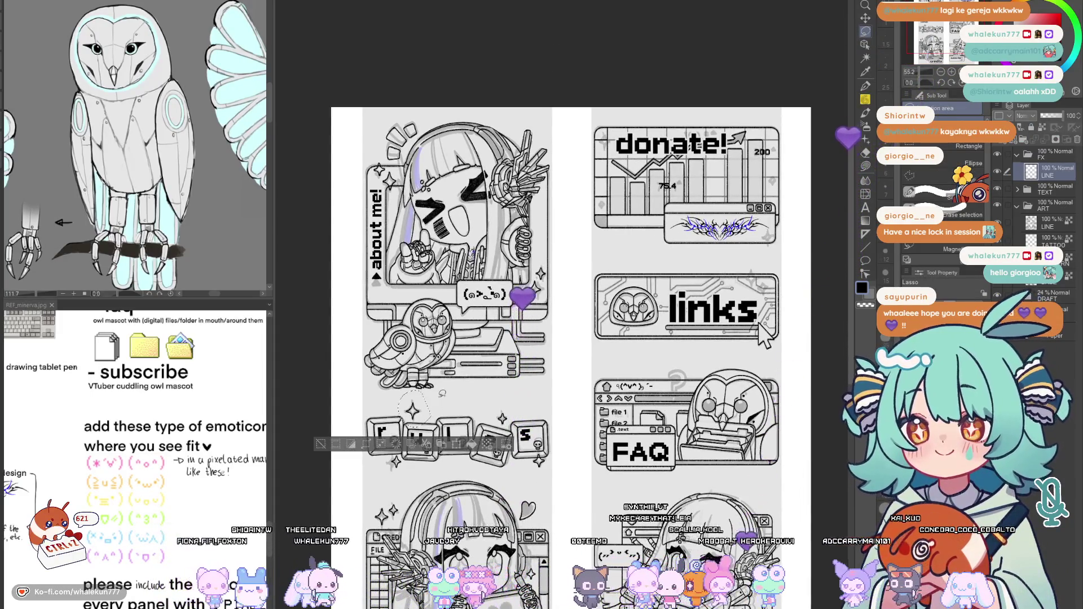
{"action": "key", "text": "k"}
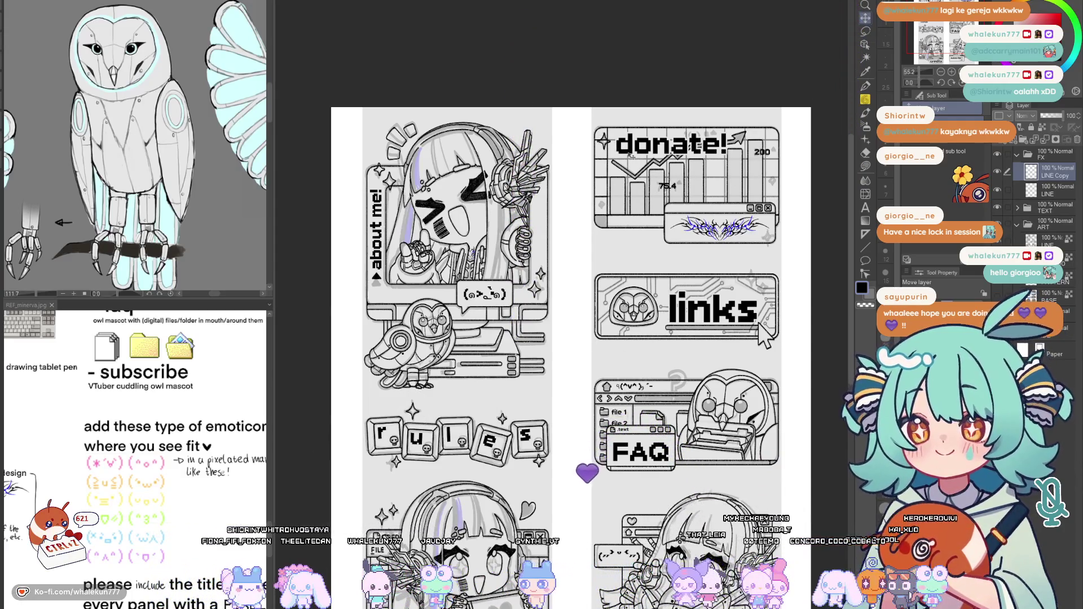
{"action": "mouse_move", "coordinate": [418, 467]}
{"action": "left_mouse_down"}
{"action": "mouse_move", "coordinate": [393, 472]}
{"action": "mouse_move", "coordinate": [372, 460]}
{"action": "left_mouse_up"}
{"action": "key", "text": "m"}
{"action": "key", "text": "ctrl+e"}
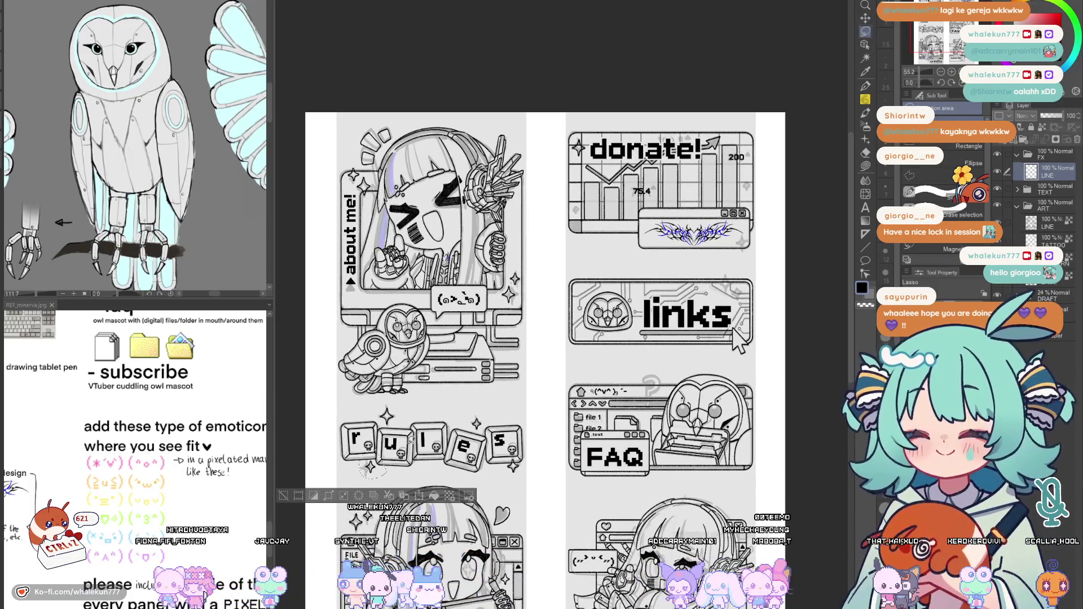
Paste a sparkle copy beside the donate! box and merge it into the LINE layer
{"action": "key", "text": "ctrl+c"}
{"action": "key", "text": "ctrl+v"}
{"action": "key", "text": "k"}
{"action": "left_click_drag", "start_coordinate": [631, 221], "coordinate": [632, 264]}
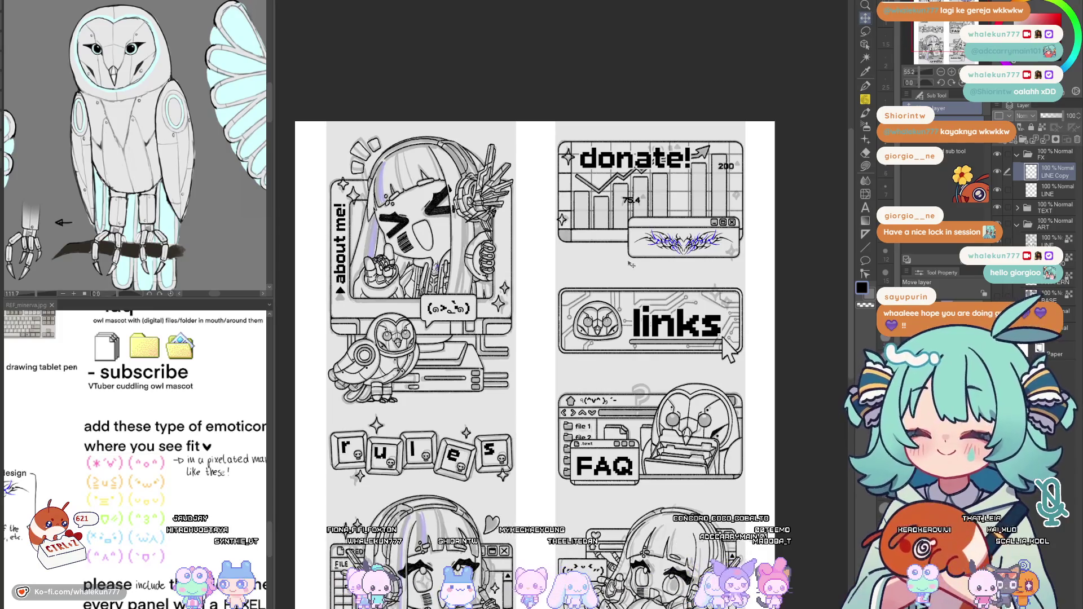
{"action": "key", "text": "ctrl+e"}
Copy a sparkle star from near the rules panel and merge the copy into LINE
{"action": "key", "text": "m"}
{"action": "left_click_drag", "start_coordinate": [551, 419], "coordinate": [565, 277]}
{"action": "left_click_drag", "start_coordinate": [480, 284], "coordinate": [460, 338]}
{"action": "mouse_move", "coordinate": [462, 326]}
{"action": "left_mouse_down"}
{"action": "mouse_move", "coordinate": [454, 349]}
{"action": "mouse_move", "coordinate": [695, 183]}
{"action": "left_mouse_up"}
{"action": "key", "text": "k"}
{"action": "key", "text": "ctrl+c"}
{"action": "key", "text": "ctrl+v"}
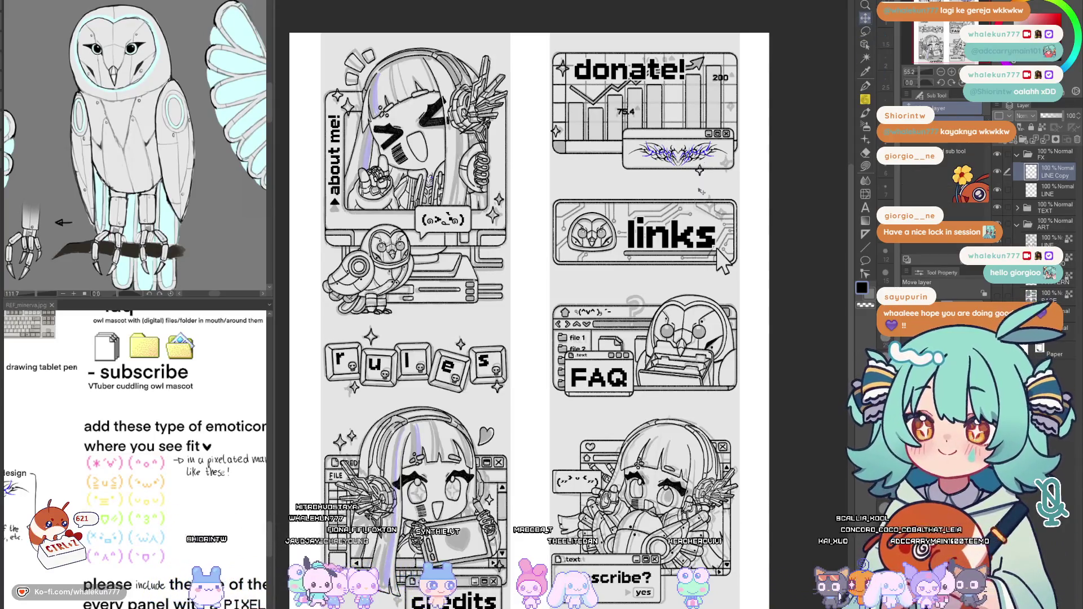
{"action": "left_click_drag", "start_coordinate": [736, 147], "coordinate": [717, 175]}
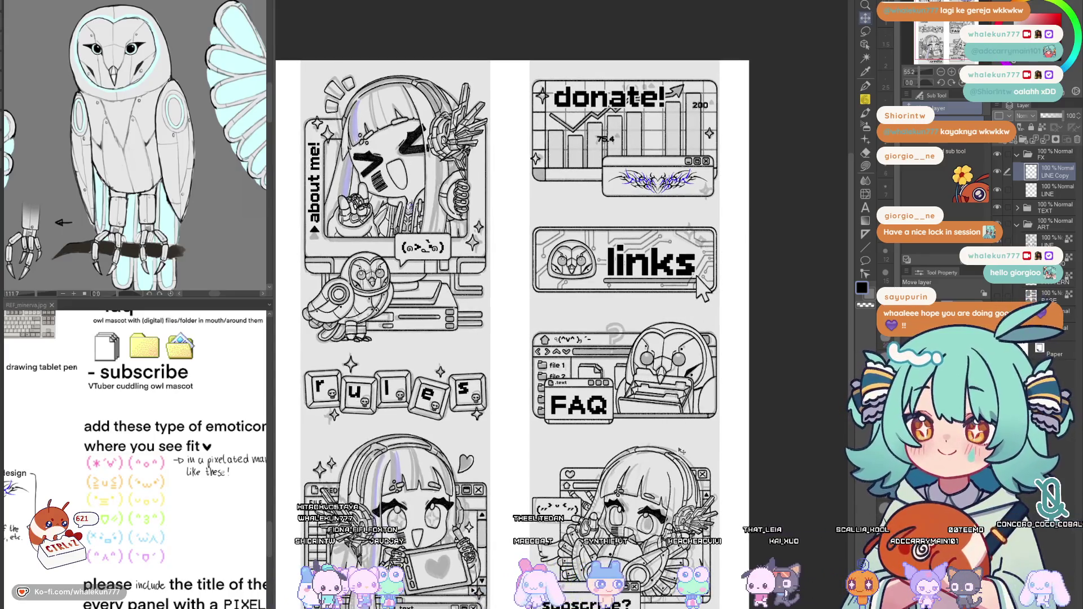
{"action": "left_click_drag", "start_coordinate": [678, 434], "coordinate": [671, 406]}
{"action": "key", "text": "ctrl+e"}
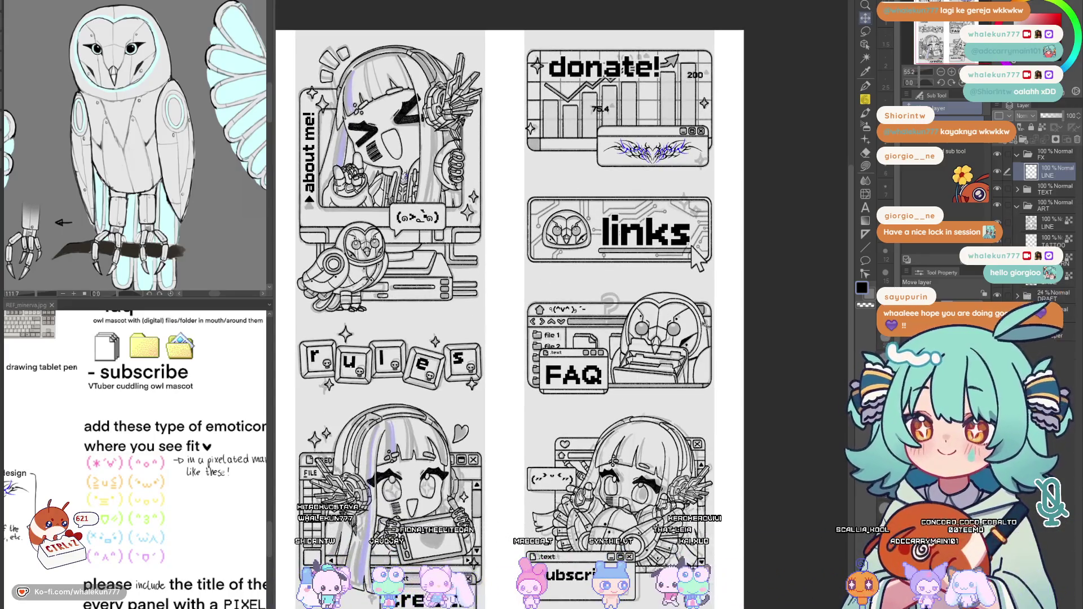
Move the small sparkle down inside the links panel and deselect it
{"action": "key", "text": "m"}
{"action": "mouse_move", "coordinate": [707, 79]}
{"action": "left_mouse_down"}
{"action": "mouse_move", "coordinate": [693, 121]}
{"action": "mouse_move", "coordinate": [698, 211]}
{"action": "left_mouse_up"}
{"action": "key", "text": "k"}
{"action": "left_click_drag", "start_coordinate": [692, 254], "coordinate": [694, 253]}
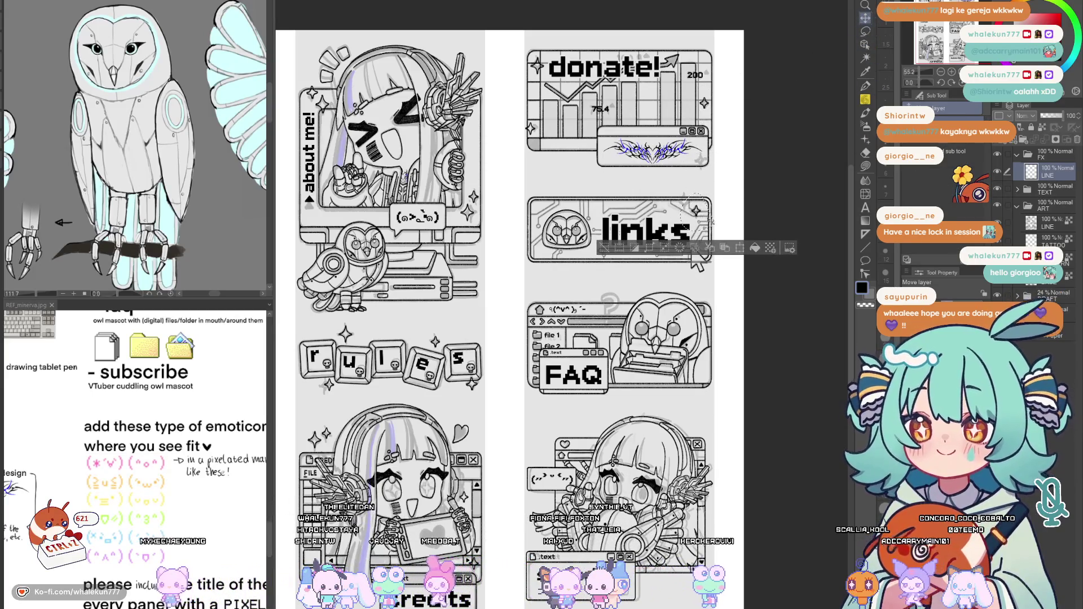
{"action": "key", "text": "ctrl+d"}
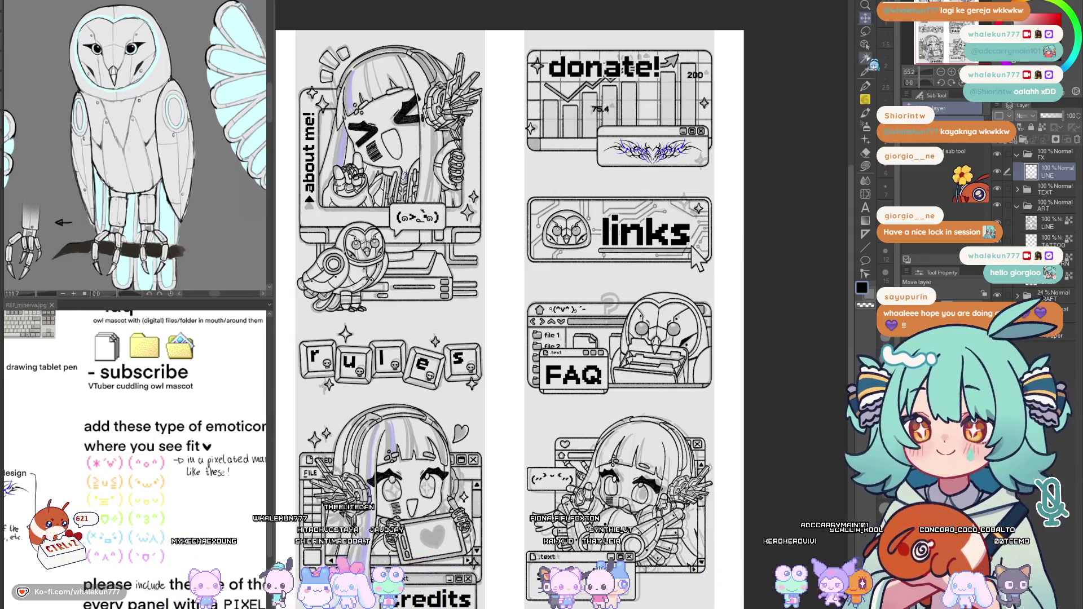
Copy the sparkle beside donate! to the links panel's top-right corner
{"action": "key", "text": "m"}
{"action": "mouse_move", "coordinate": [542, 51]}
{"action": "left_mouse_down"}
{"action": "mouse_move", "coordinate": [522, 71]}
{"action": "mouse_move", "coordinate": [559, 48]}
{"action": "left_mouse_up"}
{"action": "key", "text": "k"}
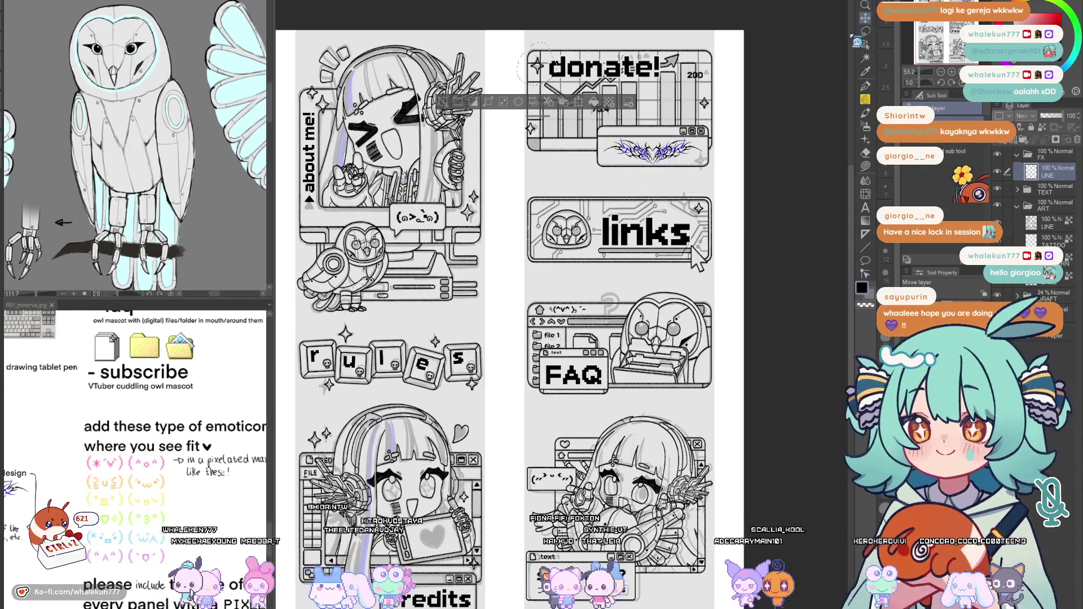
{"action": "key", "text": "ctrl+c"}
{"action": "key", "text": "ctrl+v"}
{"action": "mouse_move", "coordinate": [579, 195]}
{"action": "left_mouse_down"}
{"action": "mouse_move", "coordinate": [721, 307]}
{"action": "mouse_move", "coordinate": [724, 353]}
{"action": "left_mouse_up"}
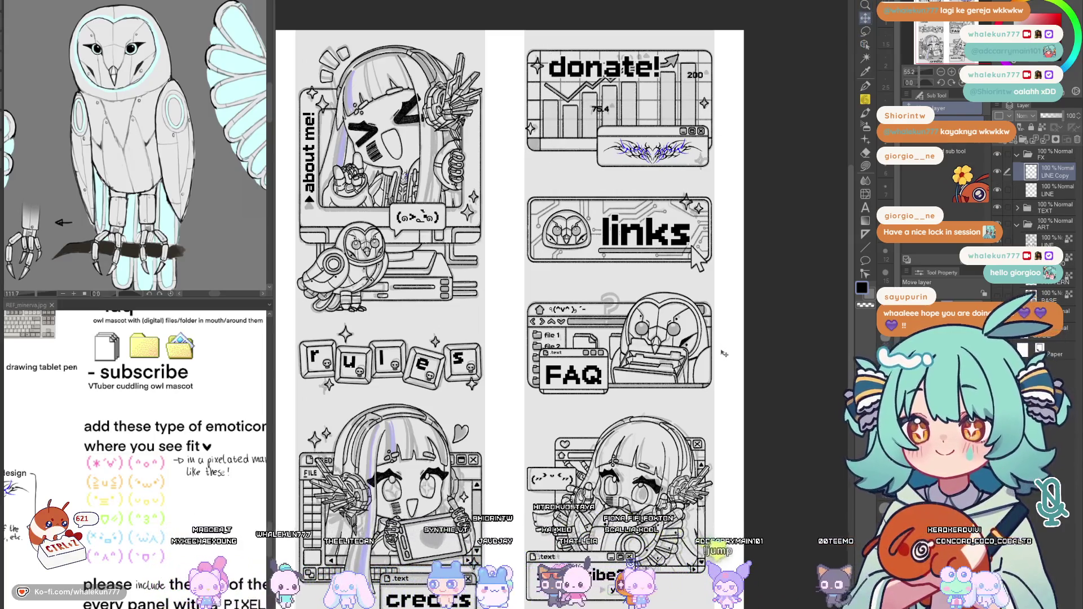
{"action": "left_click", "coordinate": [1049, 190]}
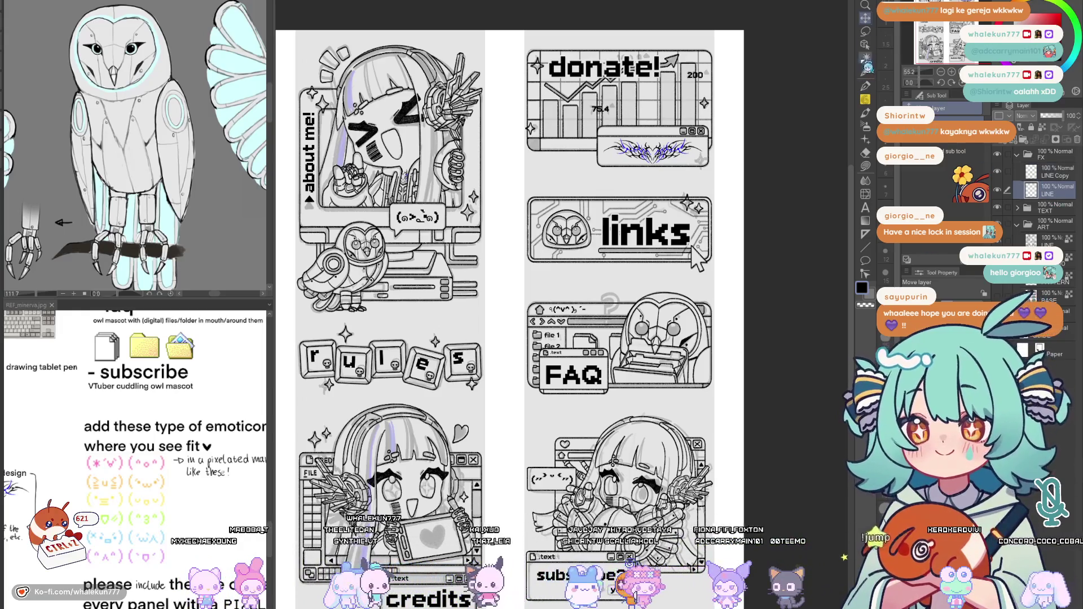
Nudge the links-corner sparkle slightly lower, then merge LINE Copy down into LINE
{"action": "key", "text": "m"}
{"action": "scroll", "coordinate": [712, 215], "scroll_direction": "up", "scroll_amount": 4}
{"action": "mouse_move", "coordinate": [671, 183]}
{"action": "left_mouse_down"}
{"action": "mouse_move", "coordinate": [671, 220]}
{"action": "mouse_move", "coordinate": [687, 215]}
{"action": "left_mouse_up"}
{"action": "key", "text": "k"}
{"action": "key", "text": "ctrl+d"}
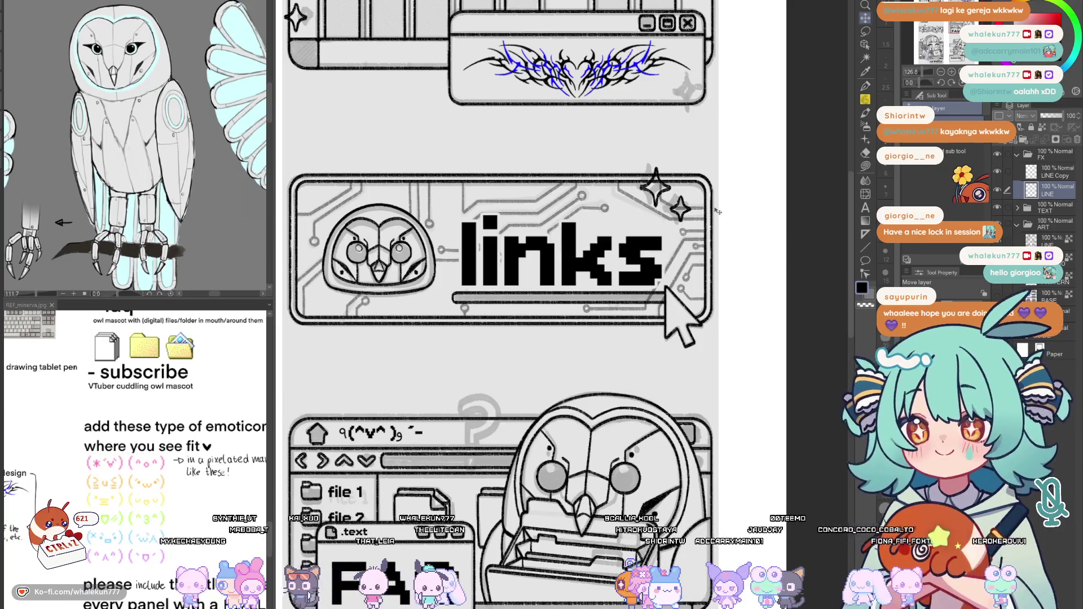
{"action": "left_click", "coordinate": [1048, 179]}
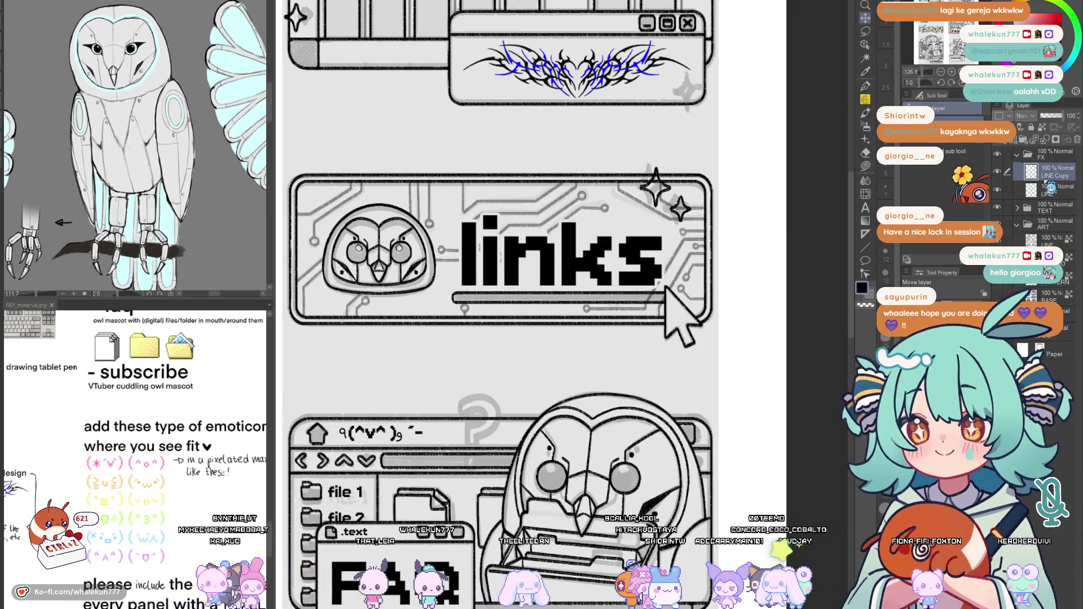
{"action": "key", "text": "ctrl+e"}
{"action": "scroll", "coordinate": [648, 466], "scroll_direction": "down", "scroll_amount": 5}
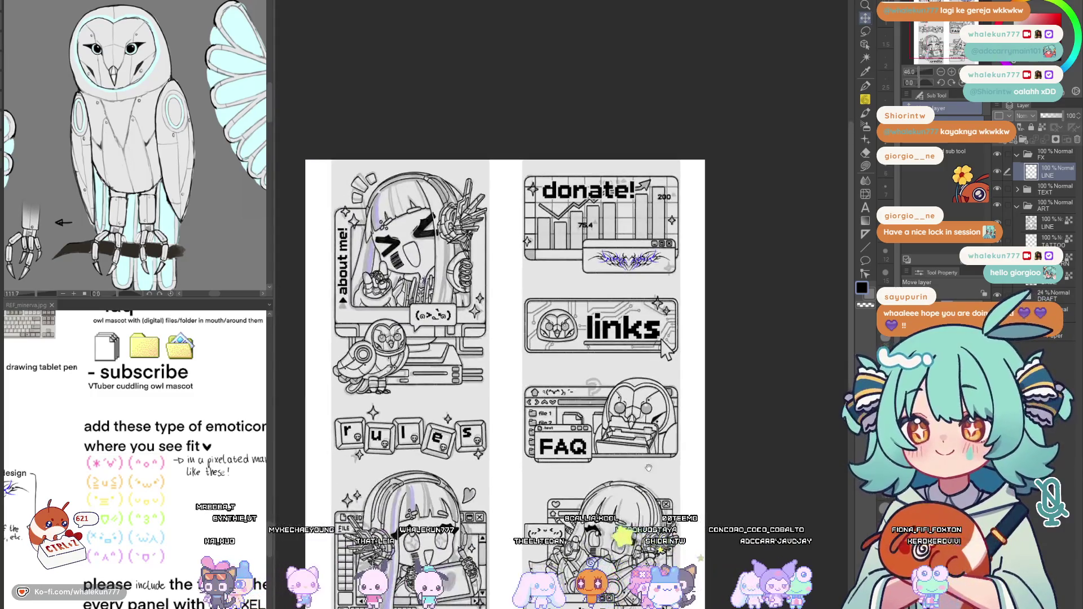
{"action": "left_click_drag", "start_coordinate": [643, 468], "coordinate": [651, 419]}
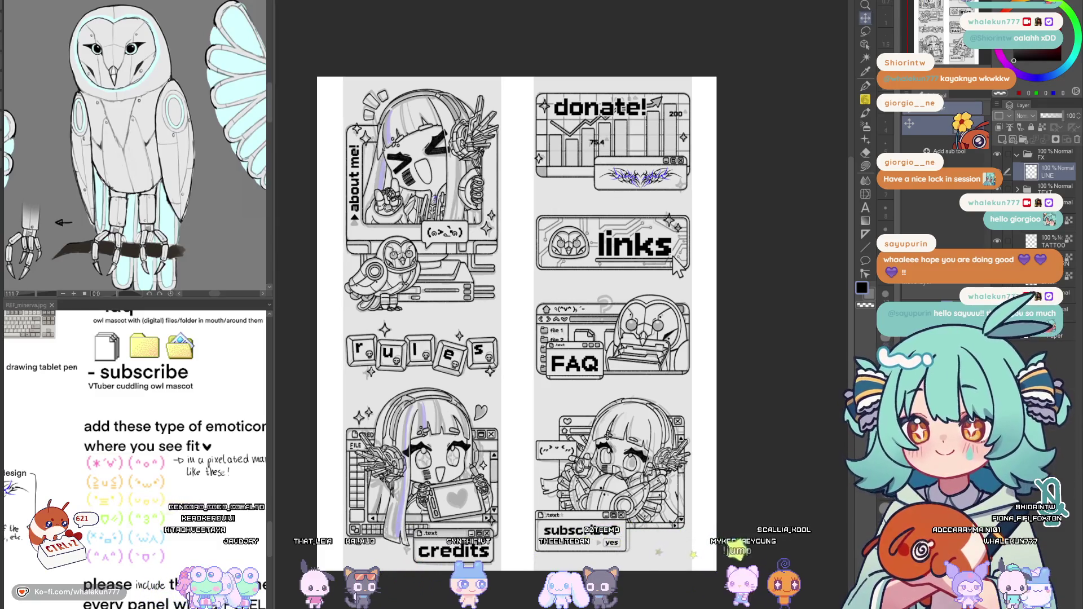
Flip the canvas horizontally to check the drawing, then flip it back
{"action": "key", "text": "h"}
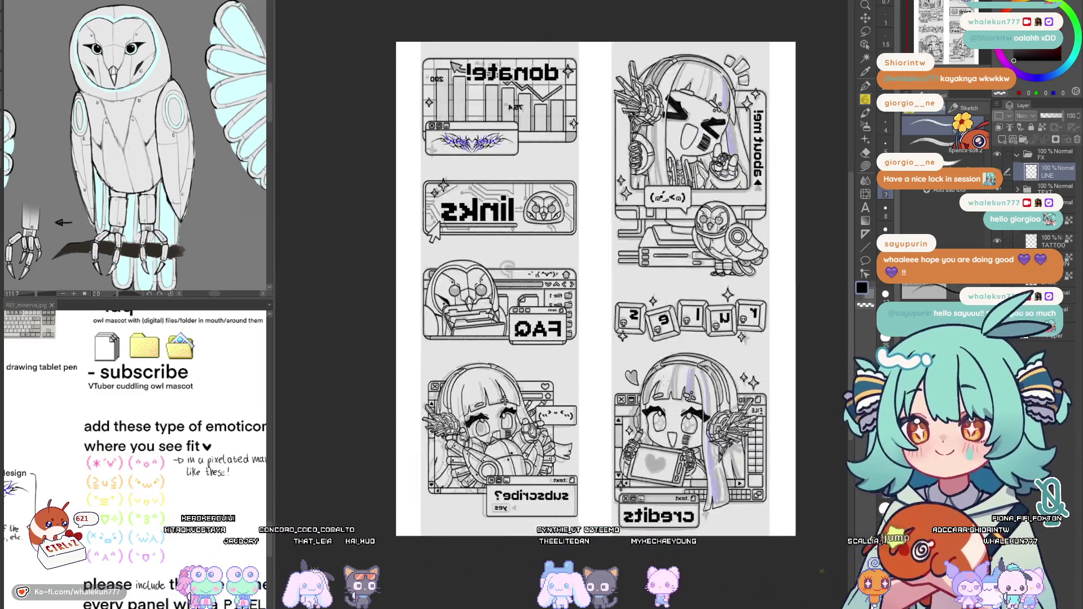
{"action": "key", "text": "h"}
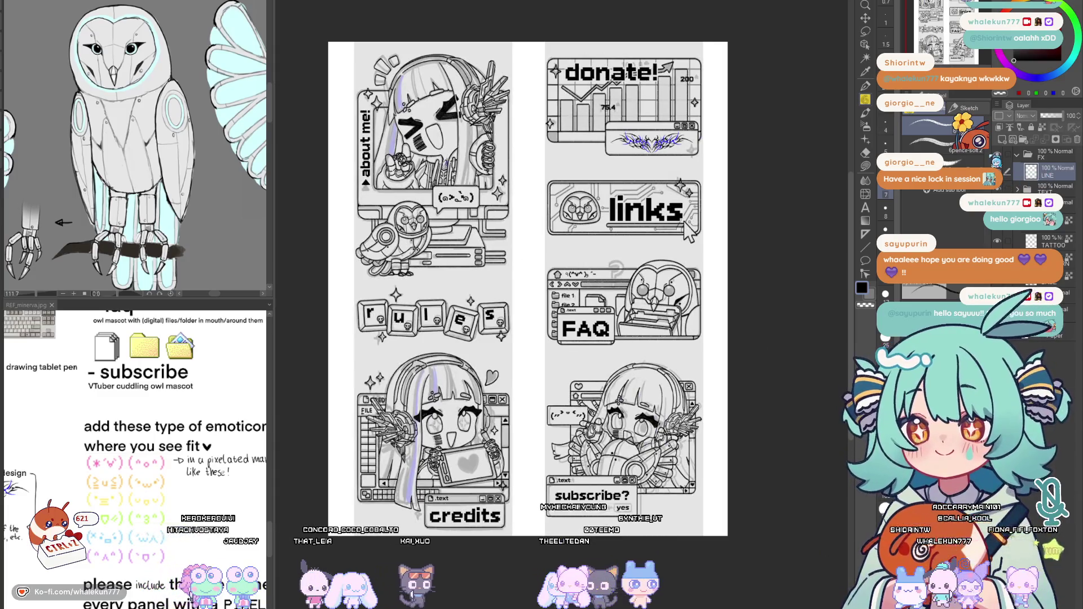
{"action": "scroll", "coordinate": [569, 237], "scroll_direction": "up", "scroll_amount": 3}
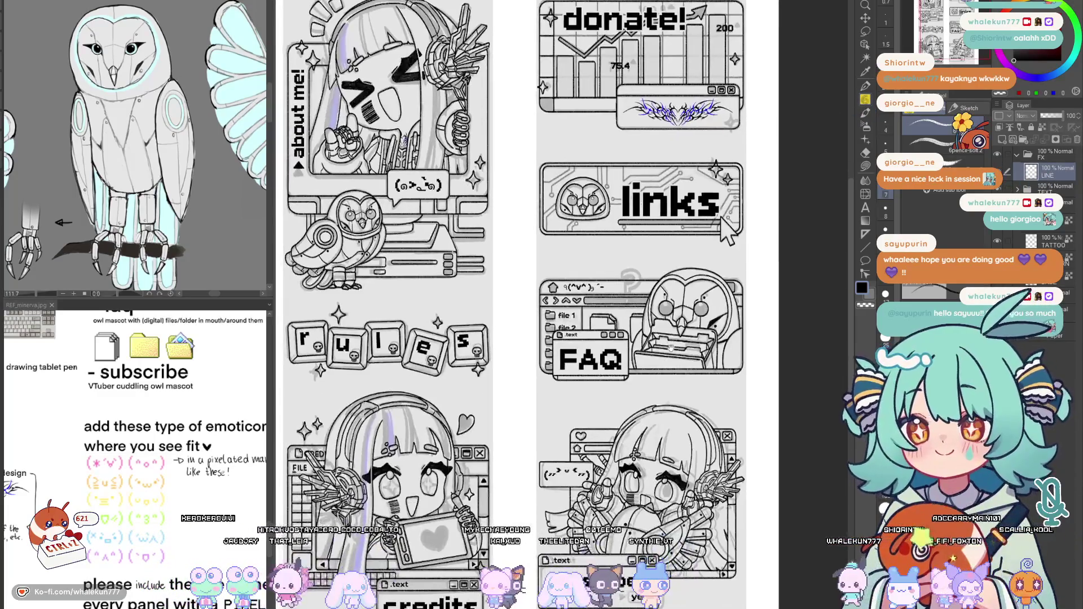
{"action": "scroll", "coordinate": [613, 357], "scroll_direction": "down", "scroll_amount": 3}
{"action": "scroll", "coordinate": [613, 356], "scroll_direction": "up", "scroll_amount": 5}
{"action": "scroll", "coordinate": [613, 357], "scroll_direction": "down", "scroll_amount": 5}
Copy the star above the rules keys to the links panel's top-right and merge it into LINE
{"action": "key", "text": "m"}
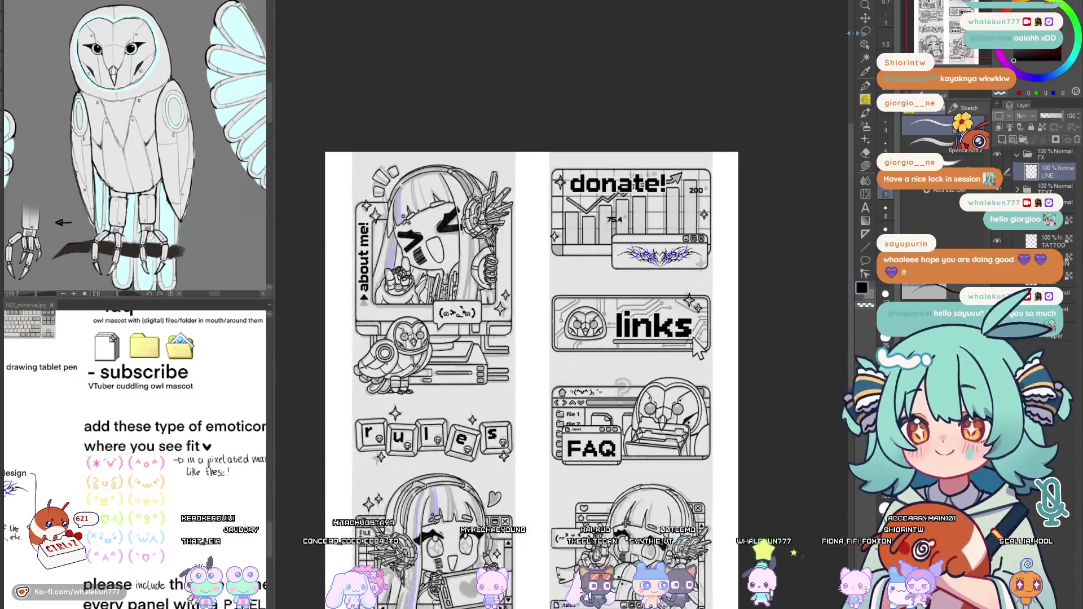
{"action": "scroll", "coordinate": [613, 357], "scroll_direction": "up", "scroll_amount": 2}
{"action": "scroll", "coordinate": [613, 357], "scroll_direction": "up", "scroll_amount": 2}
{"action": "left_click_drag", "start_coordinate": [339, 367], "coordinate": [341, 369]}
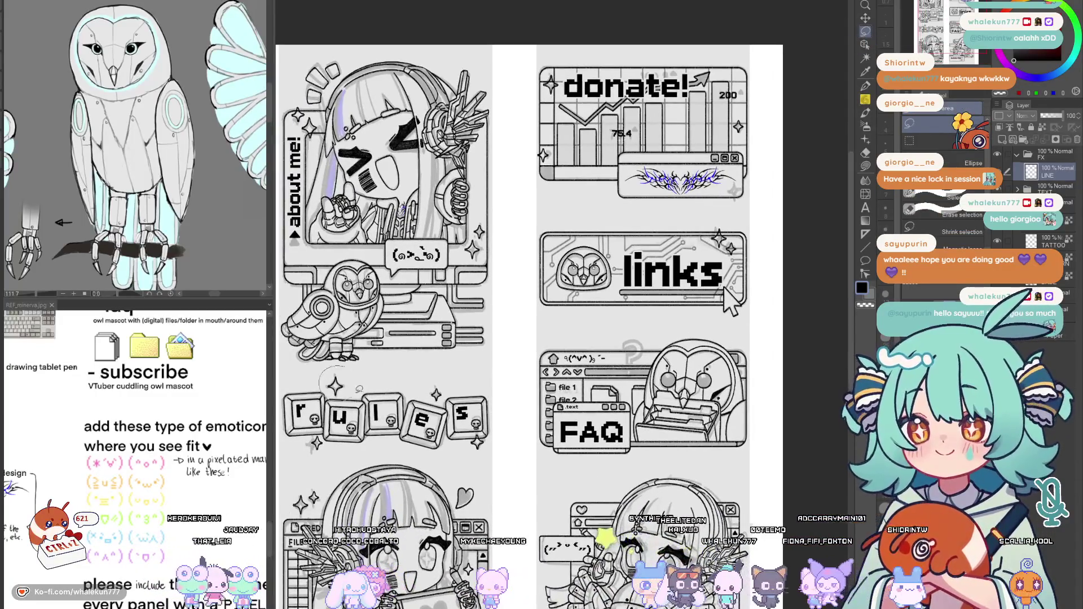
{"action": "key", "text": "ctrl+c"}
{"action": "key", "text": "ctrl+v"}
{"action": "left_click", "coordinate": [865, 18]}
{"action": "mouse_move", "coordinate": [642, 330]}
{"action": "left_mouse_down"}
{"action": "mouse_move", "coordinate": [742, 273]}
{"action": "mouse_move", "coordinate": [711, 170]}
{"action": "left_mouse_up"}
{"action": "key", "text": "ctrl+e"}
Sketch a question mark stroke above the FAQ panel with the pencil
{"action": "key", "text": "m"}
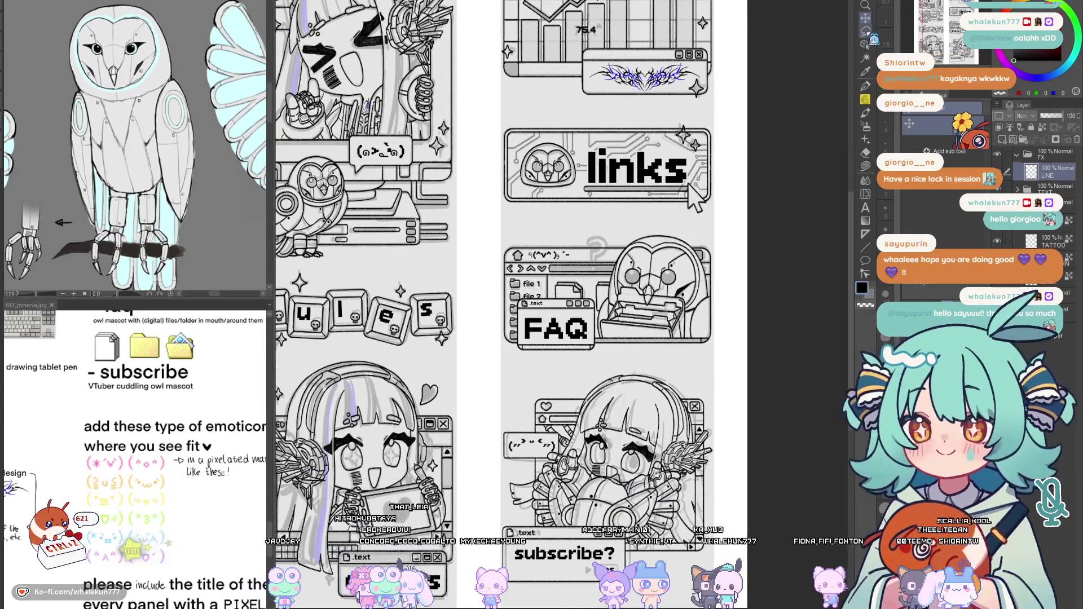
{"action": "left_click_drag", "start_coordinate": [704, 233], "coordinate": [696, 247]}
{"action": "key", "text": "p"}
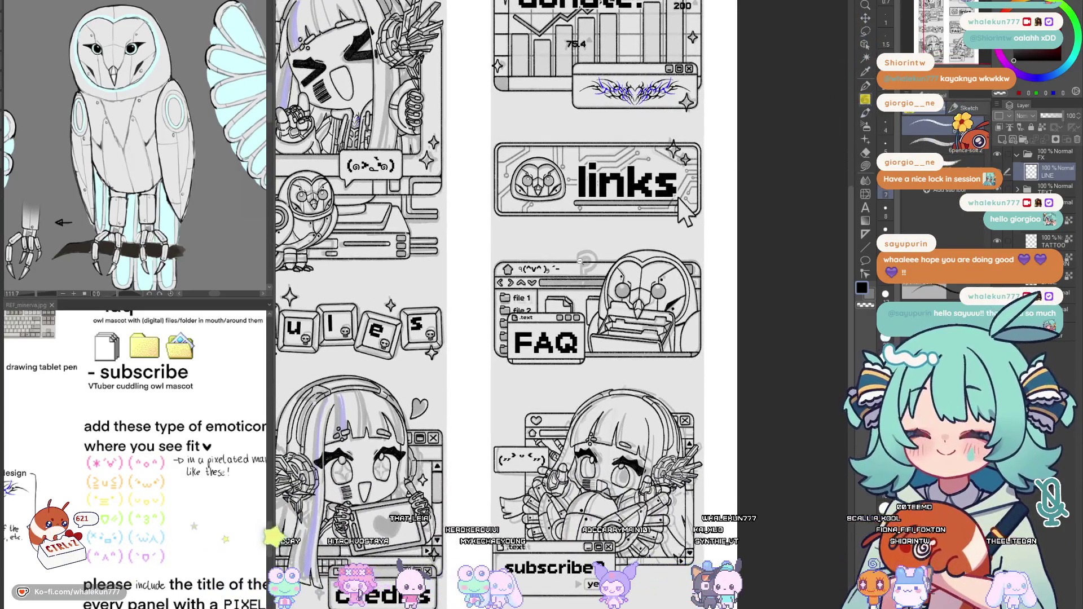
{"action": "scroll", "coordinate": [583, 258], "scroll_direction": "up", "scroll_amount": 5}
{"action": "left_click_drag", "start_coordinate": [568, 242], "coordinate": [613, 230]}
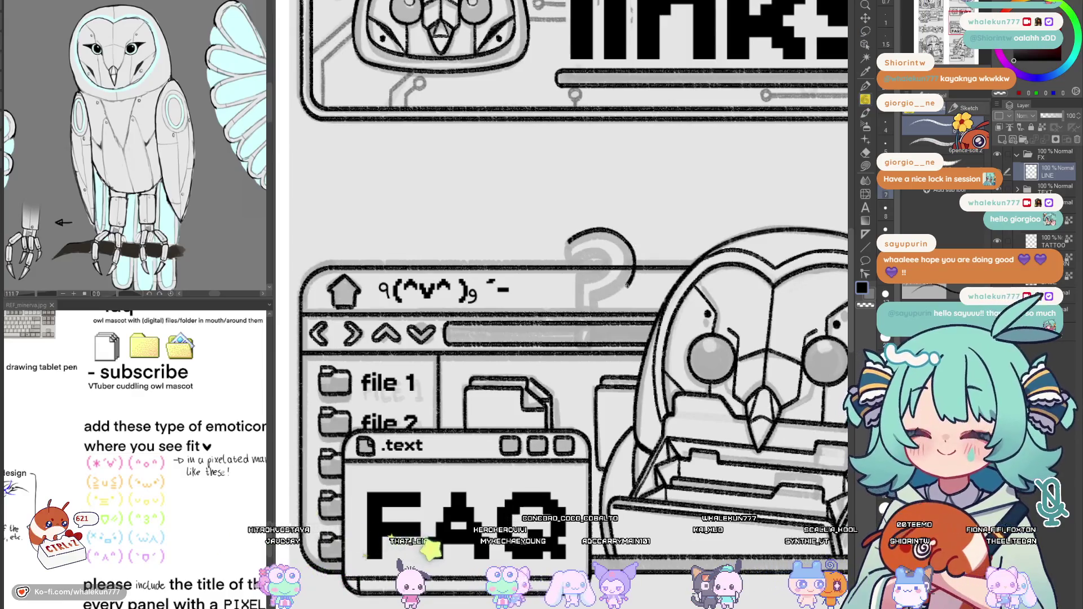
Duplicate the FAQ text, change the copy to "?", and place it above the FAQ window
{"action": "left_click_drag", "start_coordinate": [628, 285], "coordinate": [618, 294]}
{"action": "key", "text": "ctrl+z"}
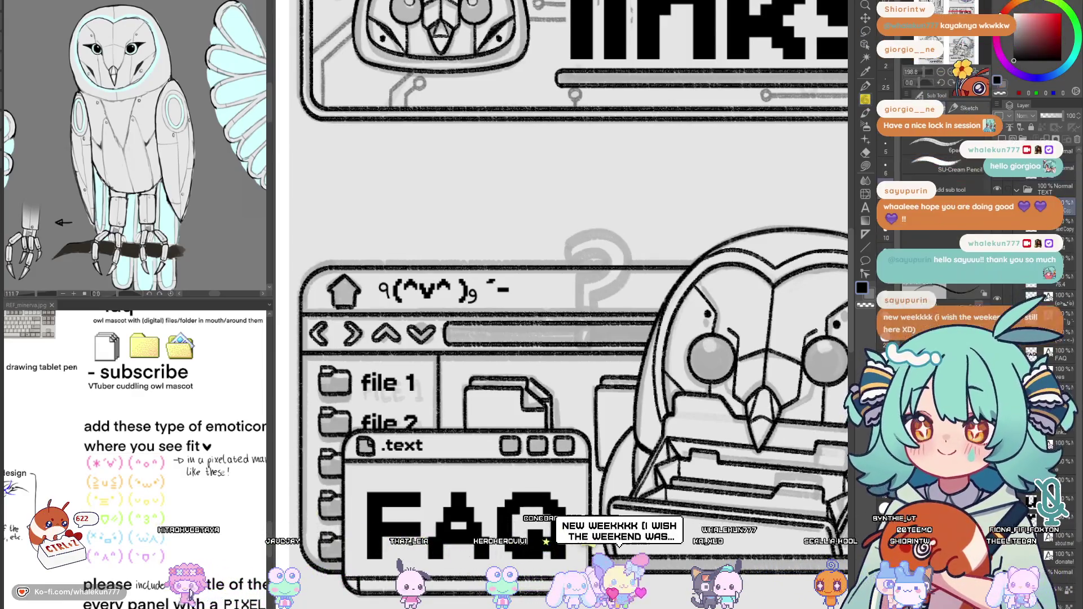
{"action": "key", "text": "k"}
{"action": "scroll", "coordinate": [682, 248], "scroll_direction": "down", "scroll_amount": 4}
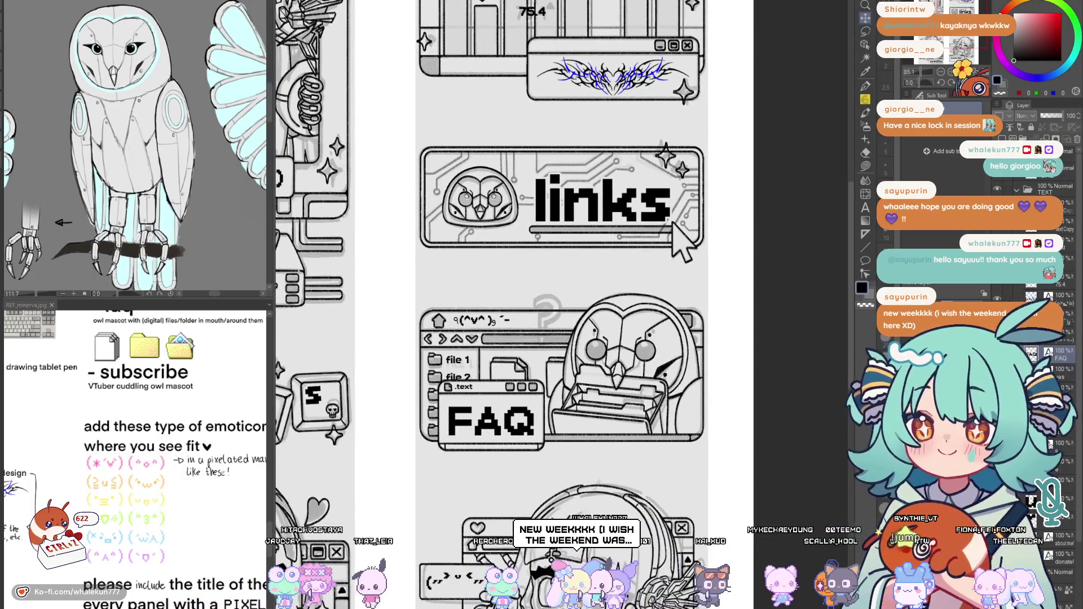
{"action": "key", "text": "ctrl+v"}
{"action": "left_click", "coordinate": [571, 273]}
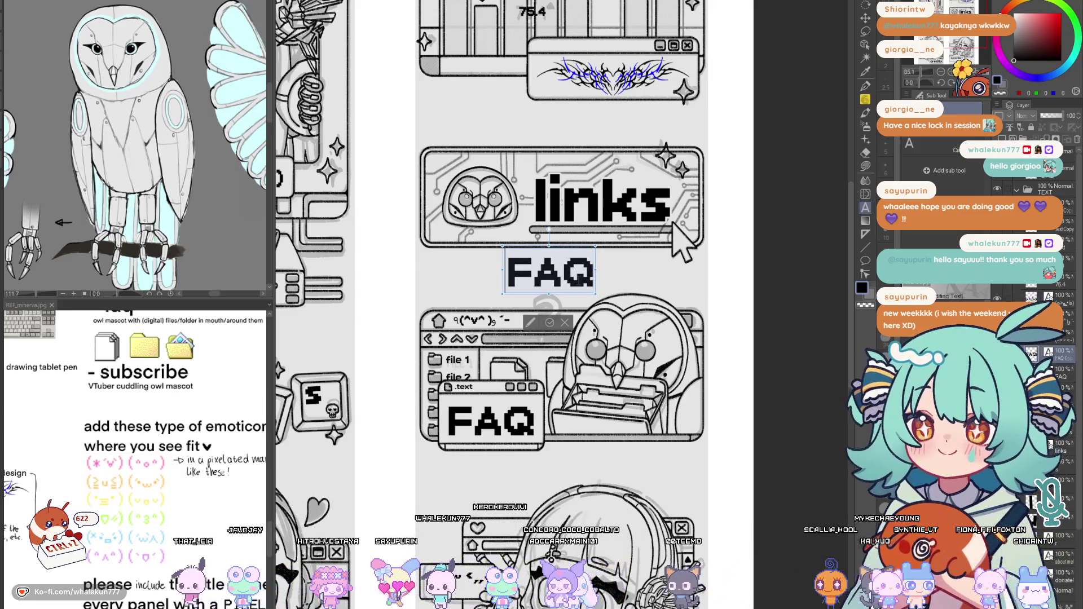
{"action": "type", "text": "?"}
{"action": "key", "text": "ctrl+t"}
{"action": "left_click_drag", "start_coordinate": [520, 272], "coordinate": [558, 309]}
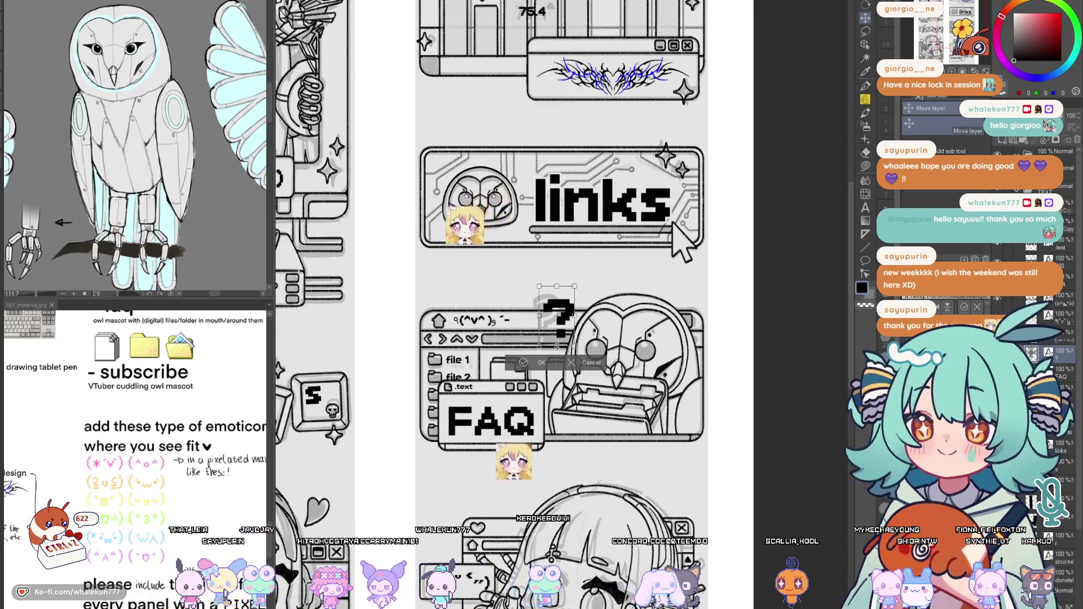
{"action": "key", "text": "Return"}
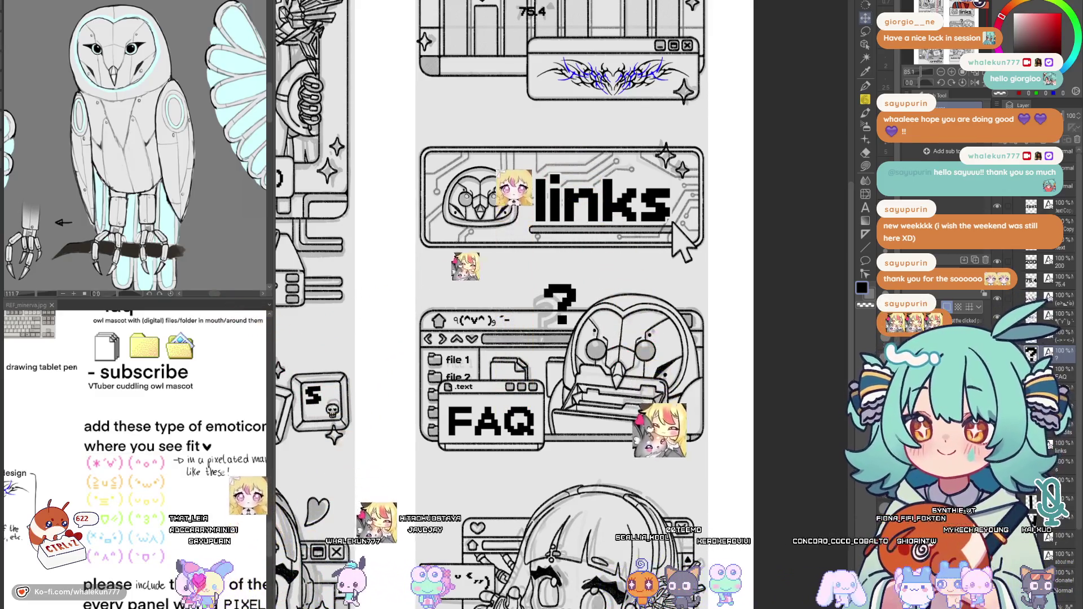
Fine-tune the "?" position down-left over the sketched question mark
{"action": "mouse_move", "coordinate": [653, 430]}
{"action": "left_mouse_down"}
{"action": "mouse_move", "coordinate": [640, 459]}
{"action": "mouse_move", "coordinate": [653, 434]}
{"action": "left_mouse_up"}
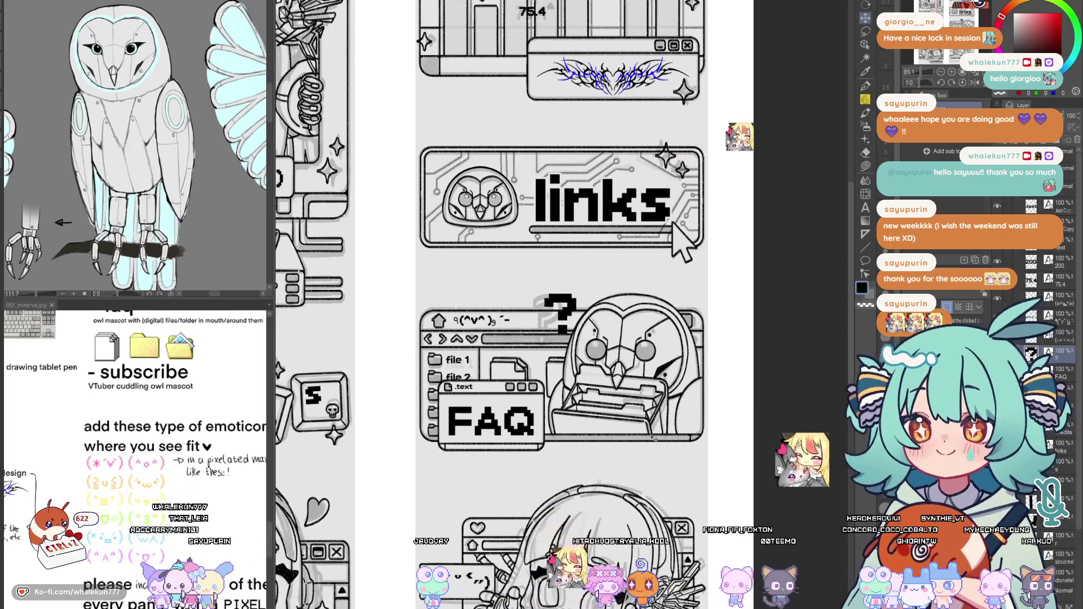
{"action": "scroll", "coordinate": [654, 437], "scroll_direction": "down", "scroll_amount": 2}
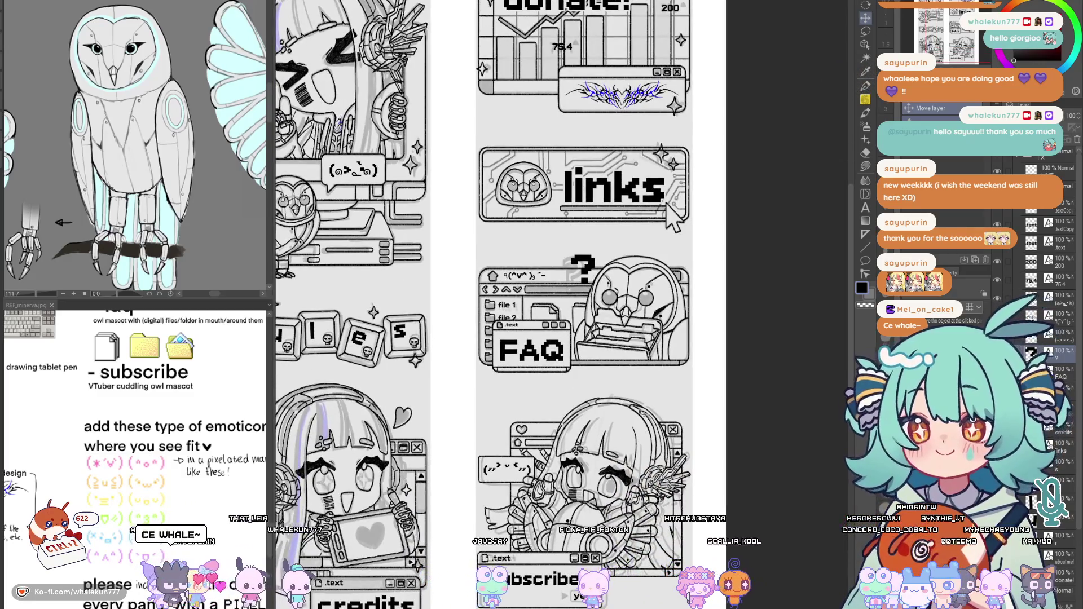
{"action": "scroll", "coordinate": [640, 412], "scroll_direction": "up", "scroll_amount": 2}
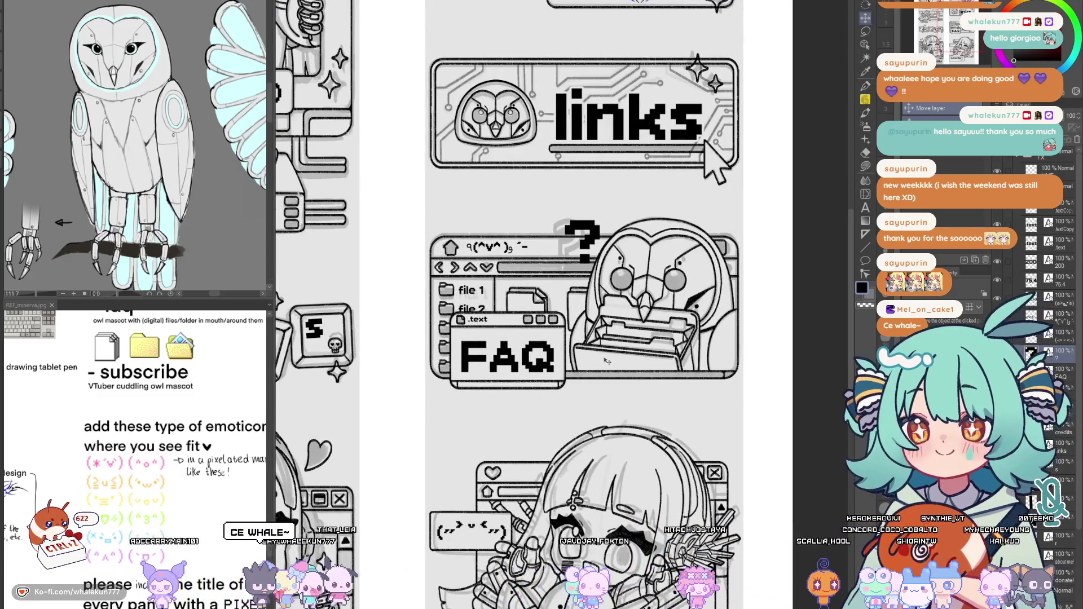
{"action": "left_click_drag", "start_coordinate": [609, 355], "coordinate": [609, 352]}
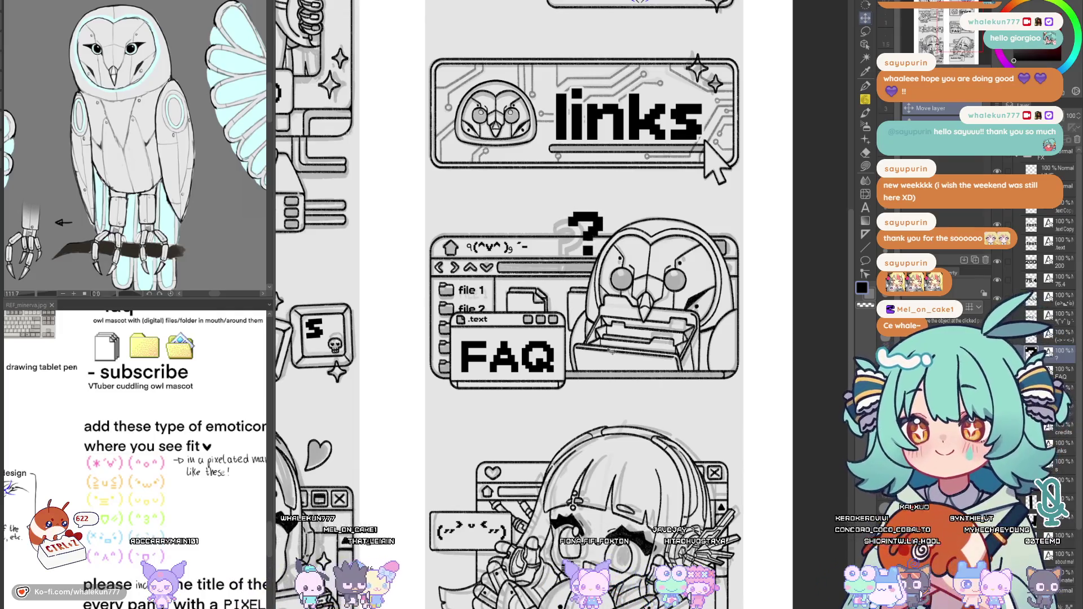
{"action": "scroll", "coordinate": [611, 352], "scroll_direction": "up", "scroll_amount": 1}
{"action": "mouse_move", "coordinate": [615, 353]}
{"action": "left_mouse_down"}
{"action": "mouse_move", "coordinate": [596, 384]}
{"action": "mouse_move", "coordinate": [615, 362]}
{"action": "mouse_move", "coordinate": [609, 397]}
{"action": "mouse_move", "coordinate": [593, 402]}
{"action": "mouse_move", "coordinate": [624, 366]}
{"action": "left_mouse_up"}
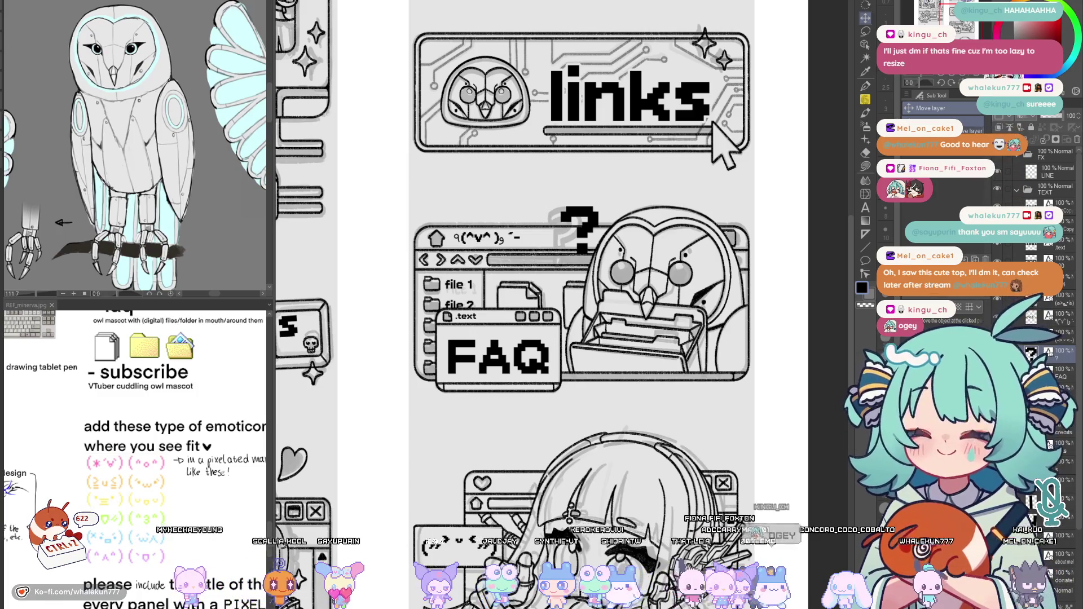
View the raid illustration in the browser, then return to the drawing canvas
{"action": "key", "text": "alt+Tab"}
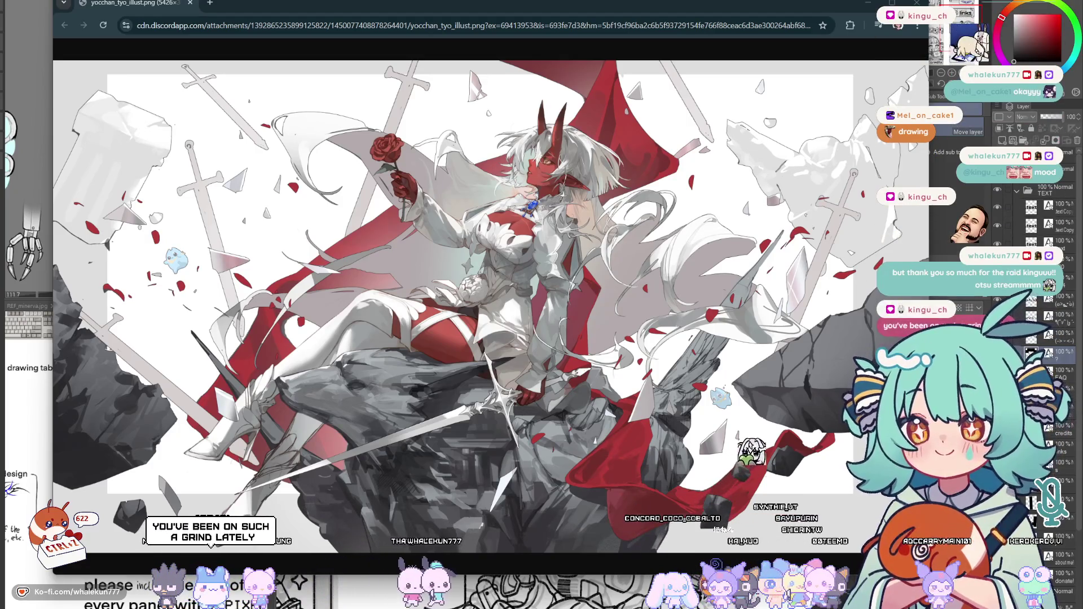
{"action": "key", "text": "ctrl+w"}
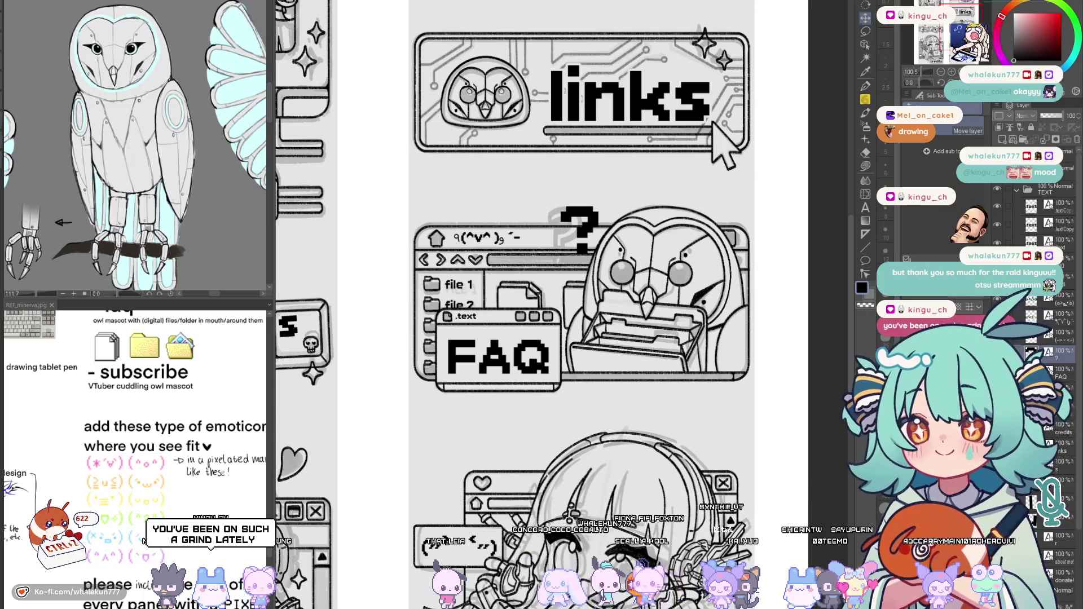
{"action": "left_click_drag", "start_coordinate": [550, 197], "coordinate": [578, 197]}
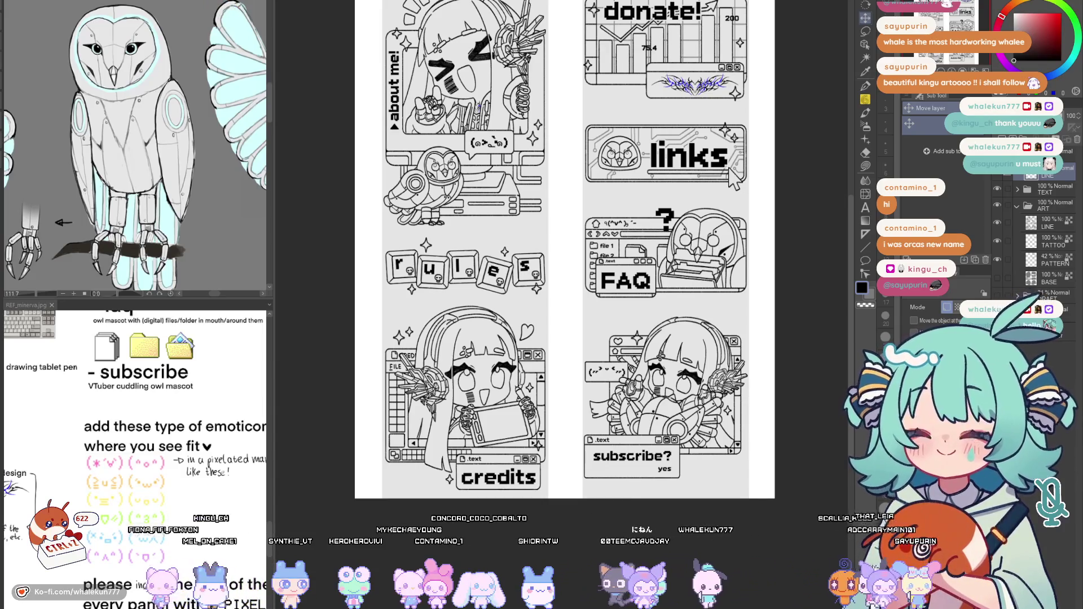
Draw a solid triangle arrow left of 'yes' on the ART folder's LINE layer
{"action": "left_click", "coordinate": [1049, 223]}
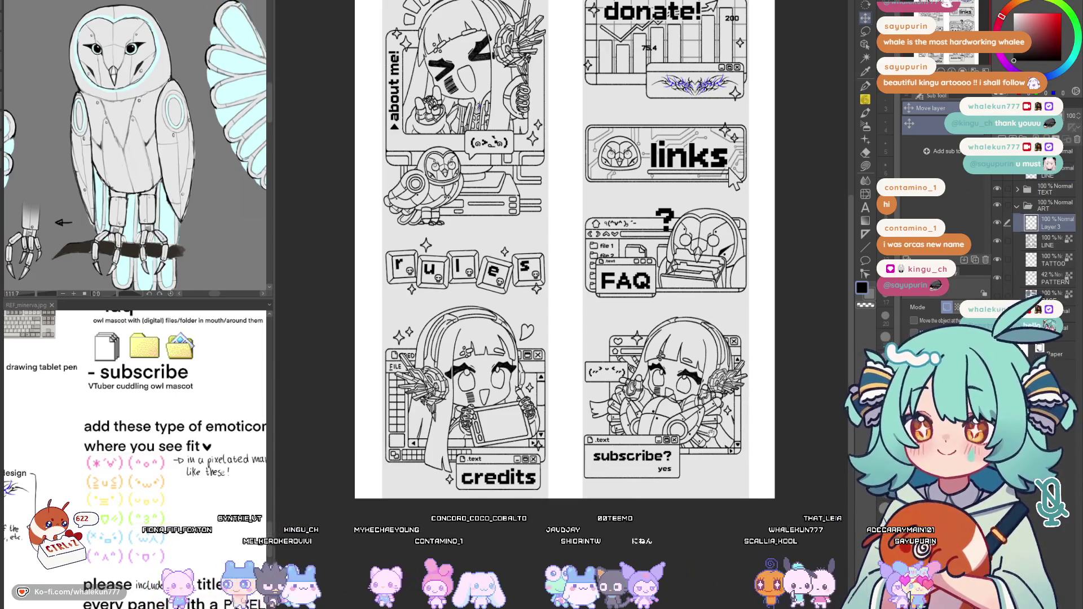
{"action": "scroll", "coordinate": [721, 395], "scroll_direction": "up", "scroll_amount": 6}
{"action": "key", "text": "p"}
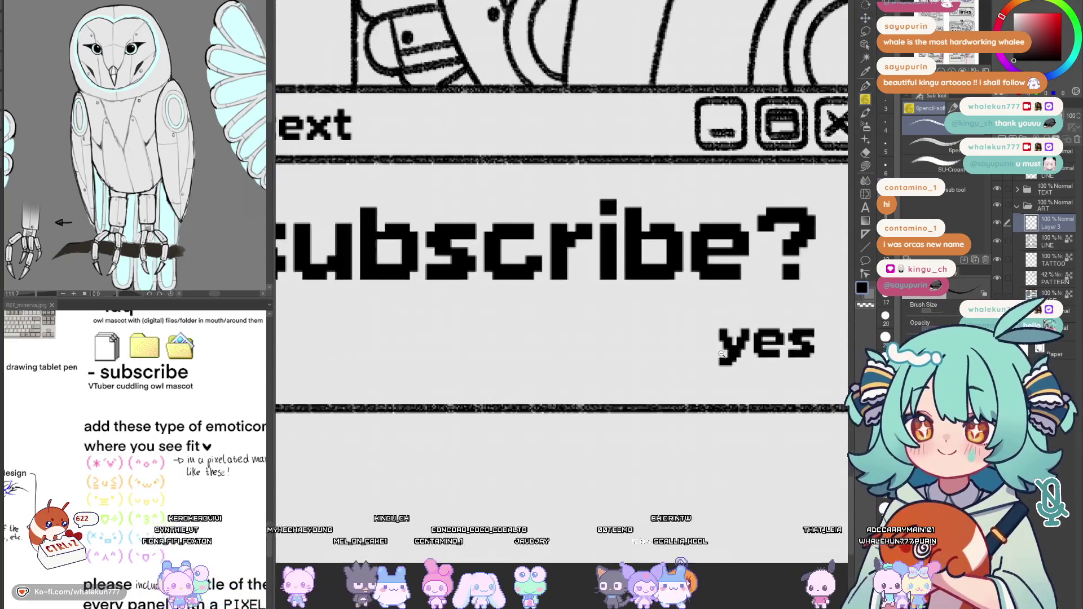
{"action": "left_click_drag", "start_coordinate": [671, 332], "coordinate": [672, 361]}
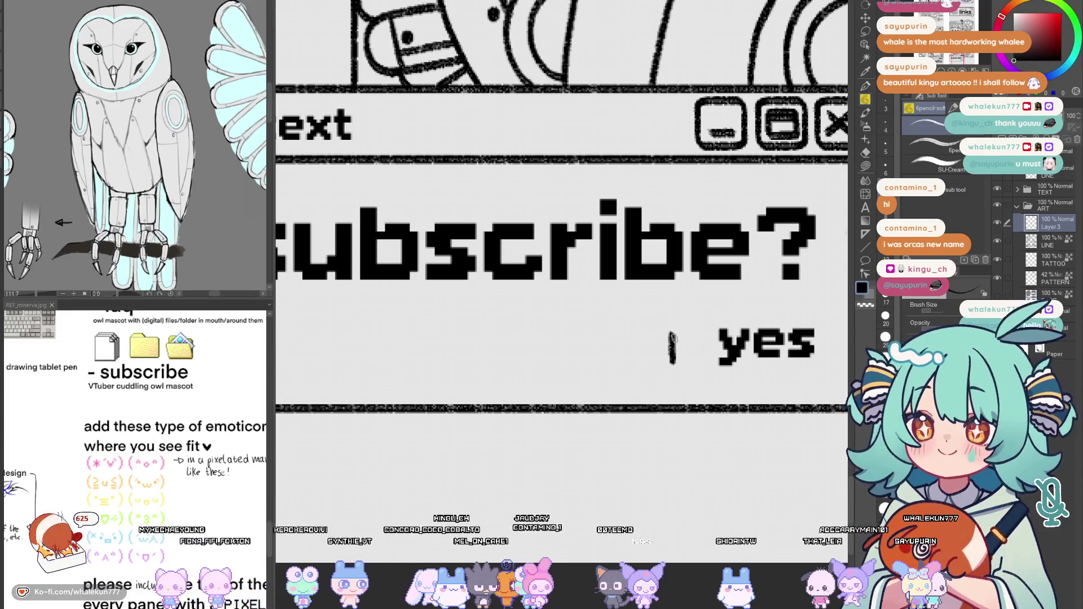
{"action": "left_click_drag", "start_coordinate": [671, 332], "coordinate": [690, 351]}
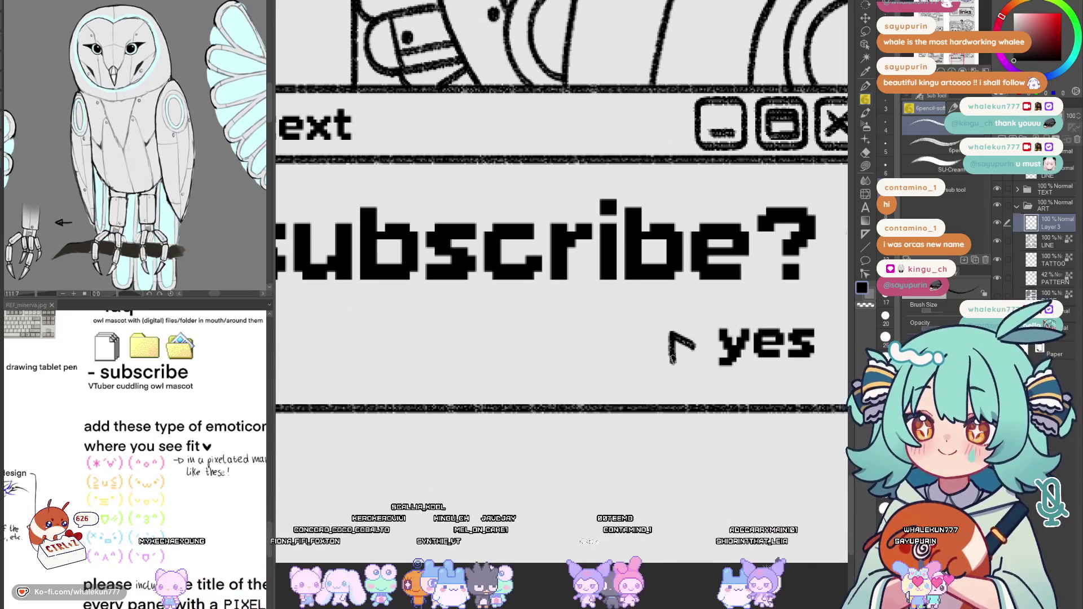
{"action": "key", "text": "ctrl+z"}
{"action": "key", "text": "ctrl+z"}
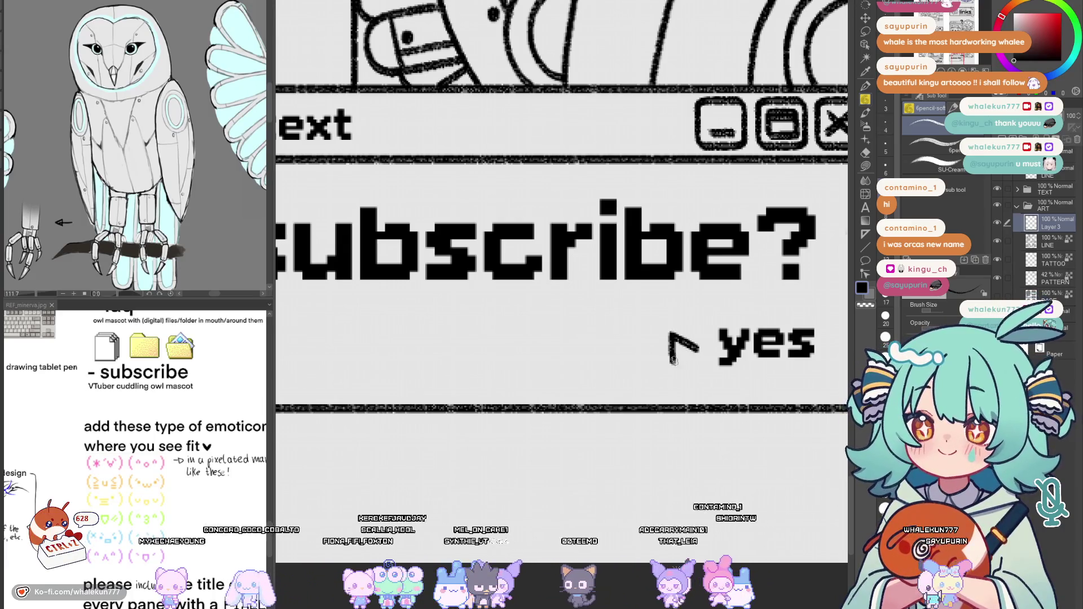
{"action": "left_click_drag", "start_coordinate": [678, 339], "coordinate": [684, 348]}
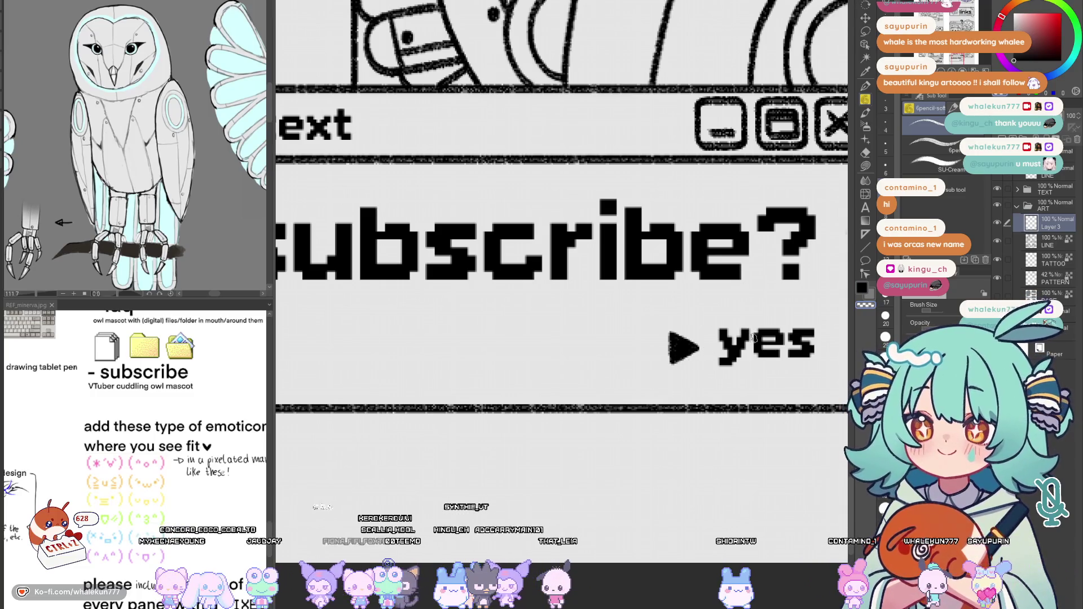
Reposition the arrow so it sits just left of 'yes'
{"action": "left_click", "coordinate": [865, 17]}
{"action": "mouse_move", "coordinate": [718, 405]}
{"action": "left_mouse_down"}
{"action": "mouse_move", "coordinate": [767, 401]}
{"action": "mouse_move", "coordinate": [722, 401]}
{"action": "left_mouse_up"}
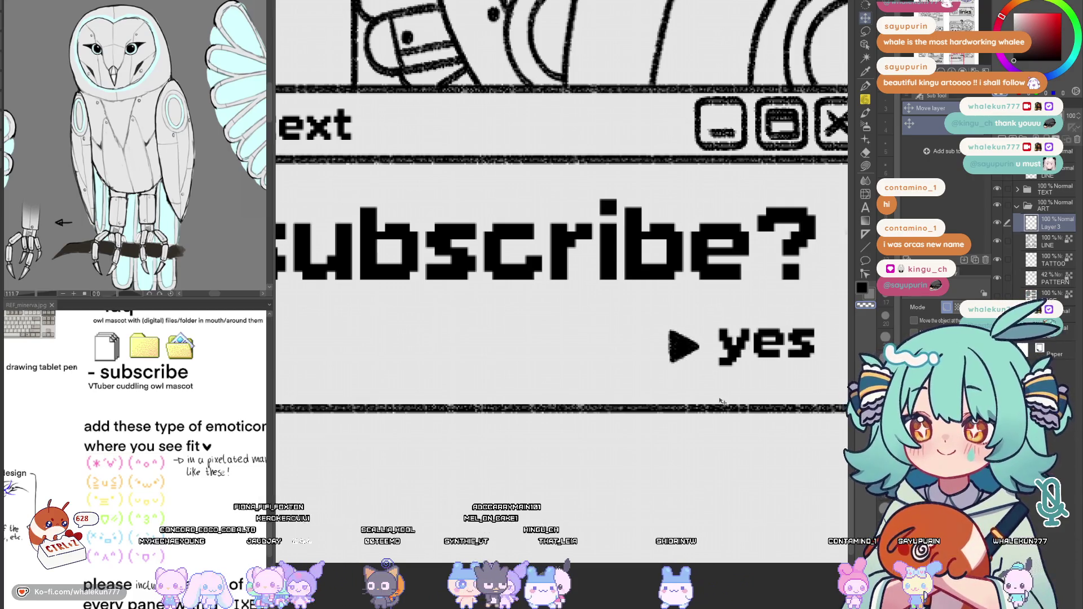
{"action": "scroll", "coordinate": [718, 434], "scroll_direction": "down", "scroll_amount": 5}
{"action": "scroll", "coordinate": [717, 434], "scroll_direction": "up", "scroll_amount": 4}
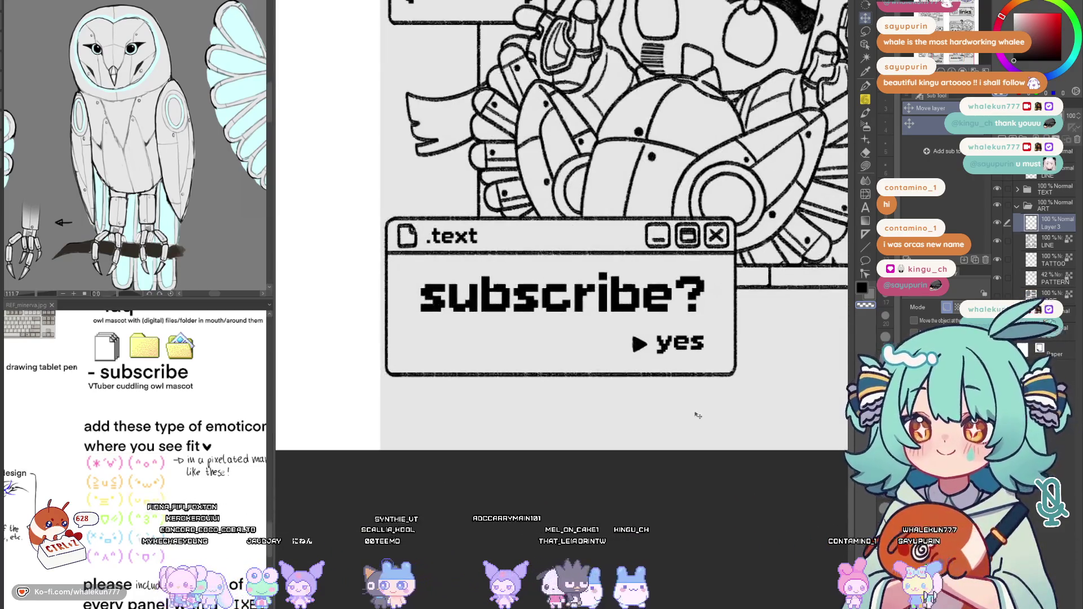
{"action": "left_click_drag", "start_coordinate": [722, 413], "coordinate": [702, 418]}
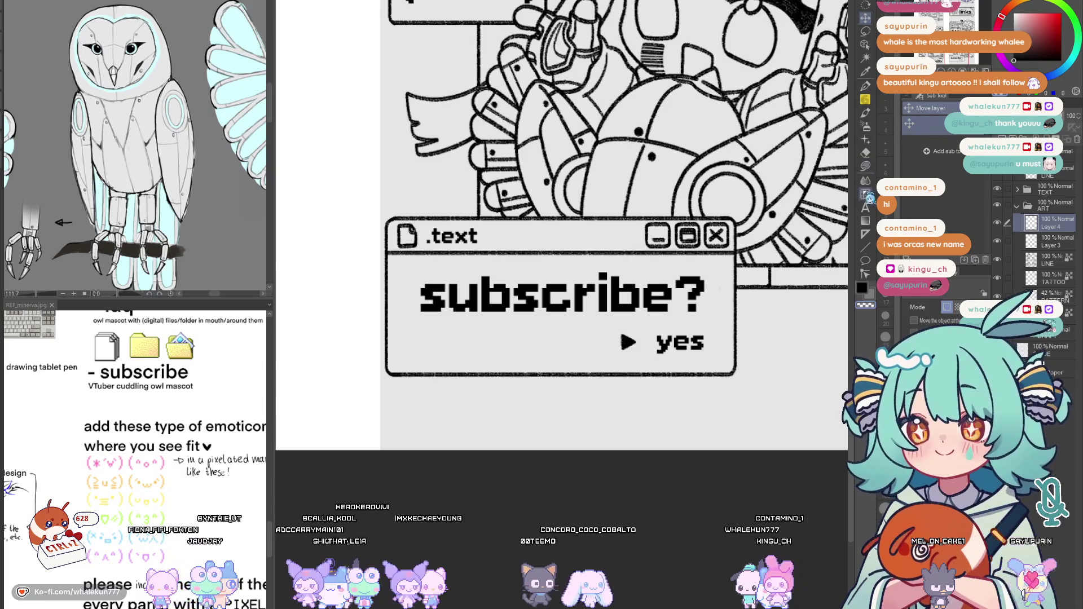
Draw the top edge and rounded right corner of the 'yes' box with a linear ruler
{"action": "left_click", "coordinate": [865, 234]}
{"action": "left_click_drag", "start_coordinate": [756, 342], "coordinate": [722, 311]}
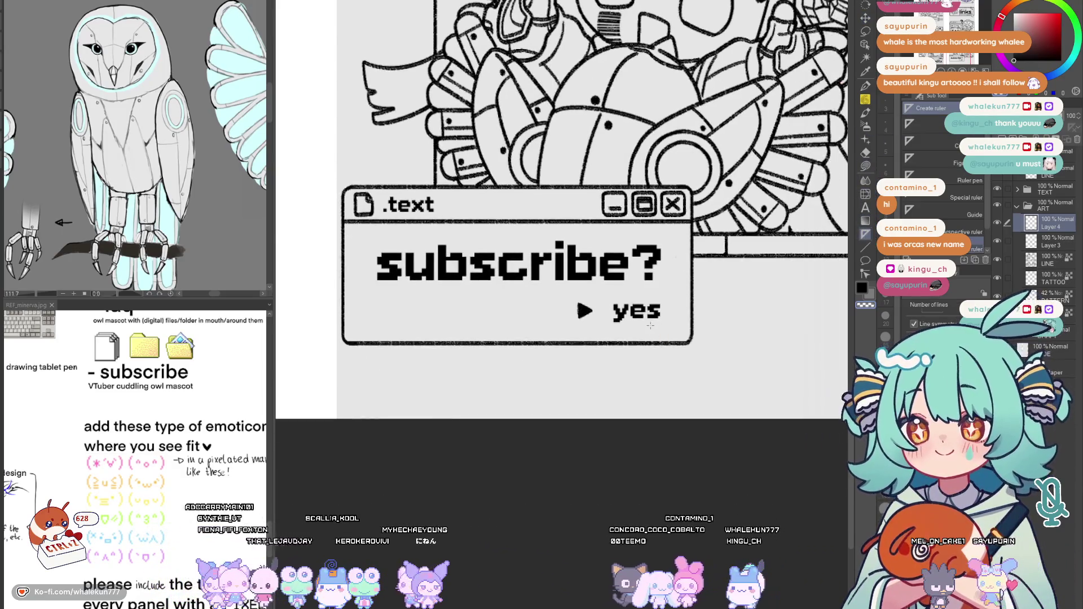
{"action": "scroll", "coordinate": [620, 299], "scroll_direction": "up", "scroll_amount": 2}
{"action": "left_click", "coordinate": [925, 123]}
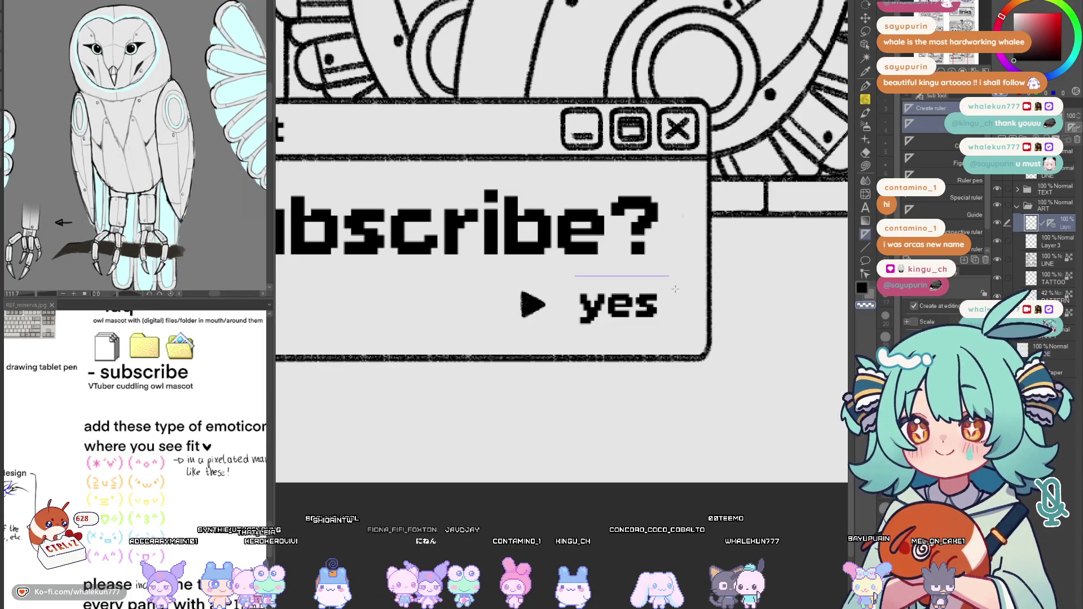
{"action": "left_click", "coordinate": [866, 101]}
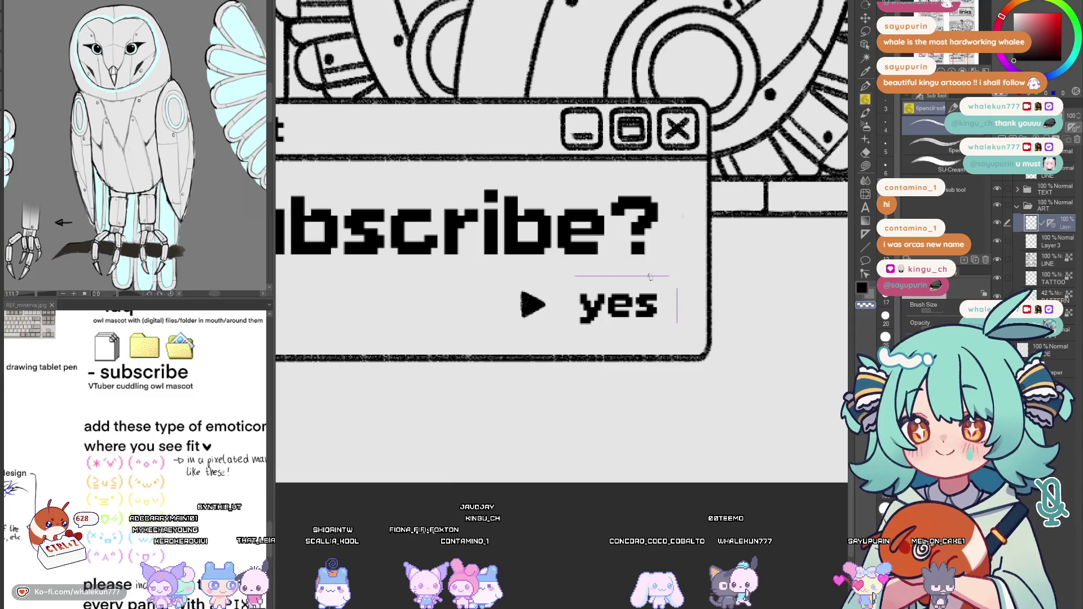
{"action": "left_click_drag", "start_coordinate": [573, 276], "coordinate": [671, 276]}
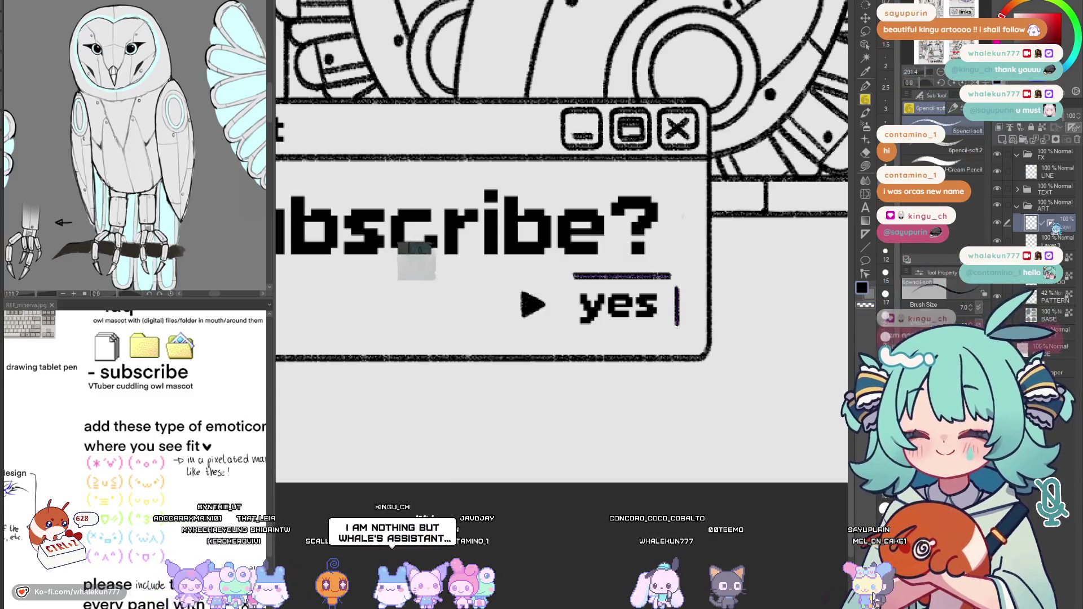
{"action": "scroll", "coordinate": [668, 277], "scroll_direction": "up", "scroll_amount": 2}
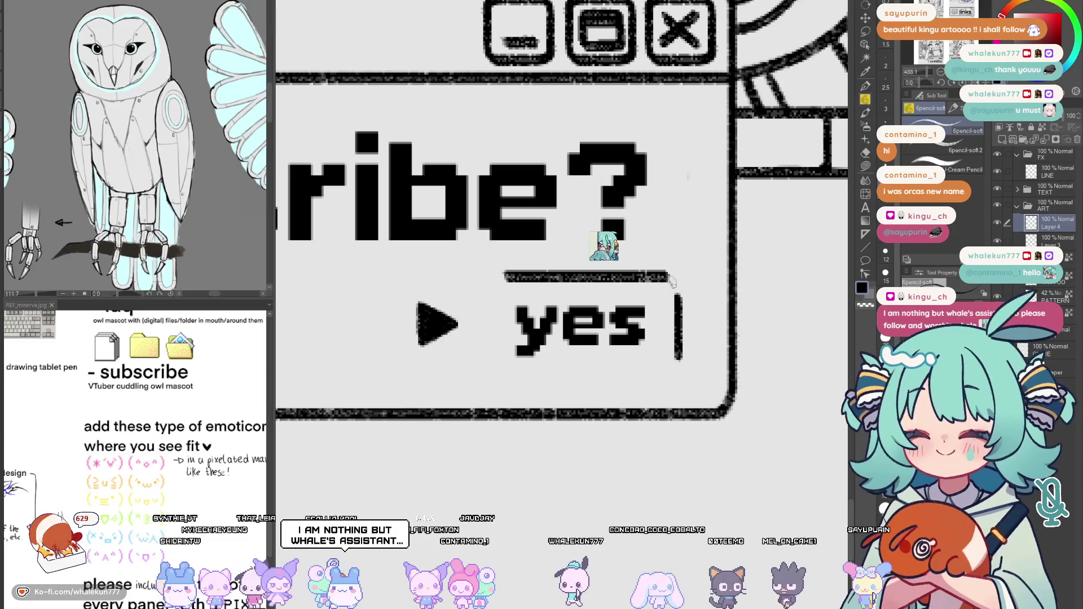
{"action": "left_click_drag", "start_coordinate": [666, 276], "coordinate": [679, 292]}
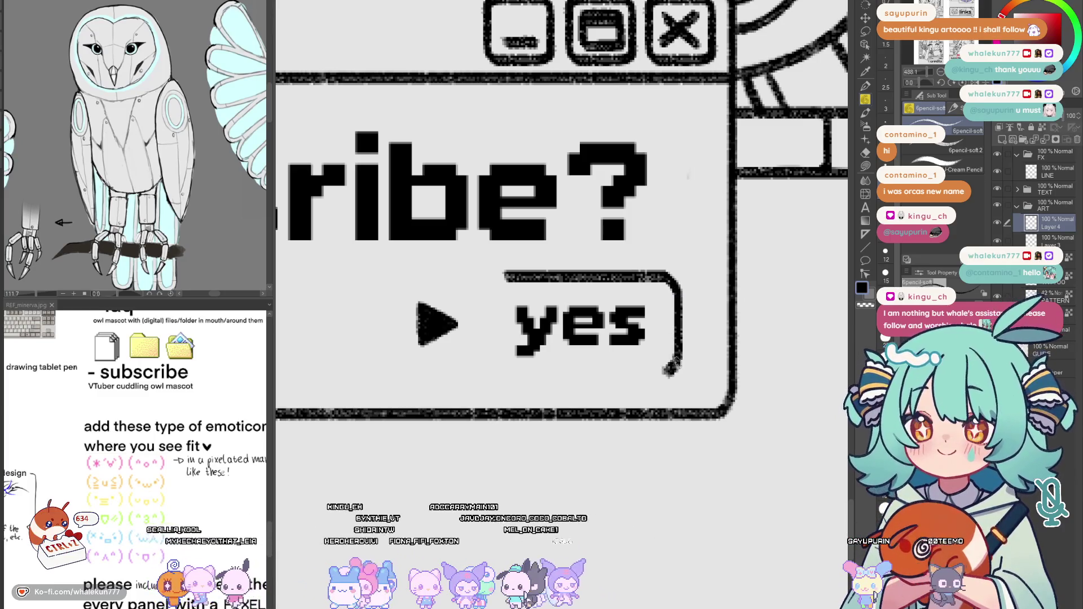
Duplicate and mirror the stroke to close the box around 'yes', aligning both halves
{"action": "key", "text": "ctrl+c"}
{"action": "key", "text": "ctrl+v"}
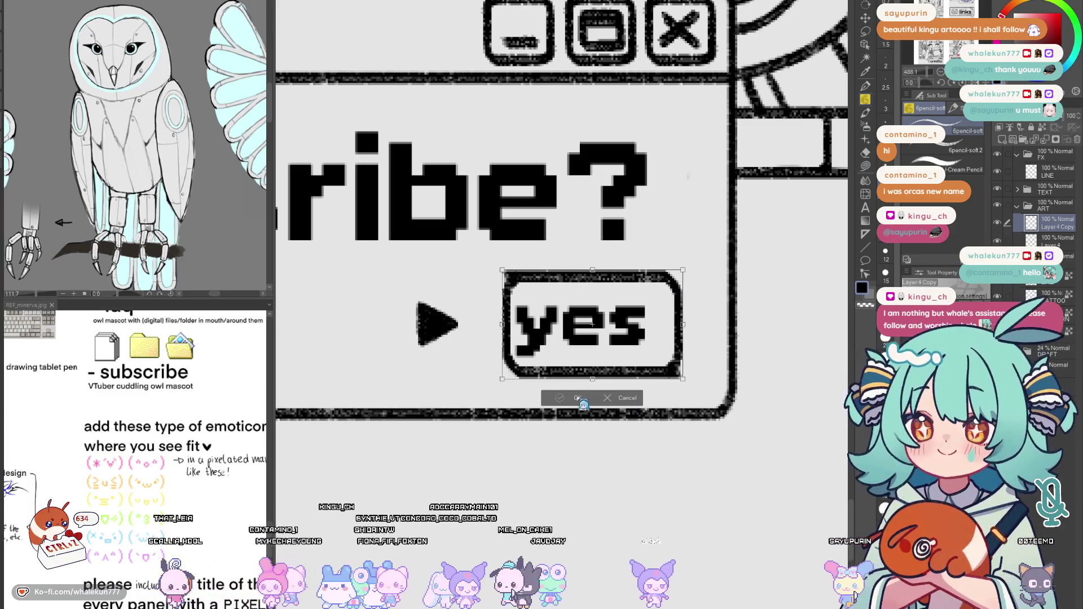
{"action": "key", "text": "Return"}
{"action": "key", "text": "k"}
{"action": "mouse_move", "coordinate": [653, 396]}
{"action": "left_mouse_down"}
{"action": "mouse_move", "coordinate": [631, 397]}
{"action": "mouse_move", "coordinate": [640, 397]}
{"action": "left_mouse_up"}
{"action": "key", "text": "p"}
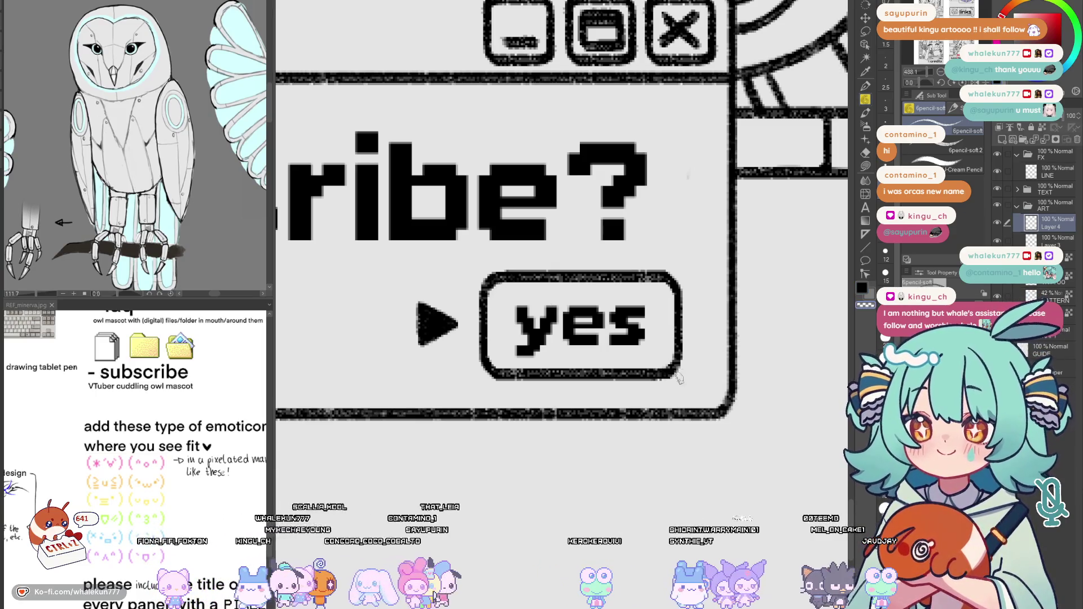
{"action": "scroll", "coordinate": [685, 378], "scroll_direction": "down", "scroll_amount": 3}
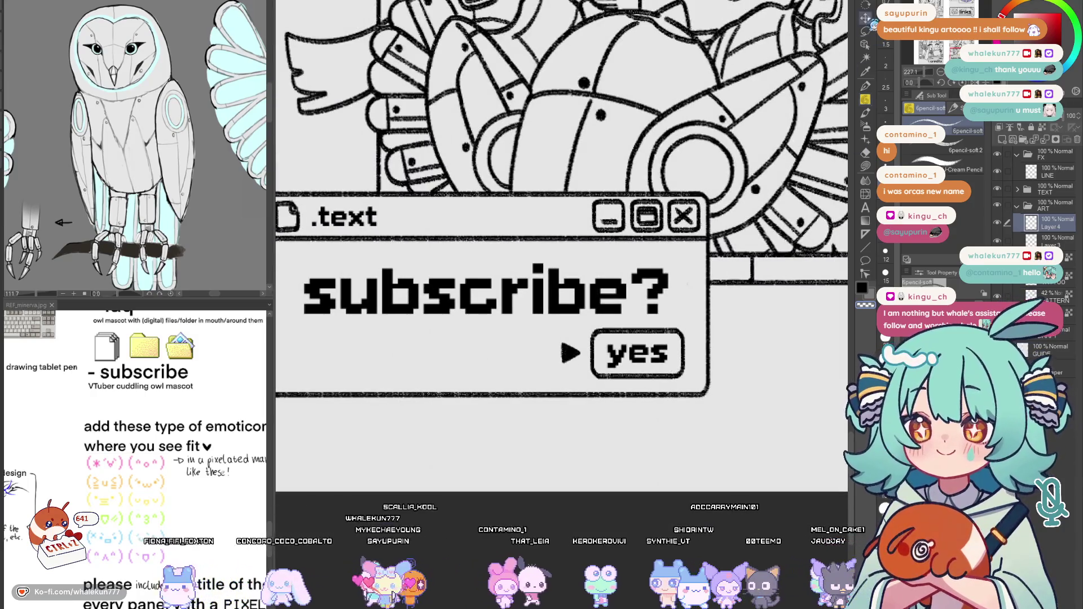
{"action": "scroll", "coordinate": [685, 377], "scroll_direction": "up", "scroll_amount": 3}
{"action": "left_click_drag", "start_coordinate": [681, 404], "coordinate": [686, 405]}
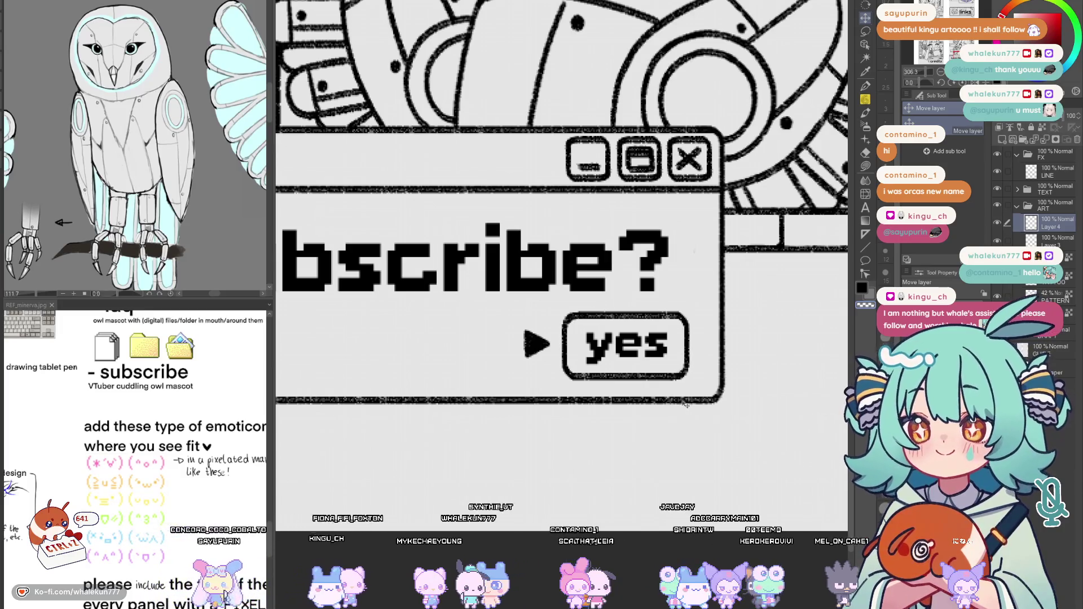
Move the triangle arrow on its layer closer to 'yes'
{"action": "left_click", "coordinate": [1050, 239]}
{"action": "mouse_move", "coordinate": [695, 421]}
{"action": "left_mouse_down"}
{"action": "mouse_move", "coordinate": [705, 427]}
{"action": "mouse_move", "coordinate": [686, 433]}
{"action": "left_mouse_up"}
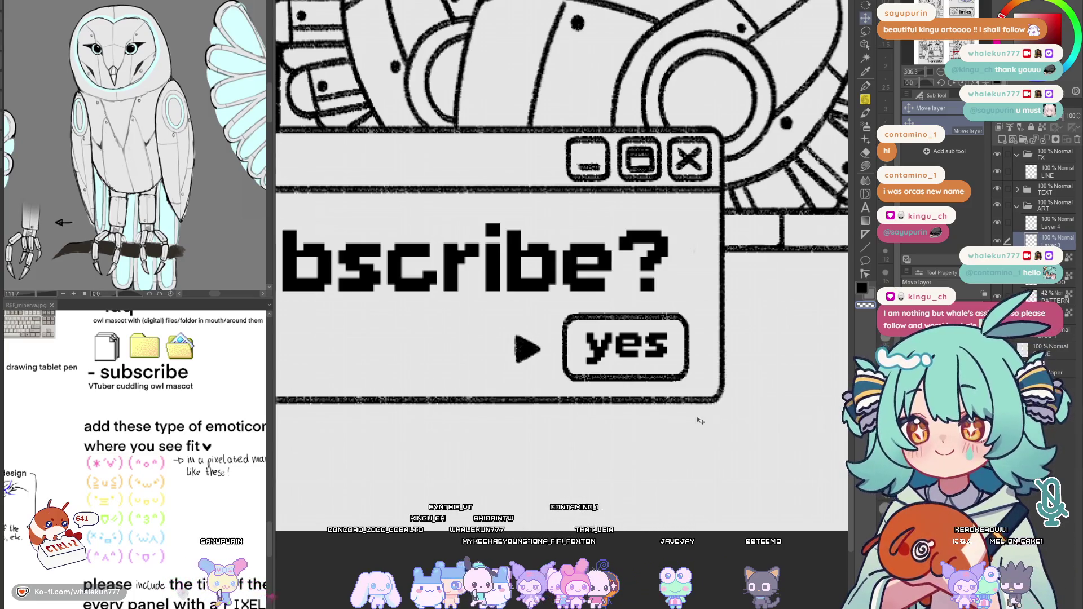
{"action": "left_click", "coordinate": [1061, 224]}
{"action": "scroll", "coordinate": [712, 403], "scroll_direction": "down", "scroll_amount": 5}
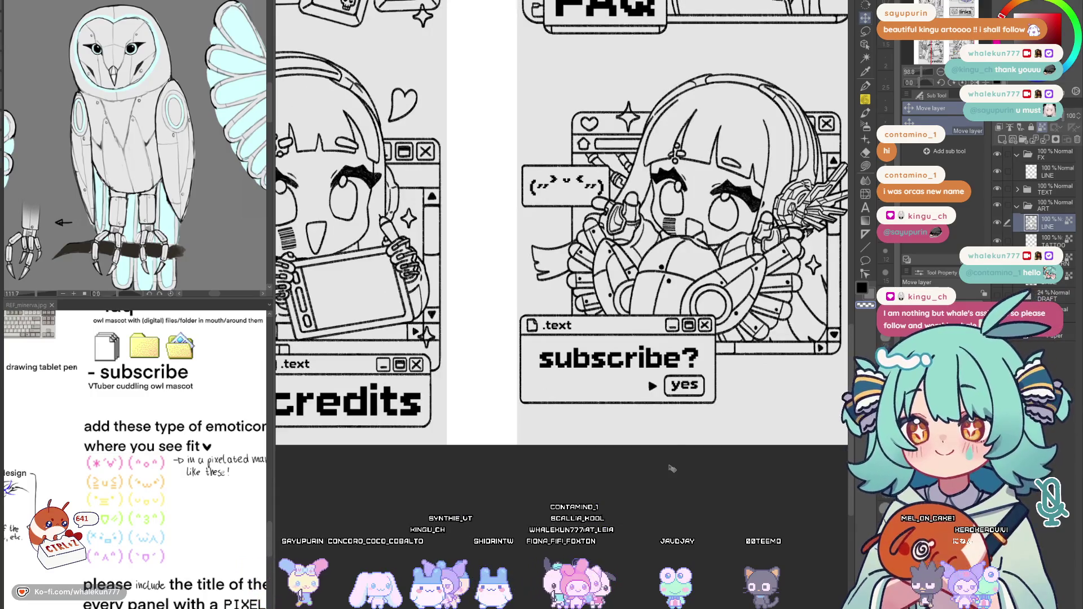
Mirror-check the artwork and center the donate and links panels in view
{"action": "scroll", "coordinate": [647, 375], "scroll_direction": "down", "scroll_amount": 1}
{"action": "key", "text": "h"}
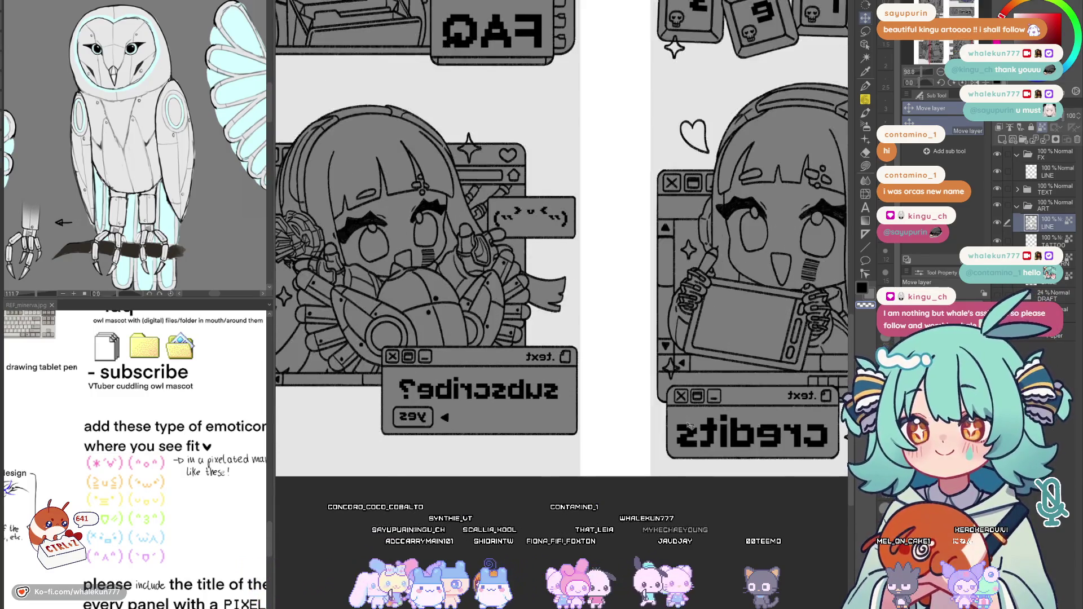
{"action": "key", "text": "h"}
{"action": "scroll", "coordinate": [679, 476], "scroll_direction": "down", "scroll_amount": 2}
{"action": "left_click_drag", "start_coordinate": [679, 477], "coordinate": [676, 563]}
{"action": "key", "text": "h"}
{"action": "key", "text": "h"}
{"action": "left_click_drag", "start_coordinate": [737, 405], "coordinate": [687, 501]}
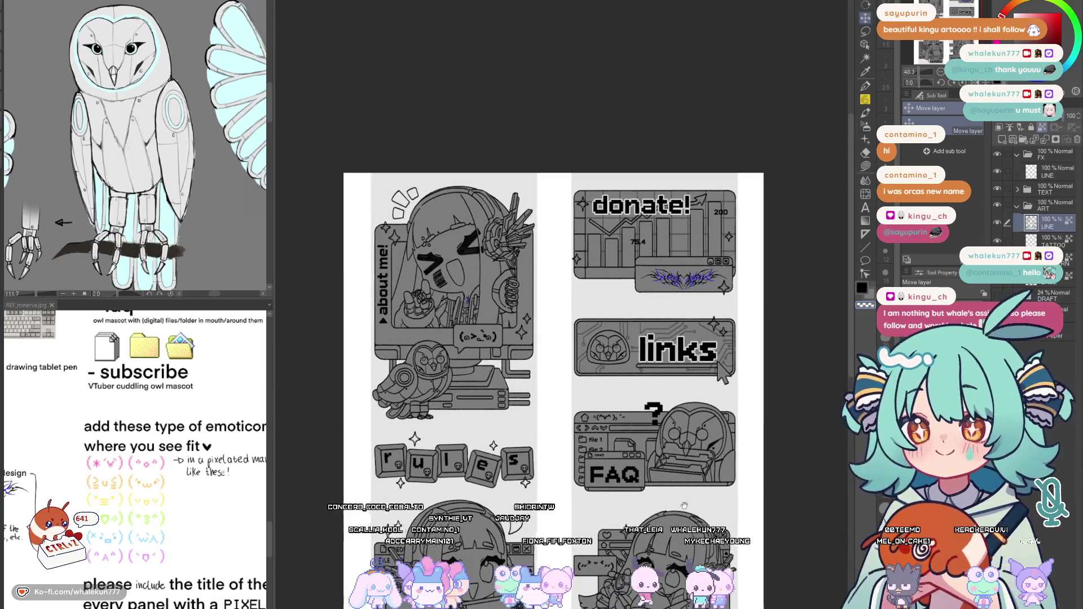
{"action": "scroll", "coordinate": [733, 316], "scroll_direction": "up", "scroll_amount": 3}
{"action": "left_click_drag", "start_coordinate": [743, 319], "coordinate": [788, 444]}
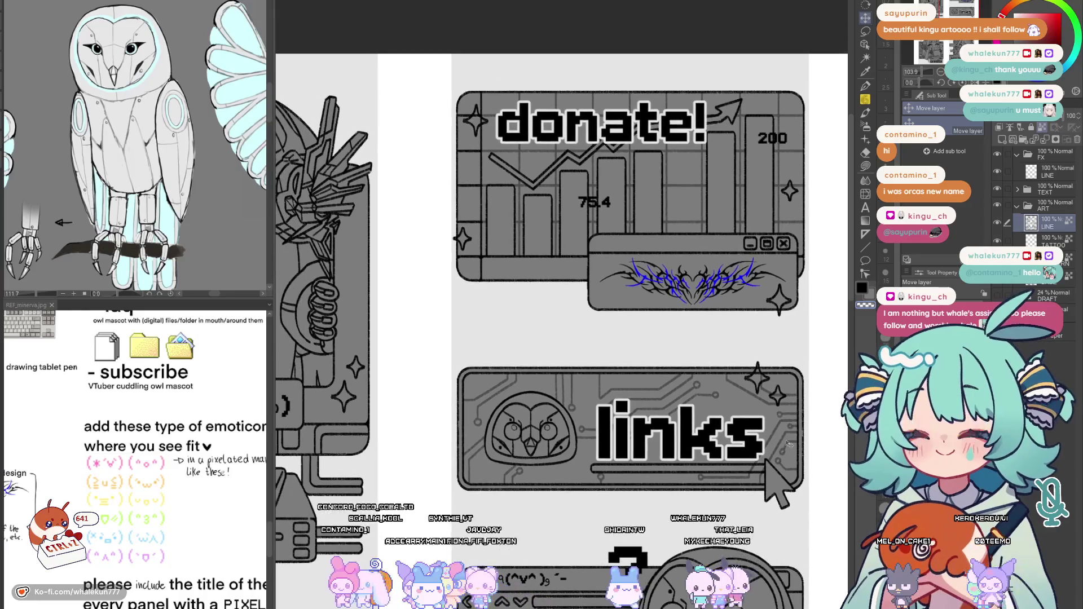
Add a new layer named BASE in the FX folder with its line layer
{"action": "left_click", "coordinate": [1051, 175]}
{"action": "key", "text": "ctrl+shift+n"}
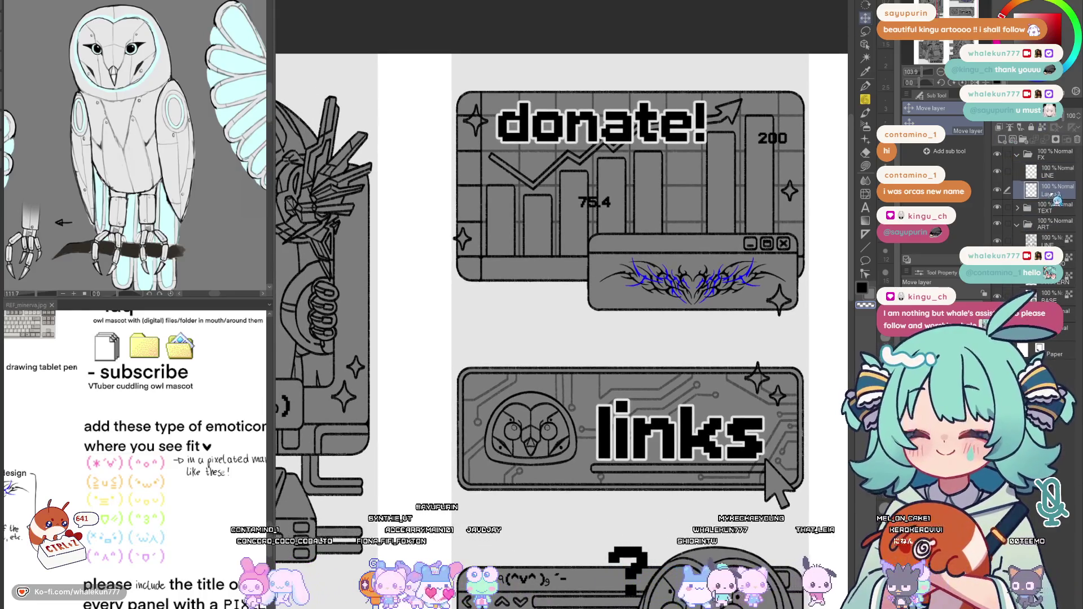
{"action": "type", "text": "BASE"}
{"action": "key", "text": "Return"}
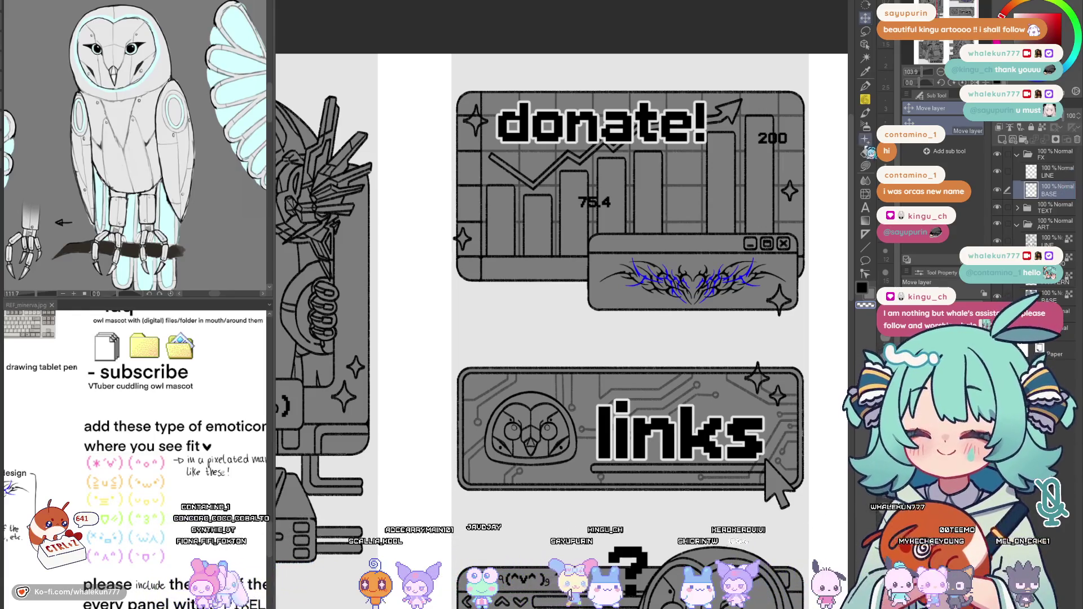
Switch to the Fill tool's Lasso fill and bring the about me panel into view
{"action": "key", "text": "g"}
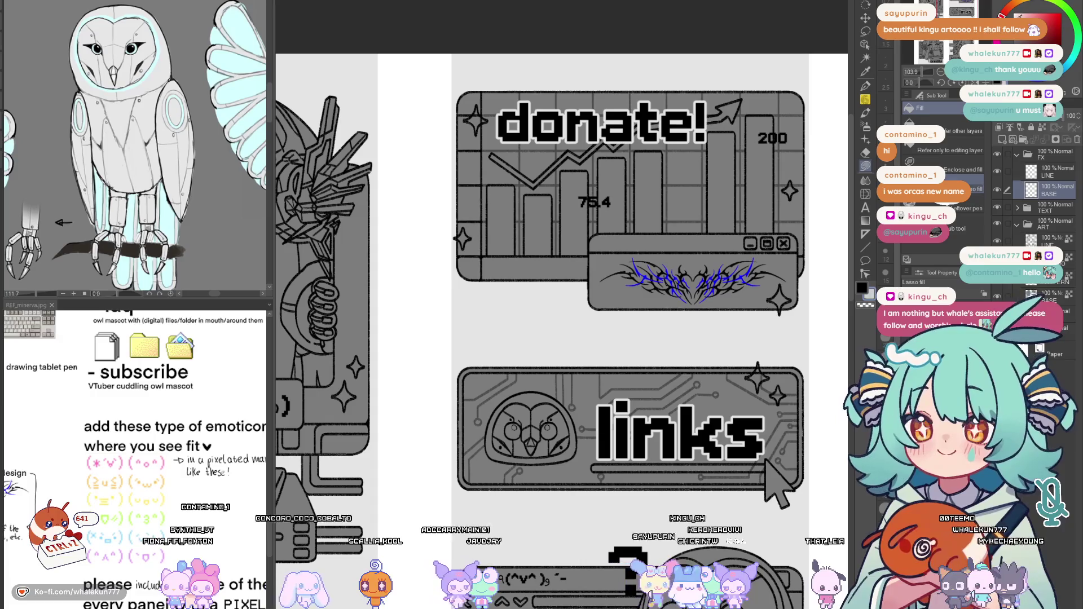
{"action": "left_click_drag", "start_coordinate": [764, 219], "coordinate": [837, 203]}
{"action": "scroll", "coordinate": [557, 418], "scroll_direction": "up", "scroll_amount": 3}
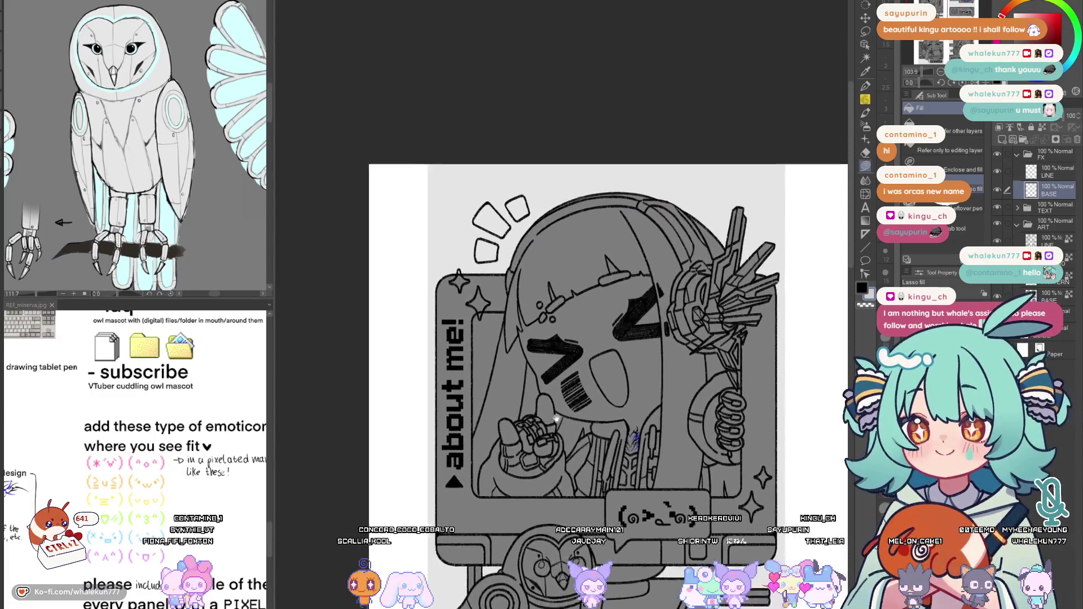
{"action": "left_click_drag", "start_coordinate": [557, 418], "coordinate": [551, 436]}
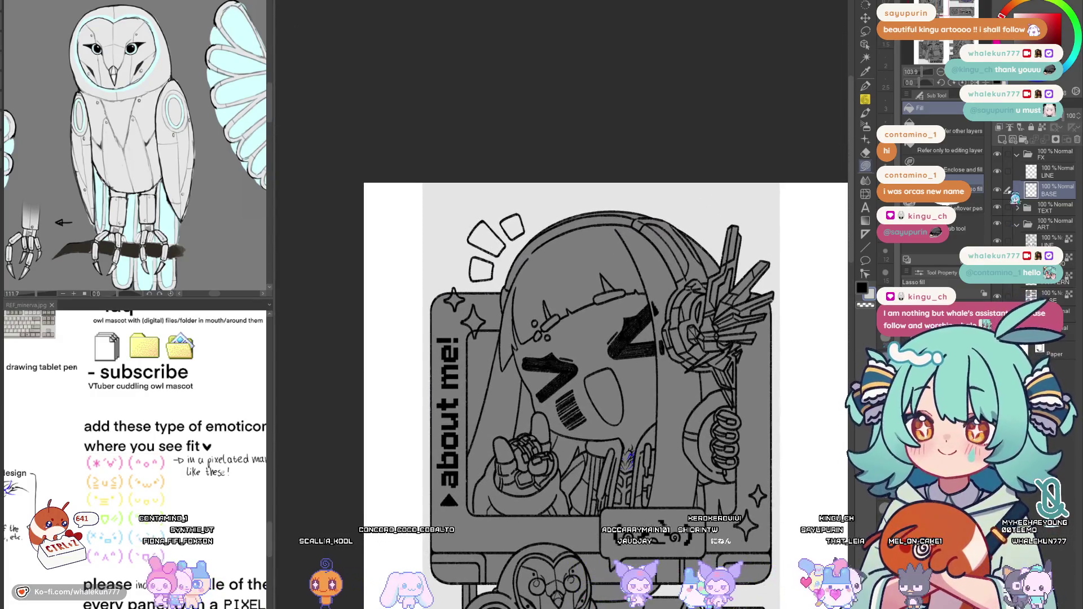
{"action": "left_click_drag", "start_coordinate": [704, 469], "coordinate": [697, 393]}
{"action": "key", "text": "h"}
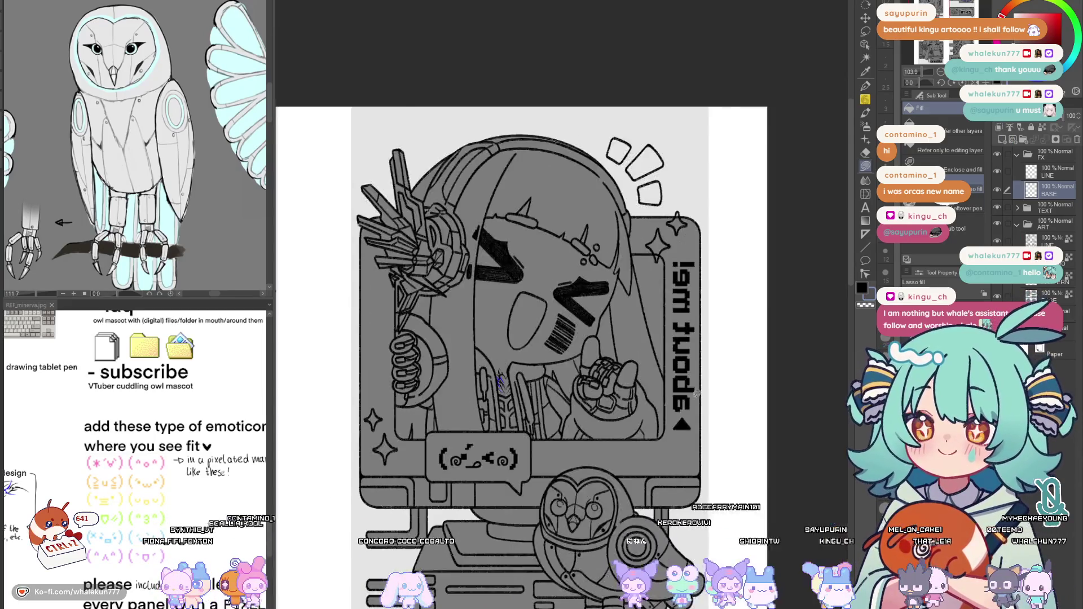
{"action": "key", "text": "h"}
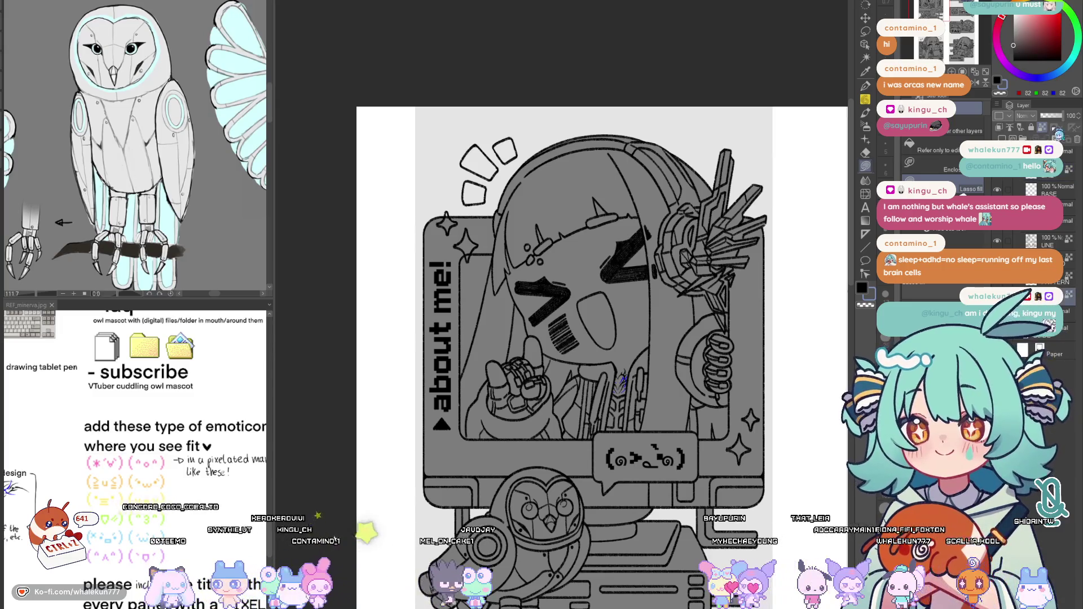
{"action": "scroll", "coordinate": [458, 182], "scroll_direction": "up", "scroll_amount": 3}
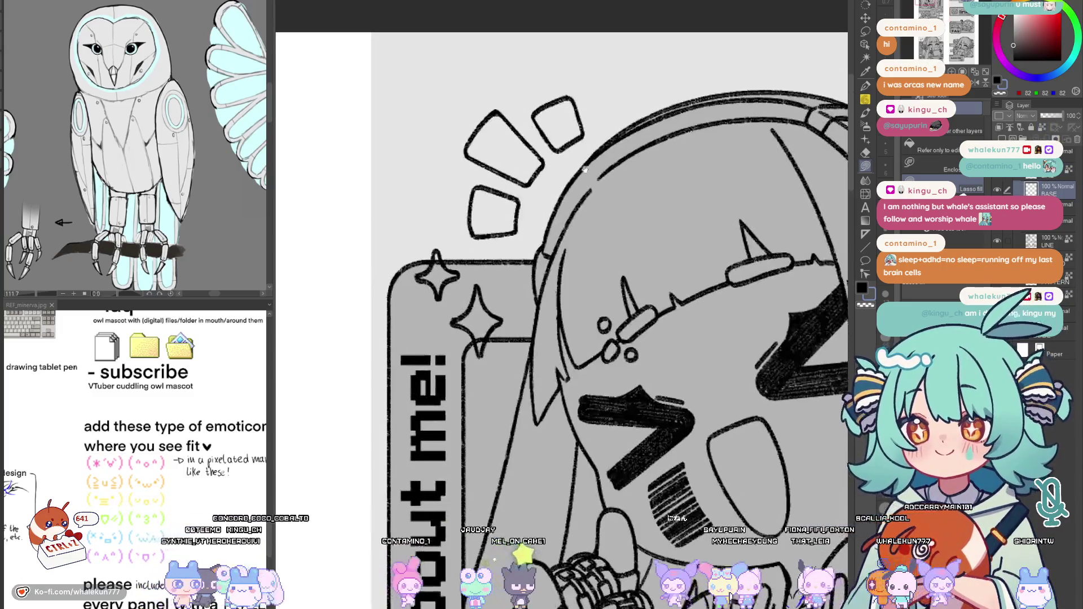
Lasso-fill the three small squares on the about me panel dark gray
{"action": "scroll", "coordinate": [584, 163], "scroll_direction": "up", "scroll_amount": 2}
{"action": "mouse_move", "coordinate": [564, 274]}
{"action": "left_mouse_down"}
{"action": "mouse_move", "coordinate": [527, 307]}
{"action": "mouse_move", "coordinate": [539, 233]}
{"action": "left_mouse_up"}
{"action": "mouse_move", "coordinate": [544, 232]}
{"action": "left_mouse_down"}
{"action": "mouse_move", "coordinate": [570, 257]}
{"action": "mouse_move", "coordinate": [502, 200]}
{"action": "left_mouse_up"}
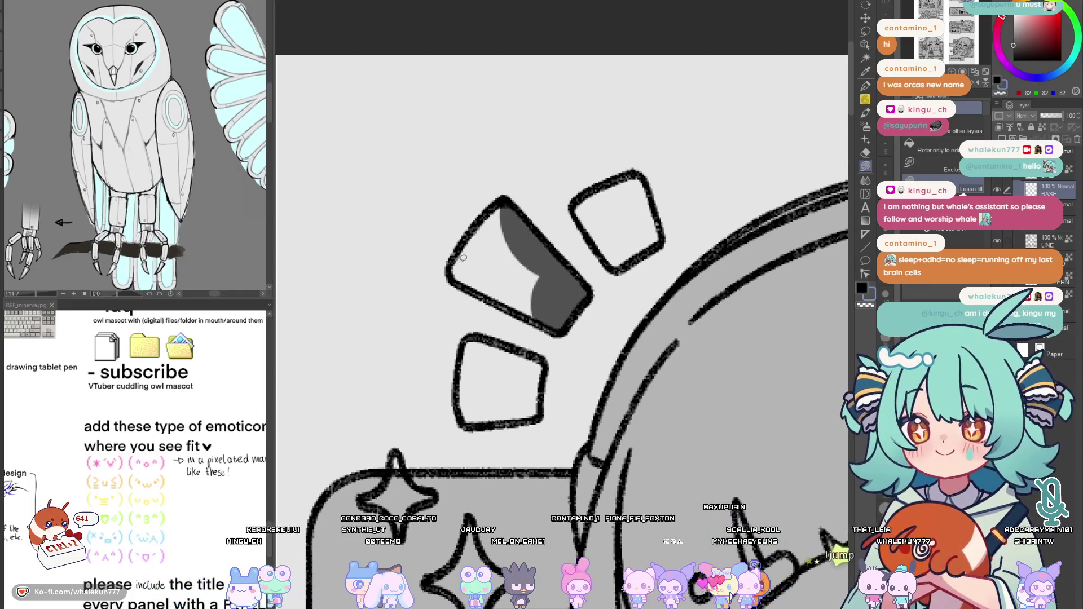
{"action": "mouse_move", "coordinate": [498, 268]}
{"action": "left_mouse_down"}
{"action": "mouse_move", "coordinate": [506, 208]}
{"action": "mouse_move", "coordinate": [542, 240]}
{"action": "mouse_move", "coordinate": [550, 321]}
{"action": "mouse_move", "coordinate": [523, 291]}
{"action": "left_mouse_up"}
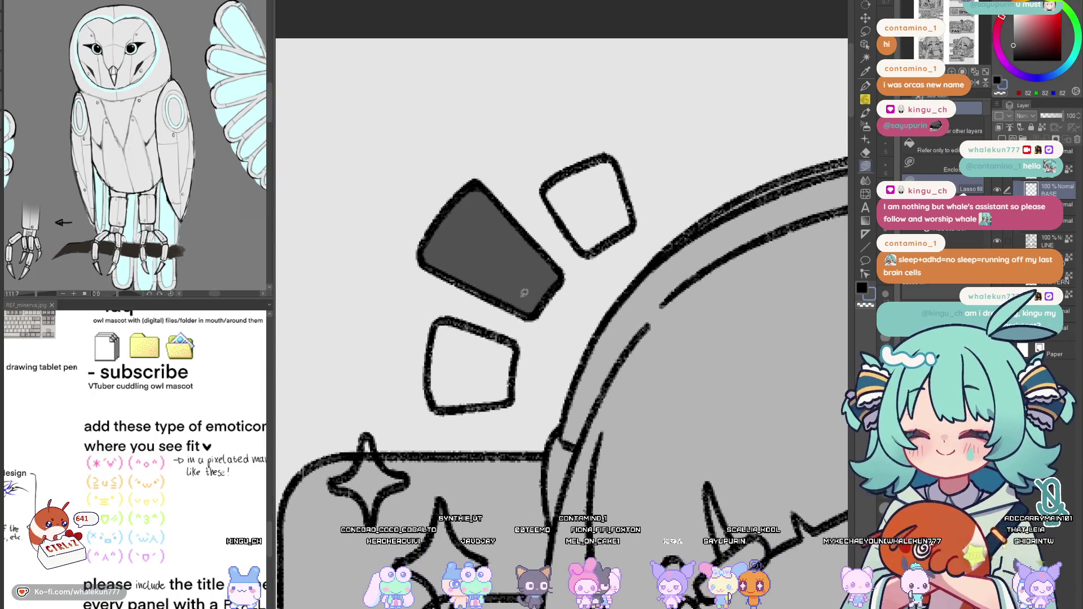
{"action": "mouse_move", "coordinate": [577, 236]}
{"action": "left_mouse_down"}
{"action": "mouse_move", "coordinate": [575, 259]}
{"action": "mouse_move", "coordinate": [616, 257]}
{"action": "mouse_move", "coordinate": [627, 231]}
{"action": "mouse_move", "coordinate": [615, 172]}
{"action": "left_mouse_up"}
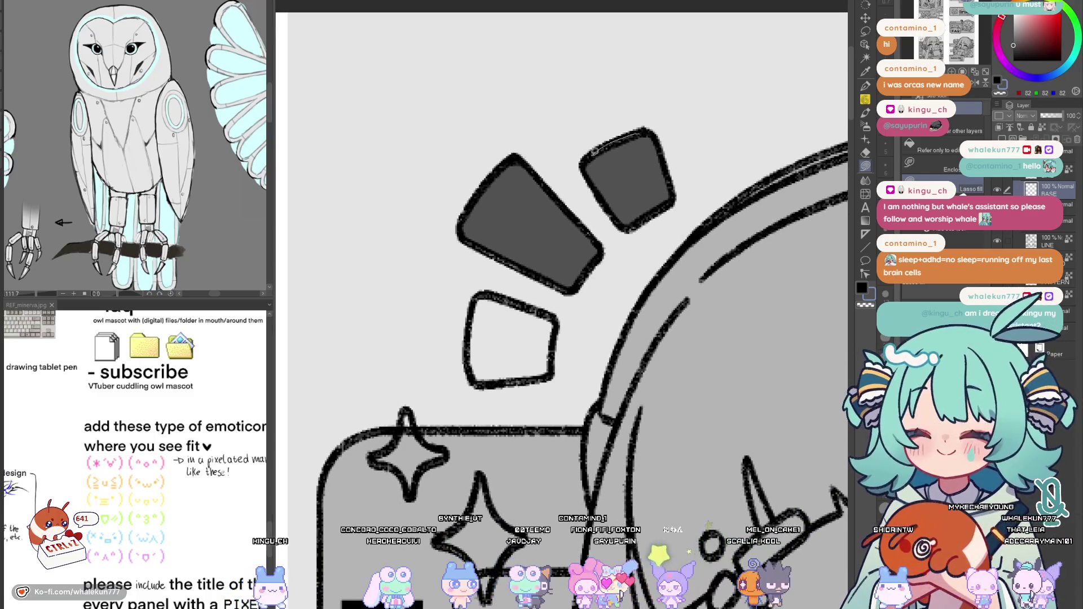
{"action": "left_click_drag", "start_coordinate": [484, 292], "coordinate": [523, 205]}
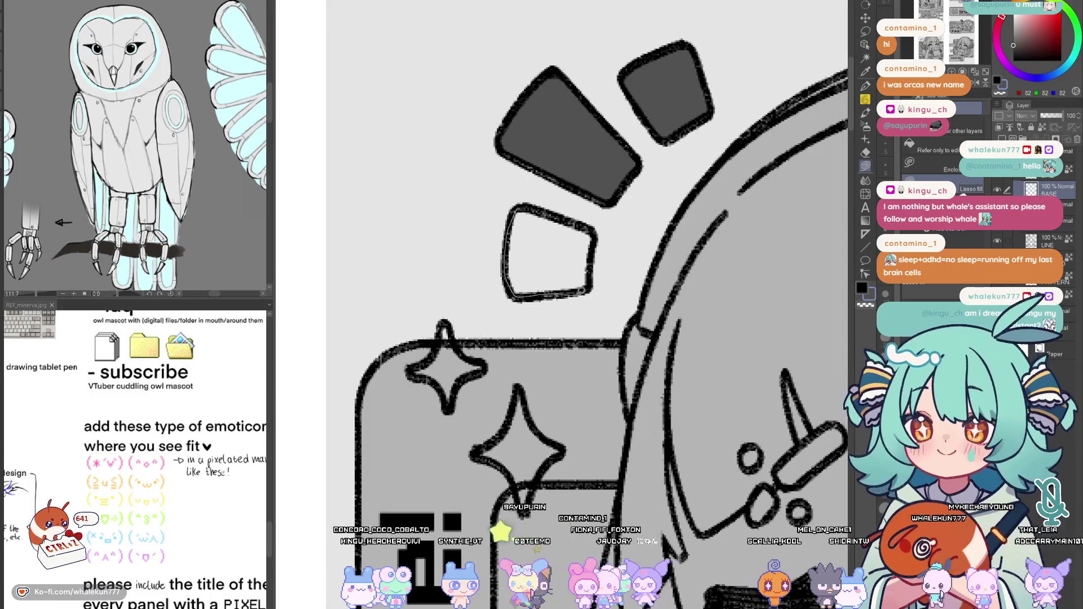
{"action": "left_click_drag", "start_coordinate": [596, 229], "coordinate": [579, 227]}
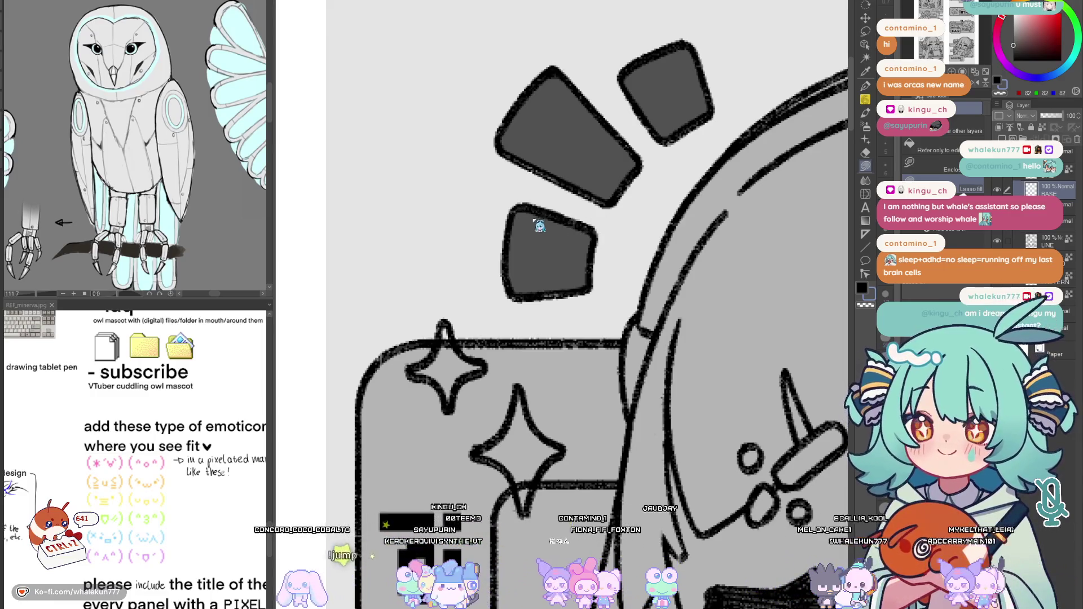
Lasso-fill the four sparkle stars dark gray, then zoom out to the whole panel set
{"action": "mouse_move", "coordinate": [573, 286]}
{"action": "left_mouse_down"}
{"action": "mouse_move", "coordinate": [561, 247]}
{"action": "mouse_move", "coordinate": [652, 196]}
{"action": "left_mouse_up"}
{"action": "mouse_move", "coordinate": [520, 230]}
{"action": "left_mouse_down"}
{"action": "mouse_move", "coordinate": [488, 275]}
{"action": "mouse_move", "coordinate": [522, 292]}
{"action": "mouse_move", "coordinate": [537, 218]}
{"action": "left_mouse_up"}
{"action": "left_click_drag", "start_coordinate": [599, 314], "coordinate": [575, 223]}
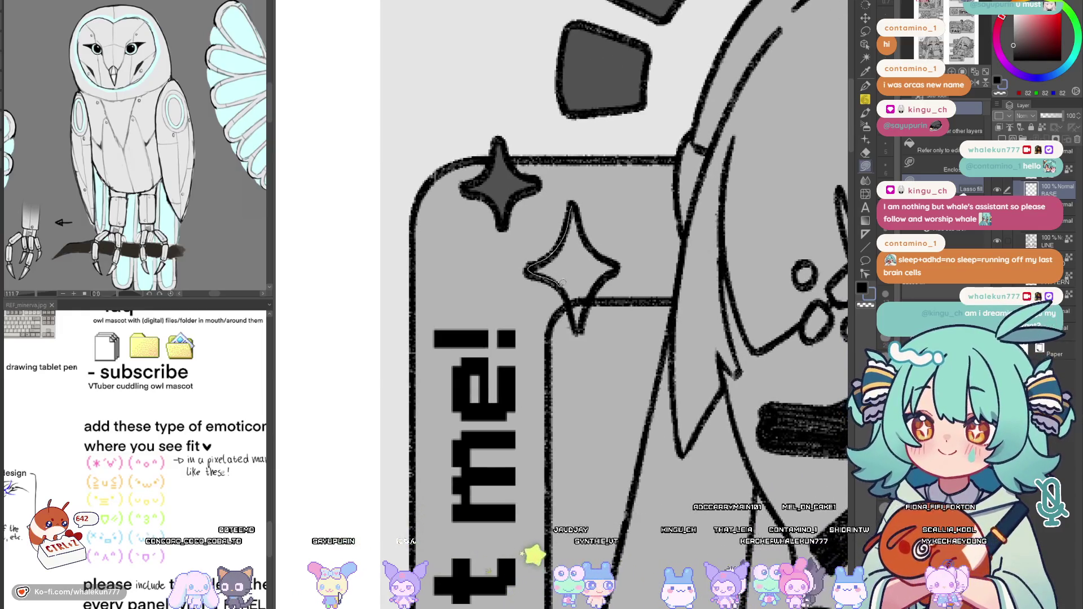
{"action": "mouse_move", "coordinate": [579, 328]}
{"action": "left_mouse_down"}
{"action": "mouse_move", "coordinate": [604, 277]}
{"action": "mouse_move", "coordinate": [578, 201]}
{"action": "left_mouse_up"}
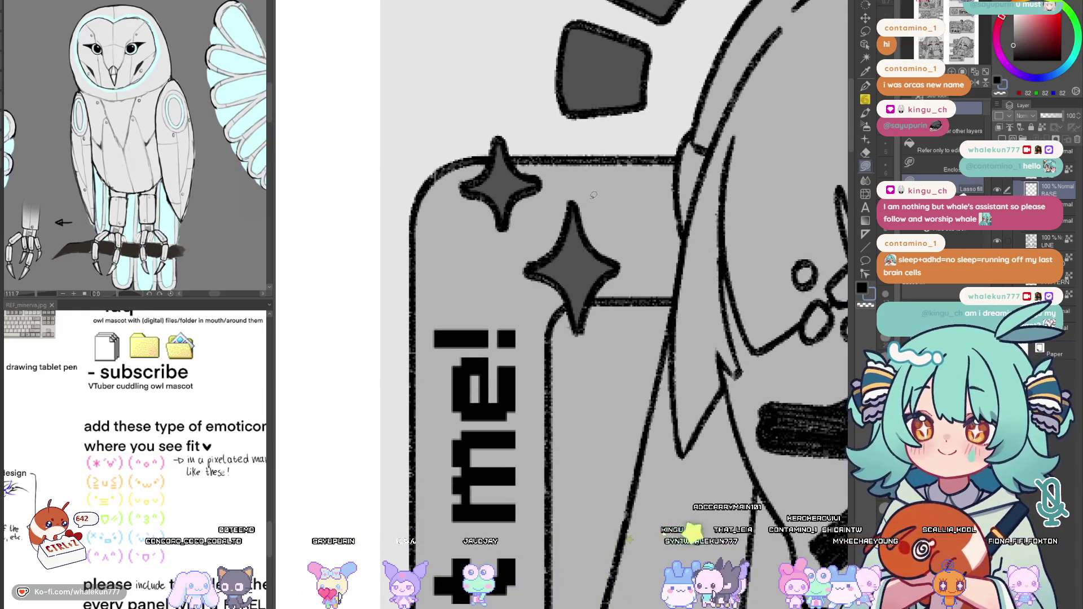
{"action": "scroll", "coordinate": [592, 220], "scroll_direction": "down", "scroll_amount": 4}
{"action": "scroll", "coordinate": [699, 209], "scroll_direction": "up", "scroll_amount": 4}
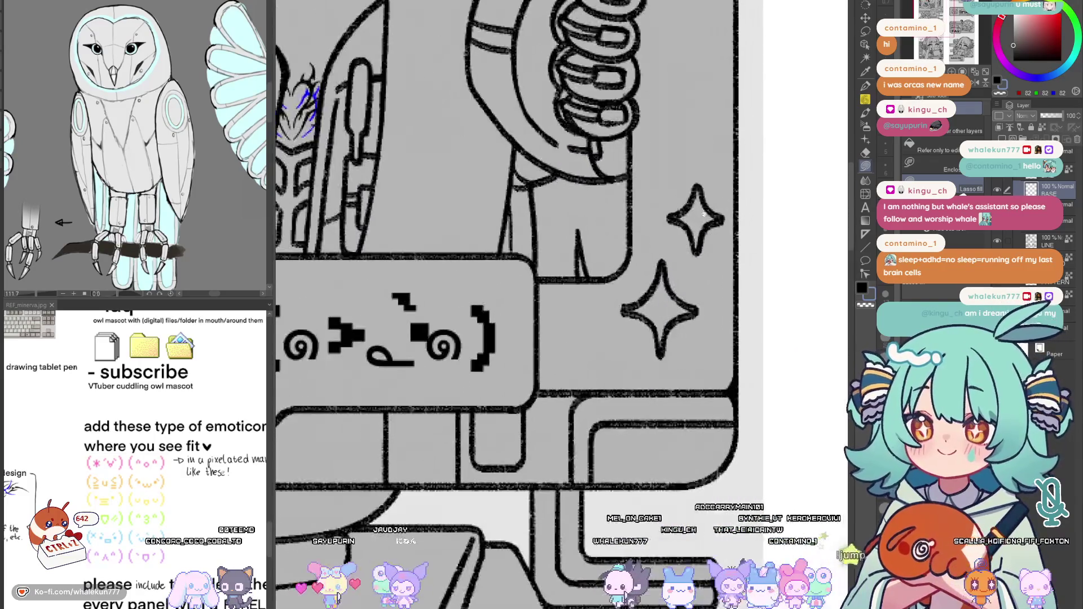
{"action": "mouse_move", "coordinate": [633, 302]}
{"action": "left_mouse_down"}
{"action": "mouse_move", "coordinate": [625, 312]}
{"action": "mouse_move", "coordinate": [654, 347]}
{"action": "mouse_move", "coordinate": [666, 334]}
{"action": "left_mouse_up"}
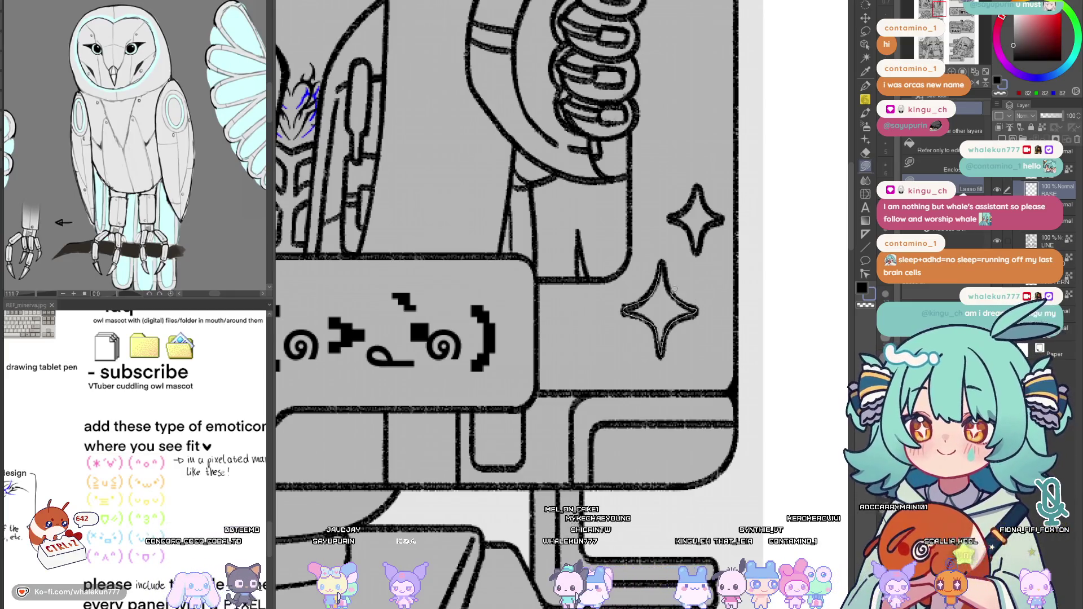
{"action": "left_click_drag", "start_coordinate": [664, 259], "coordinate": [661, 261]}
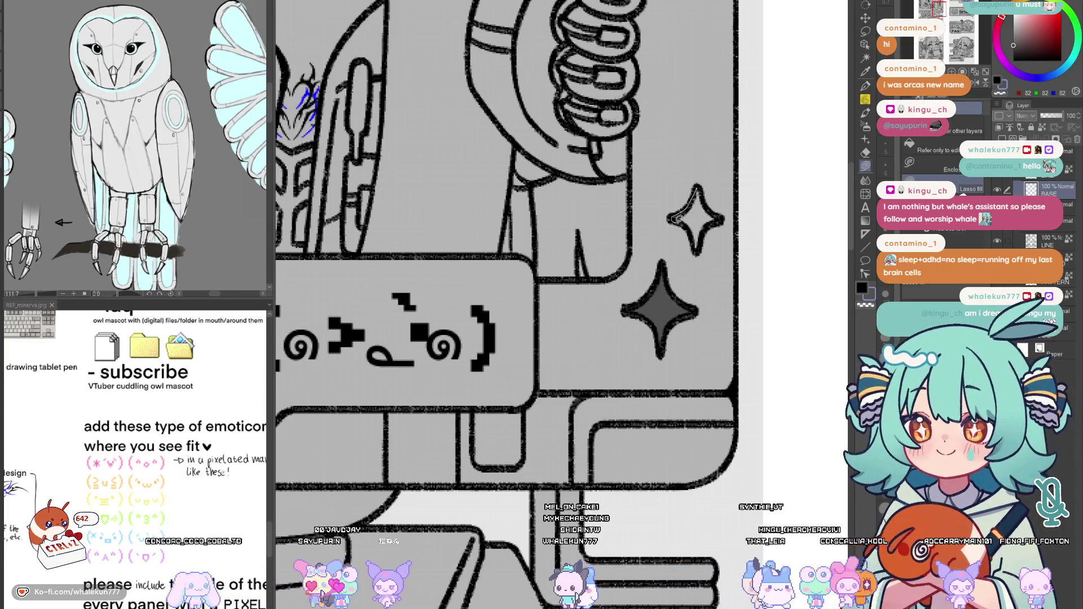
{"action": "left_click_drag", "start_coordinate": [708, 204], "coordinate": [710, 171]}
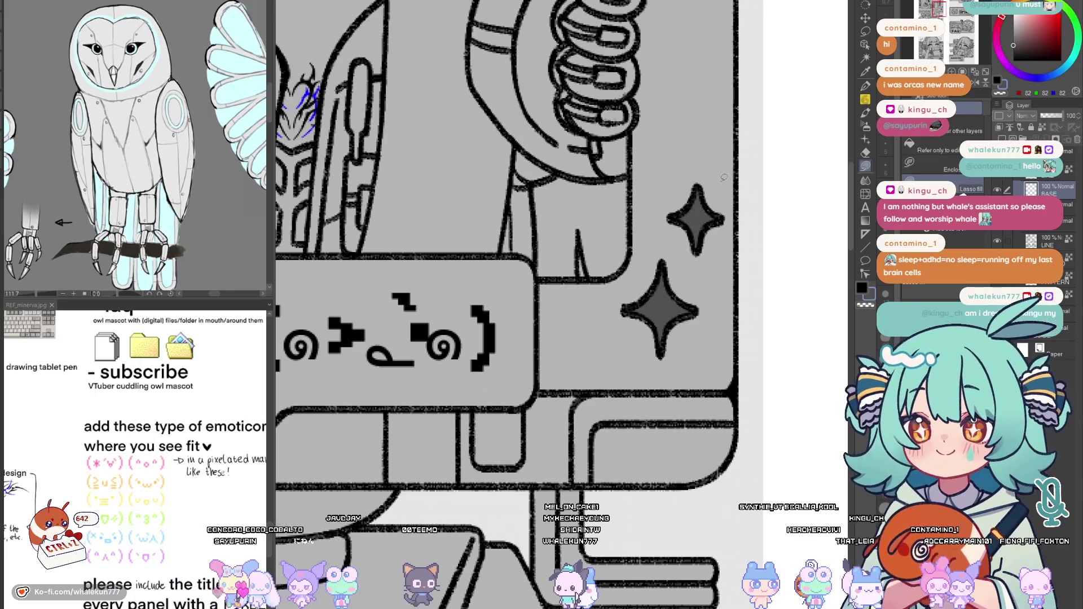
{"action": "scroll", "coordinate": [733, 202], "scroll_direction": "down", "scroll_amount": 5}
{"action": "scroll", "coordinate": [733, 202], "scroll_direction": "up", "scroll_amount": 2}
{"action": "left_click_drag", "start_coordinate": [653, 265], "coordinate": [681, 370]}
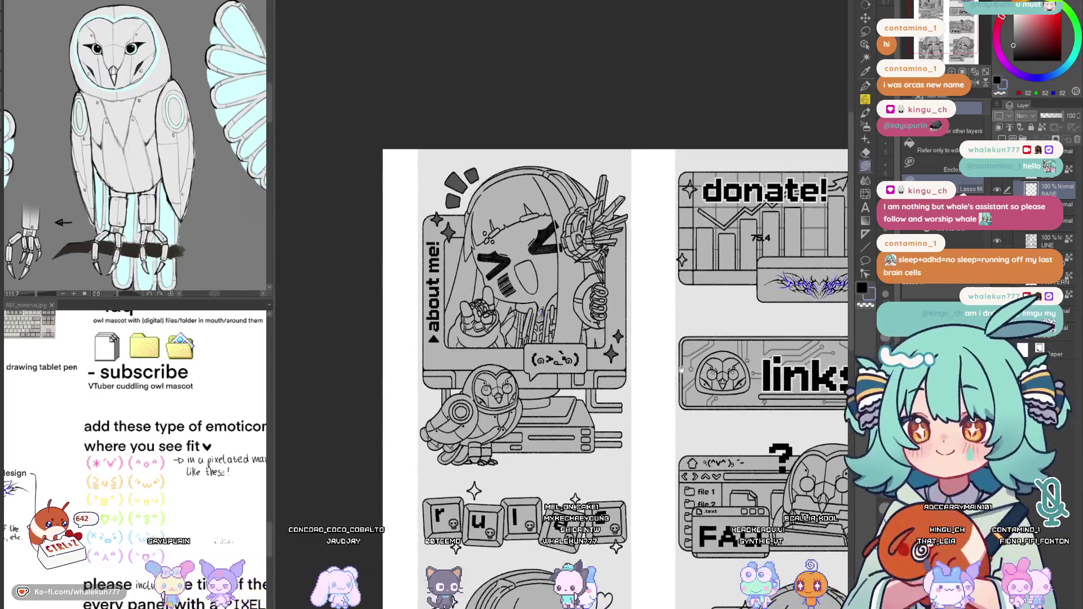
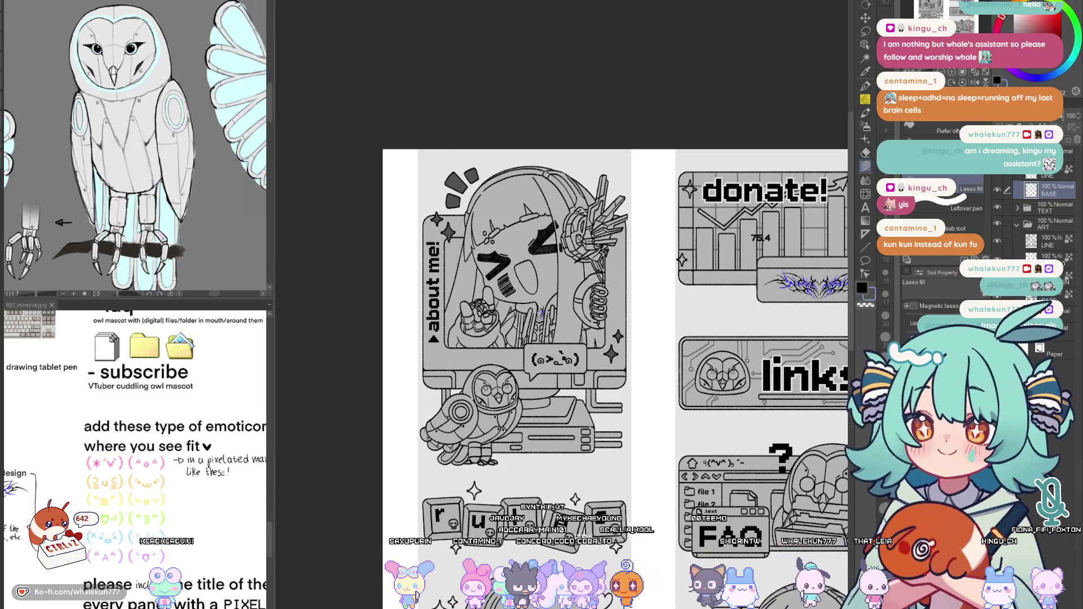
Lasso-fill the sparkle above the rules keys dark grey
{"action": "key", "text": "p"}
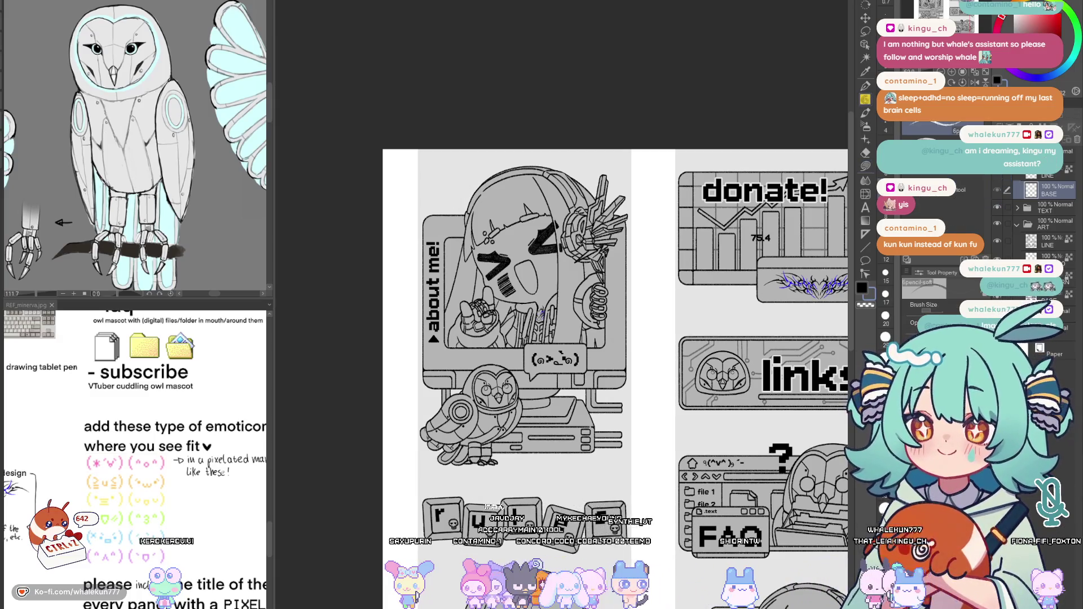
{"action": "left_click_drag", "start_coordinate": [615, 339], "coordinate": [644, 241]}
{"action": "key", "text": "g"}
{"action": "mouse_move", "coordinate": [730, 324]}
{"action": "left_mouse_down"}
{"action": "mouse_move", "coordinate": [673, 337]}
{"action": "mouse_move", "coordinate": [665, 368]}
{"action": "left_mouse_up"}
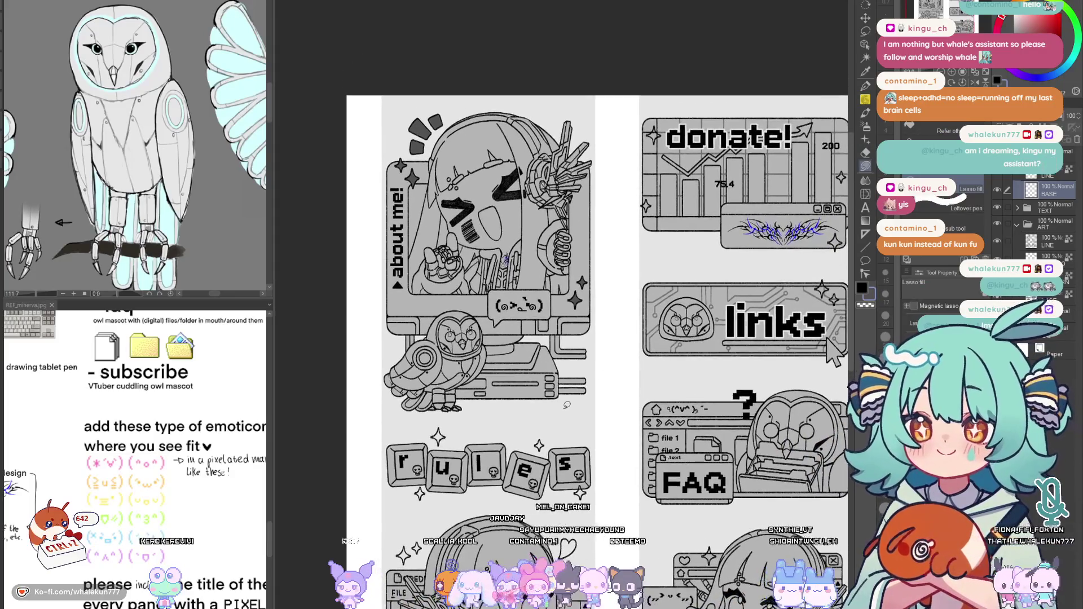
{"action": "scroll", "coordinate": [532, 305], "scroll_direction": "up", "scroll_amount": 5}
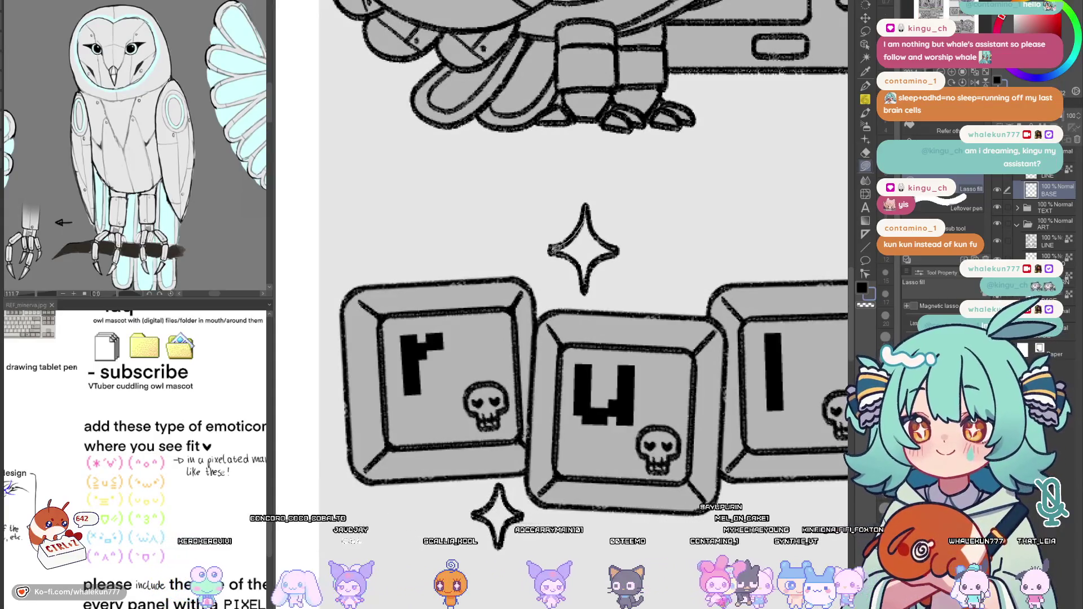
{"action": "mouse_move", "coordinate": [585, 287]}
{"action": "left_mouse_down"}
{"action": "mouse_move", "coordinate": [550, 251]}
{"action": "mouse_move", "coordinate": [585, 204]}
{"action": "mouse_move", "coordinate": [618, 251]}
{"action": "mouse_move", "coordinate": [593, 207]}
{"action": "left_mouse_up"}
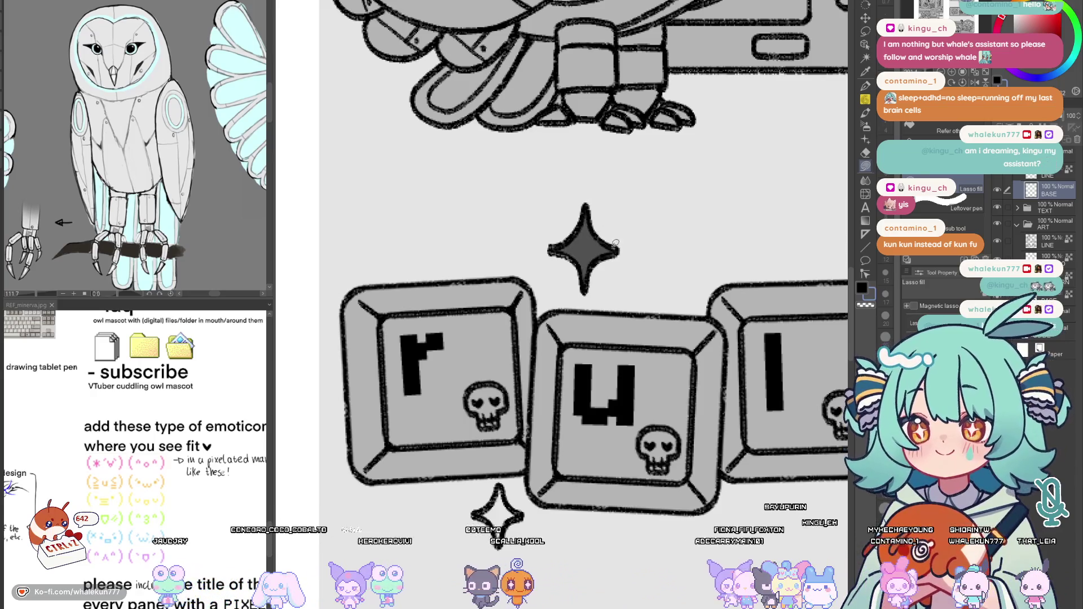
Fill the heart beside the credits character dark grey in two lasso passes
{"action": "left_click_drag", "start_coordinate": [501, 491], "coordinate": [566, 296]}
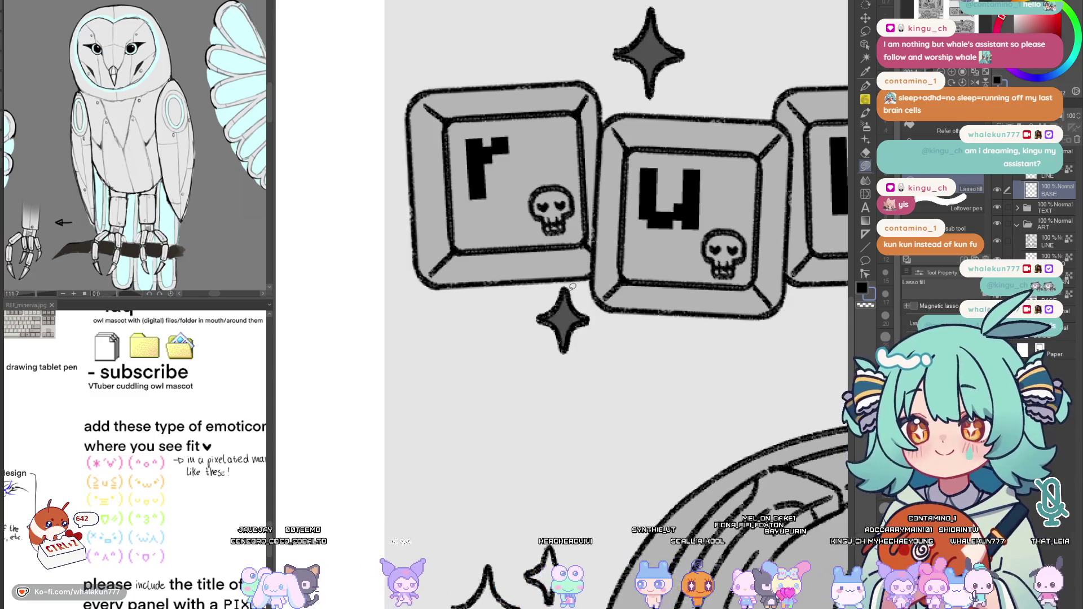
{"action": "scroll", "coordinate": [579, 308], "scroll_direction": "right", "scroll_amount": 10}
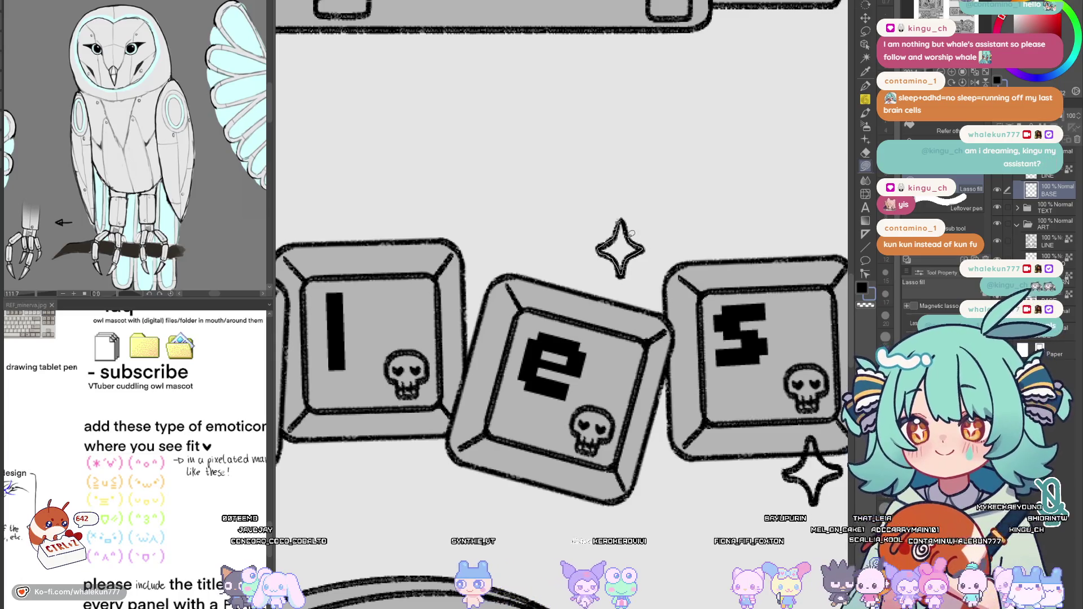
{"action": "left_click_drag", "start_coordinate": [806, 444], "coordinate": [668, 211]}
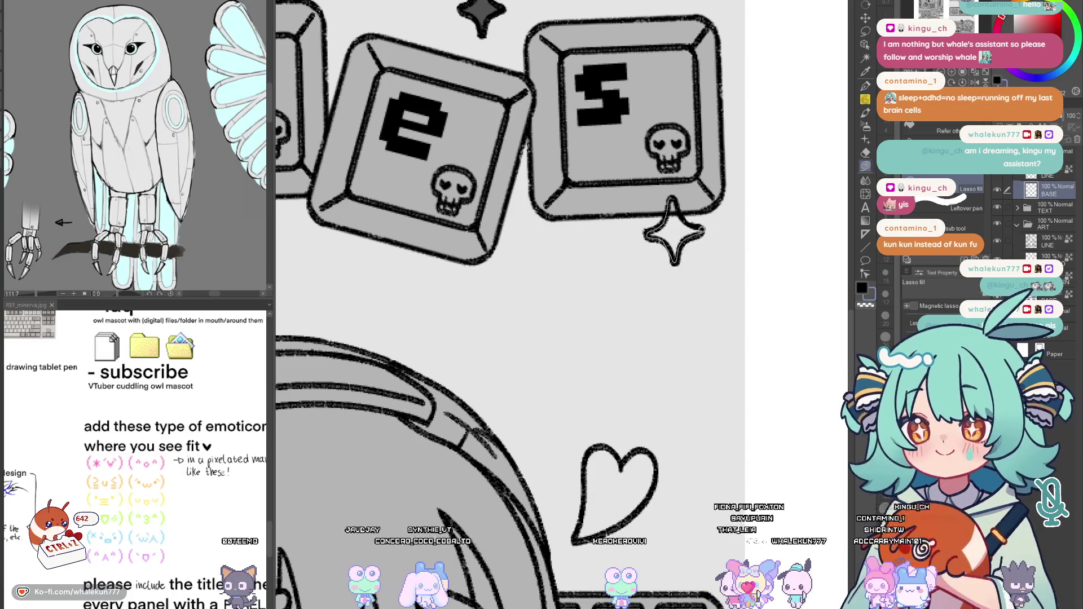
{"action": "scroll", "coordinate": [657, 209], "scroll_direction": "down", "scroll_amount": 5}
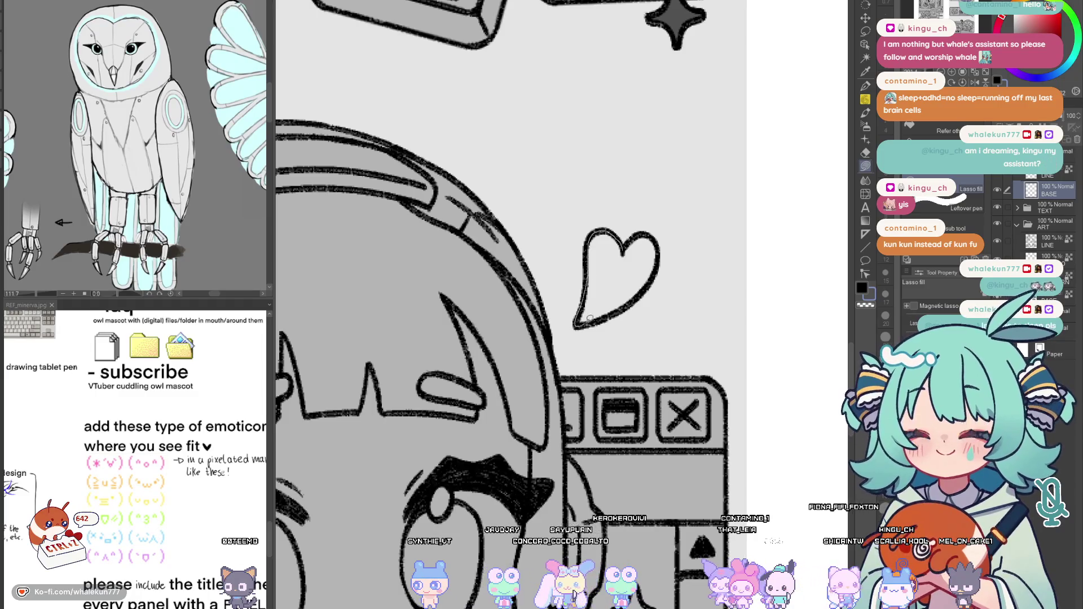
{"action": "left_click_drag", "start_coordinate": [639, 262], "coordinate": [599, 230]}
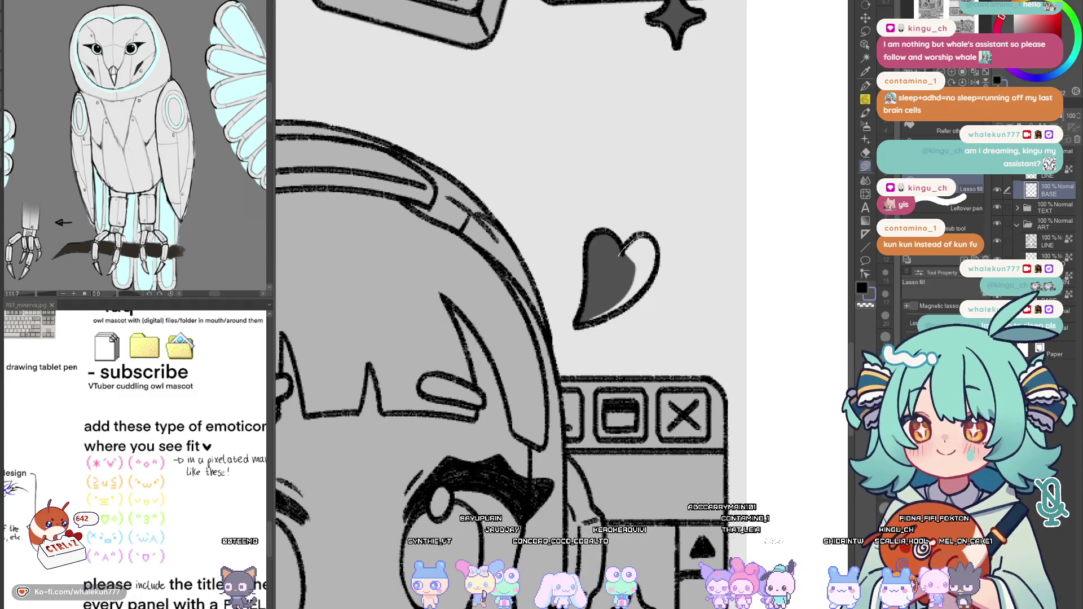
{"action": "left_click_drag", "start_coordinate": [636, 296], "coordinate": [582, 307]}
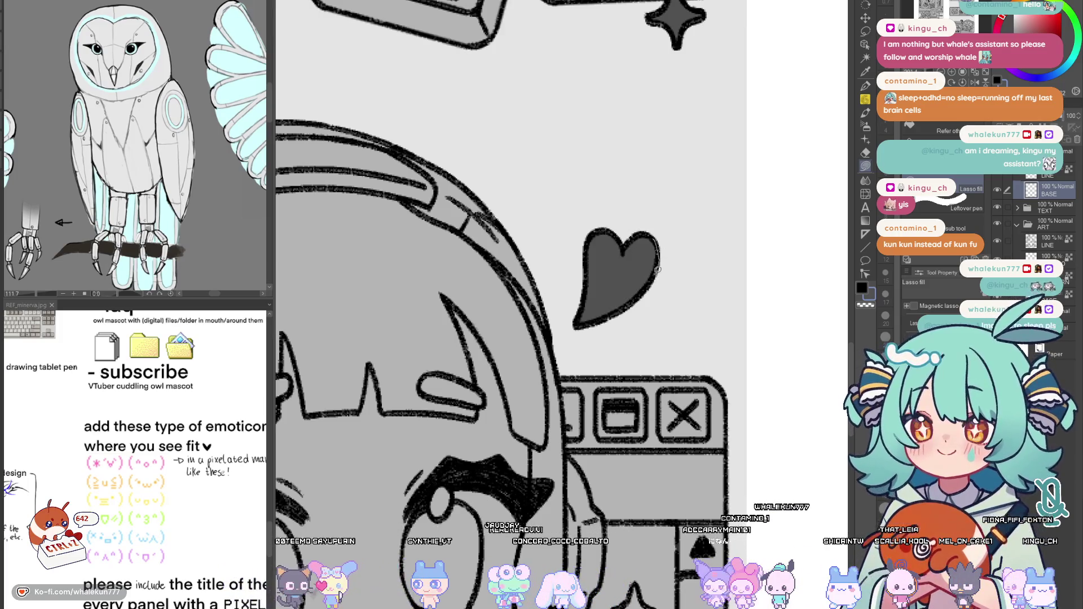
Fill the small star near the character's hand dark grey
{"action": "scroll", "coordinate": [640, 383], "scroll_direction": "down", "scroll_amount": 5}
{"action": "scroll", "coordinate": [649, 232], "scroll_direction": "up", "scroll_amount": 6}
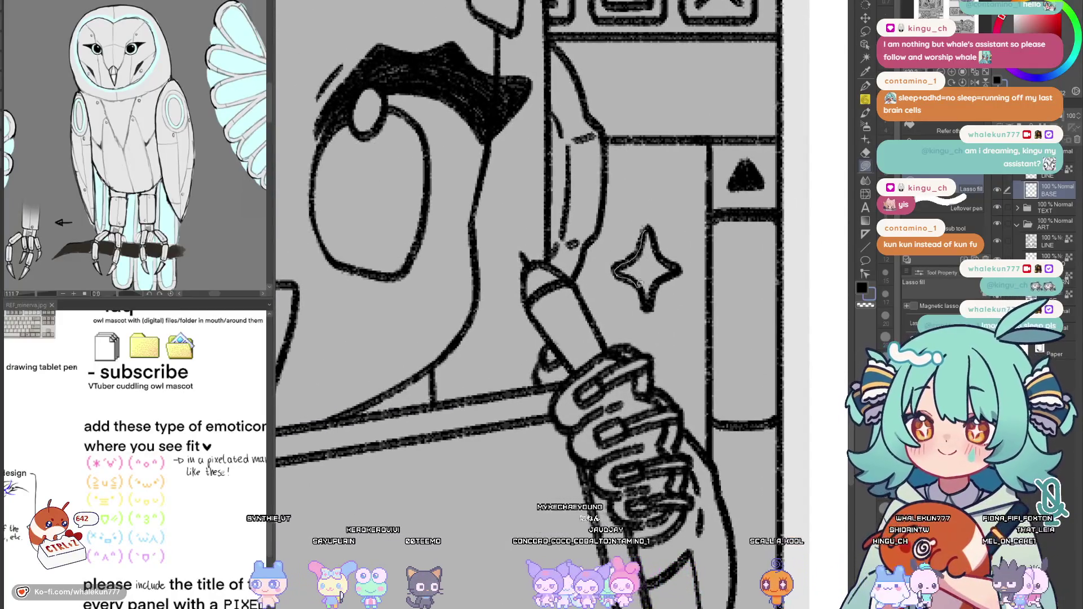
{"action": "left_click_drag", "start_coordinate": [673, 259], "coordinate": [671, 256]}
{"action": "scroll", "coordinate": [671, 259], "scroll_direction": "down", "scroll_amount": 5}
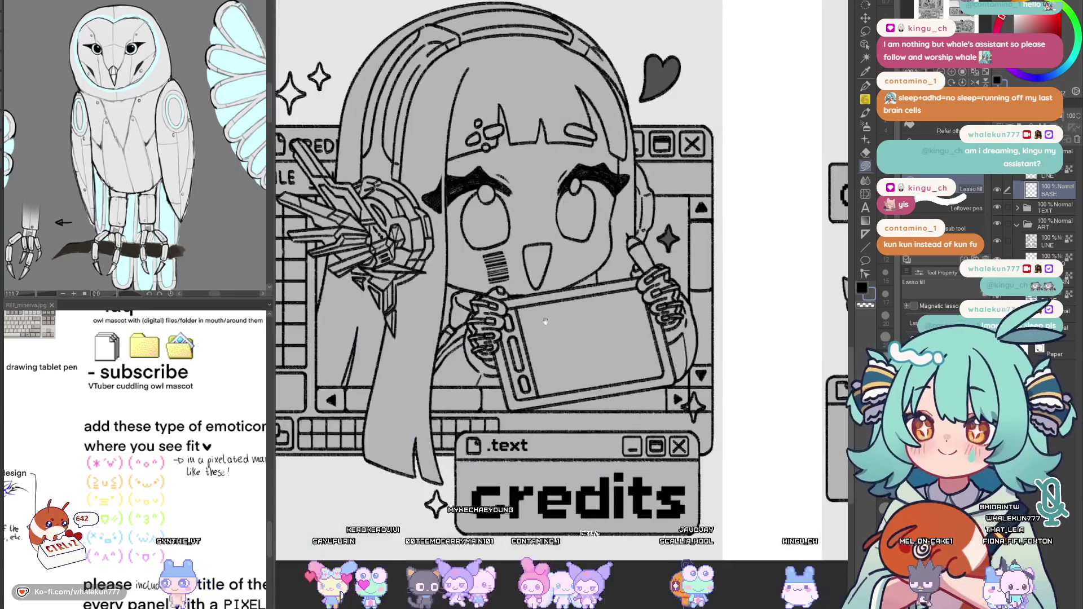
Fill the big sparkle above the credits window and the smaller sparkle beside it dark grey
{"action": "scroll", "coordinate": [654, 418], "scroll_direction": "up", "scroll_amount": 5}
{"action": "scroll", "coordinate": [601, 298], "scroll_direction": "up", "scroll_amount": 3}
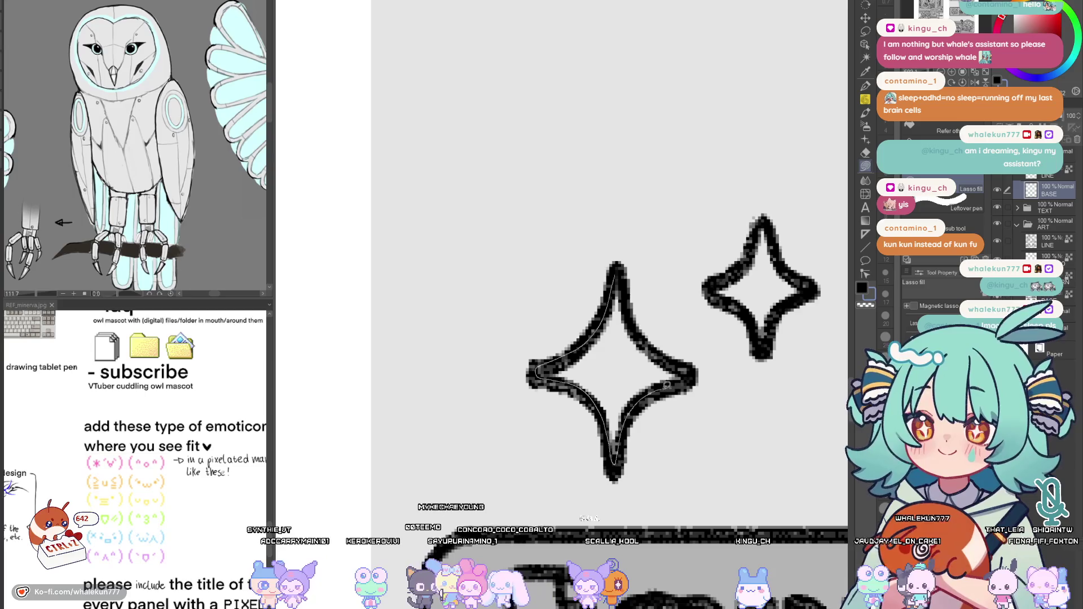
{"action": "mouse_move", "coordinate": [665, 353]}
{"action": "left_mouse_down"}
{"action": "mouse_move", "coordinate": [631, 315]}
{"action": "mouse_move", "coordinate": [561, 286]}
{"action": "left_mouse_up"}
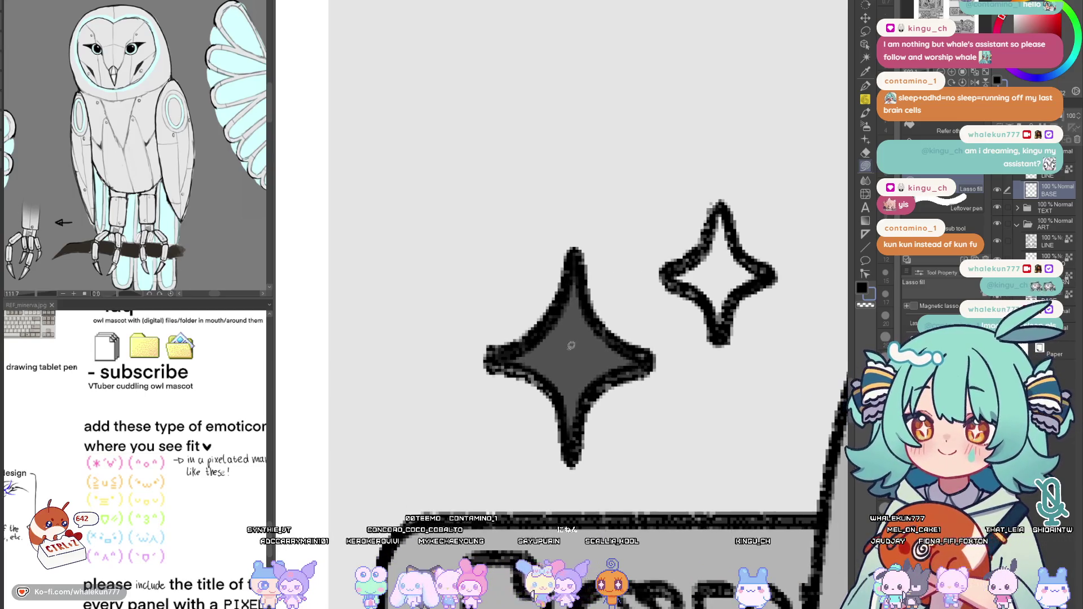
{"action": "left_click_drag", "start_coordinate": [565, 349], "coordinate": [567, 352]}
{"action": "left_click_drag", "start_coordinate": [711, 226], "coordinate": [669, 223]}
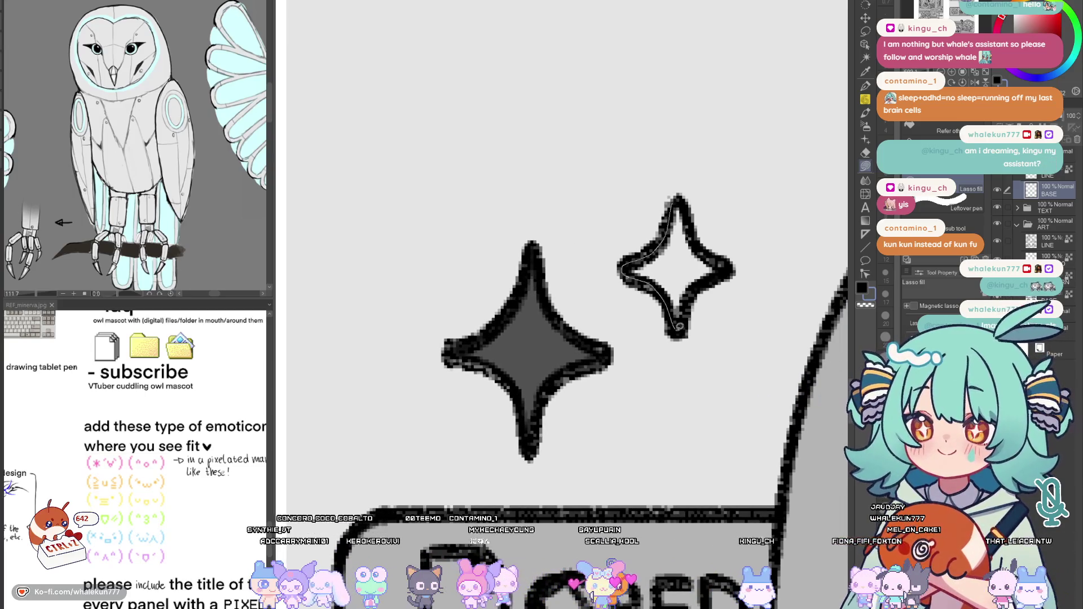
{"action": "left_click_drag", "start_coordinate": [689, 200], "coordinate": [682, 197]}
Fill the small star below the character and the star beside the arrow button dark grey
{"action": "scroll", "coordinate": [682, 198], "scroll_direction": "down", "scroll_amount": 5}
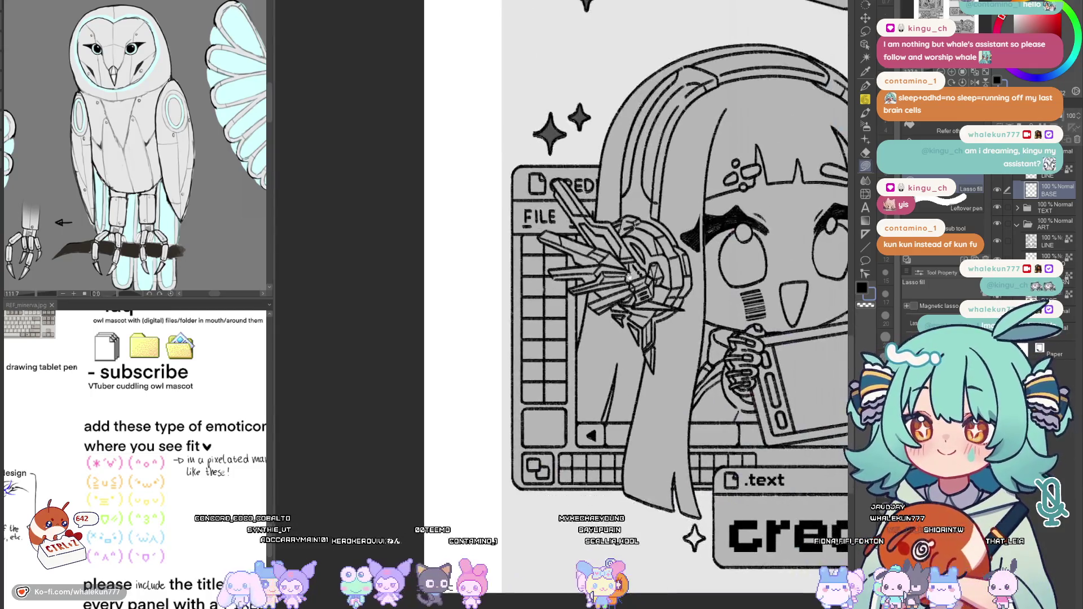
{"action": "scroll", "coordinate": [510, 317], "scroll_direction": "up", "scroll_amount": 4}
{"action": "scroll", "coordinate": [510, 318], "scroll_direction": "up", "scroll_amount": 5}
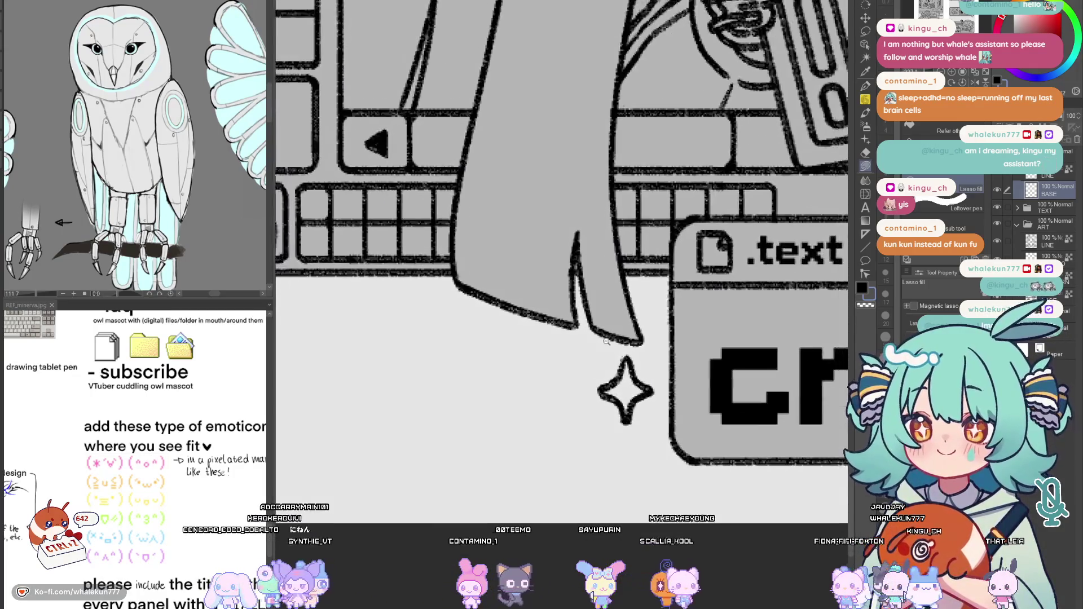
{"action": "mouse_move", "coordinate": [623, 403]}
{"action": "left_mouse_down"}
{"action": "mouse_move", "coordinate": [657, 395]}
{"action": "mouse_move", "coordinate": [648, 367]}
{"action": "mouse_move", "coordinate": [630, 356]}
{"action": "left_mouse_up"}
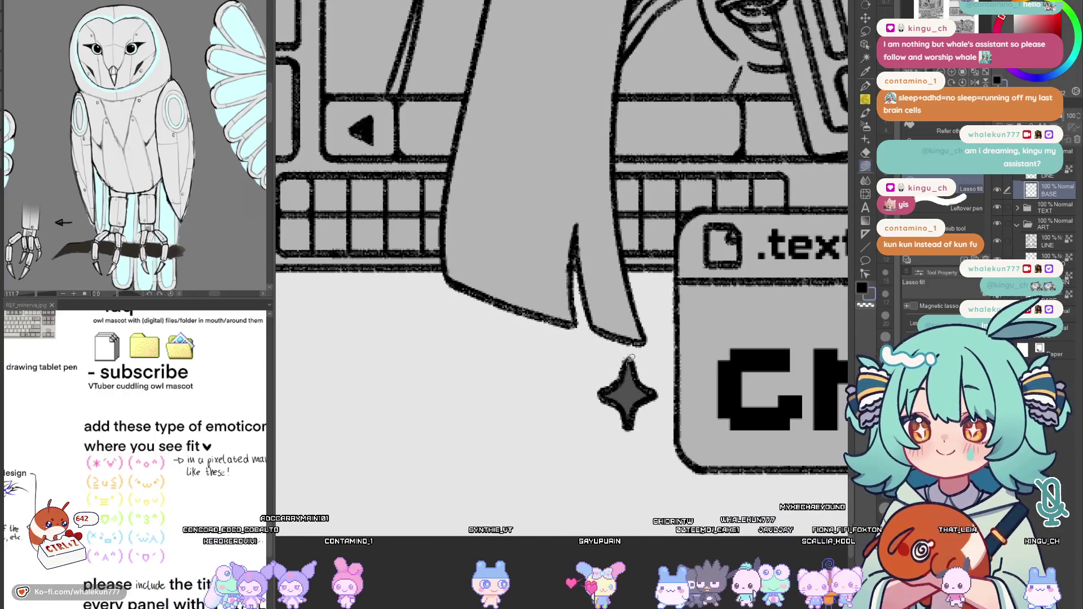
{"action": "scroll", "coordinate": [649, 388], "scroll_direction": "down", "scroll_amount": 5}
{"action": "scroll", "coordinate": [676, 280], "scroll_direction": "up", "scroll_amount": 5}
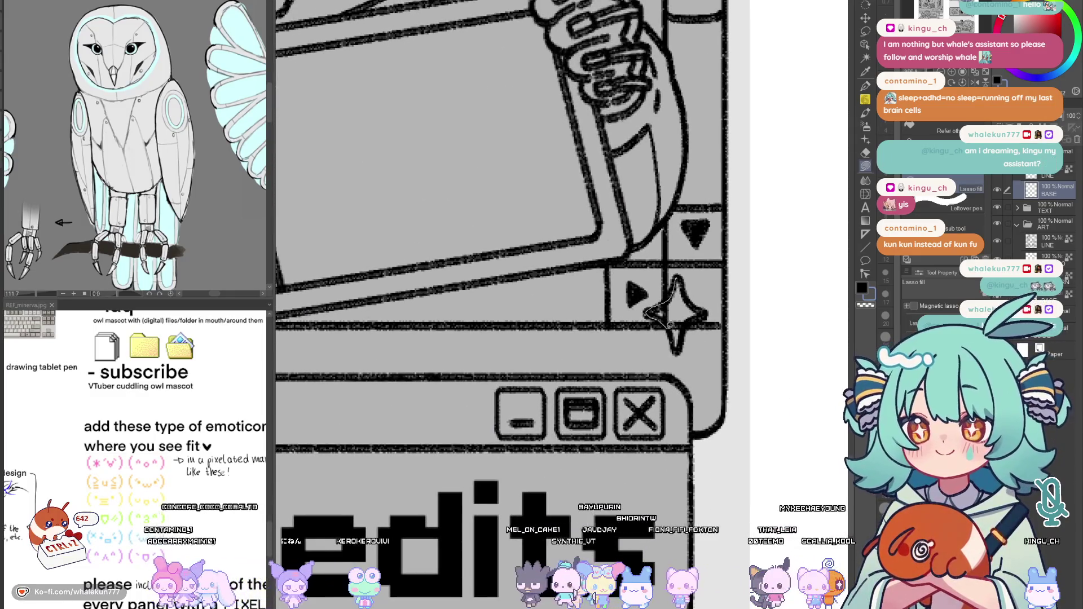
{"action": "left_click_drag", "start_coordinate": [701, 307], "coordinate": [689, 267]}
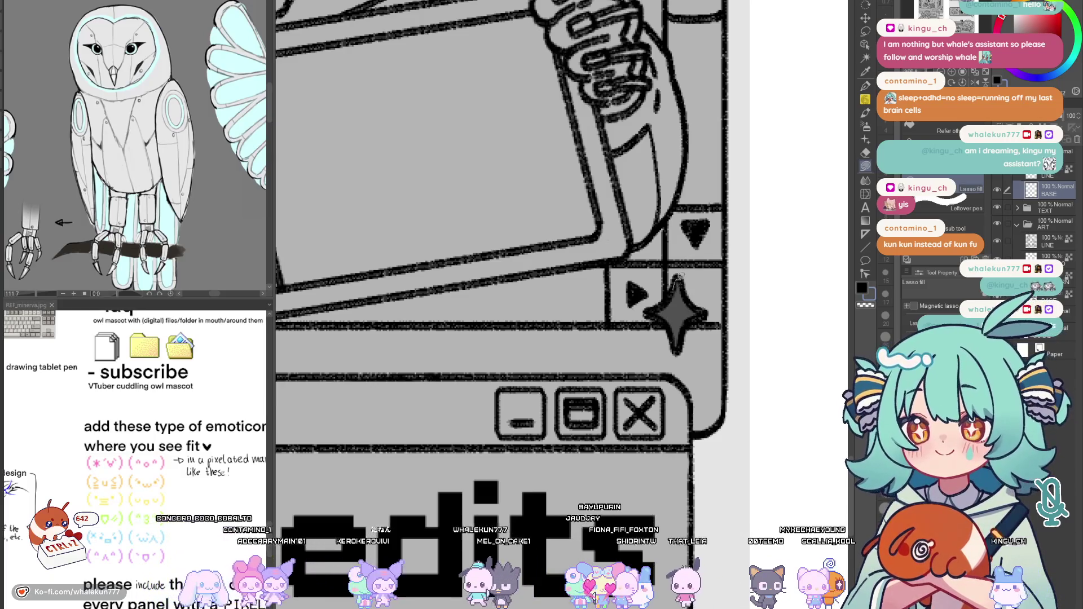
{"action": "scroll", "coordinate": [703, 282], "scroll_direction": "down", "scroll_amount": 6}
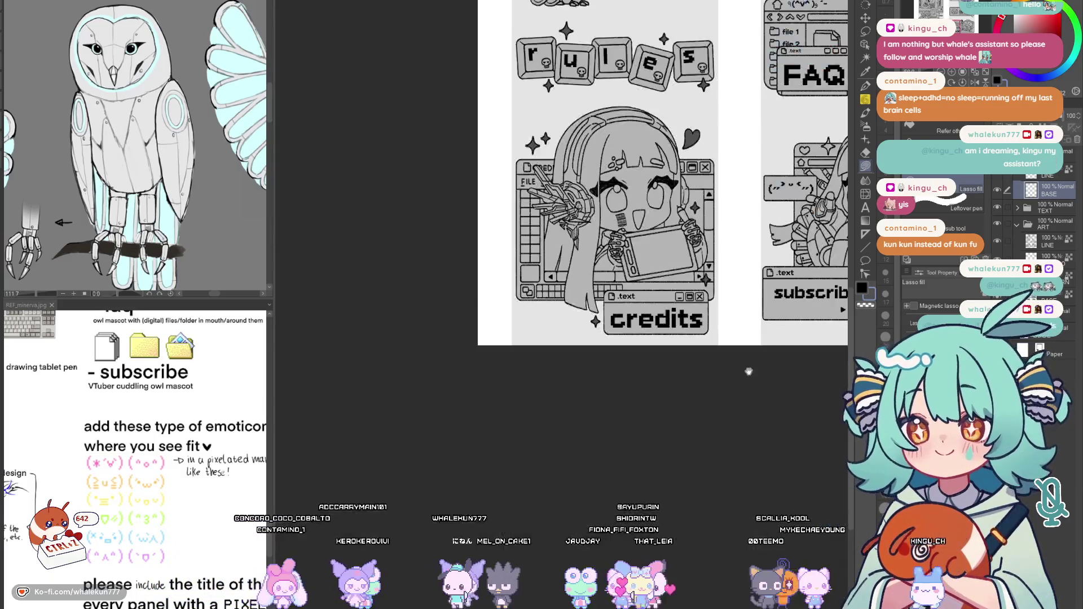
Select the Lasso fill tool and zoom in on the donate, links and FAQ panels
{"action": "scroll", "coordinate": [747, 367], "scroll_direction": "up", "scroll_amount": 2}
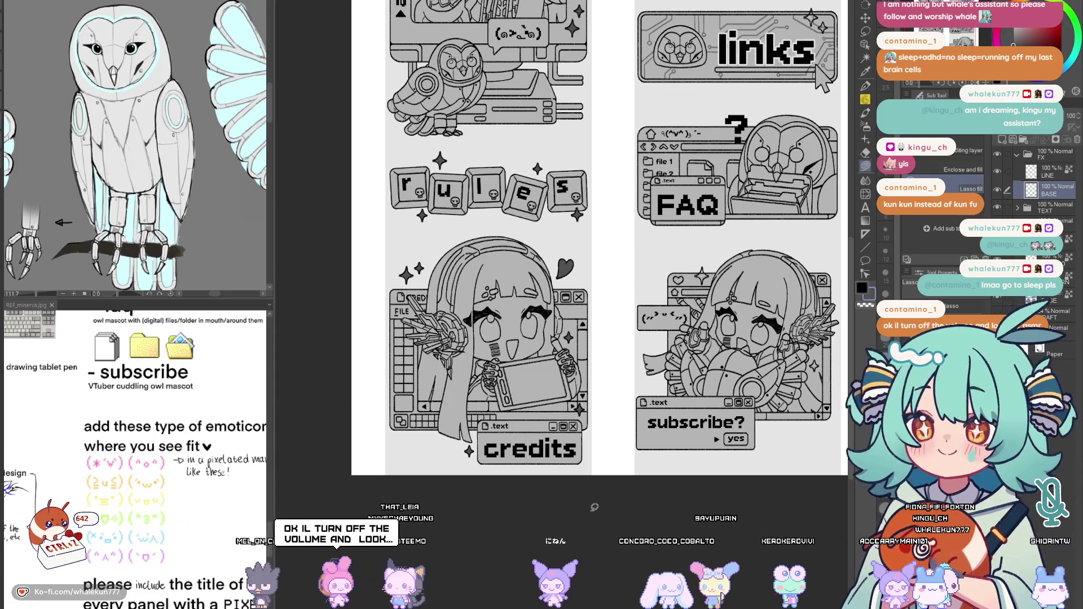
{"action": "left_click_drag", "start_coordinate": [745, 358], "coordinate": [629, 380]}
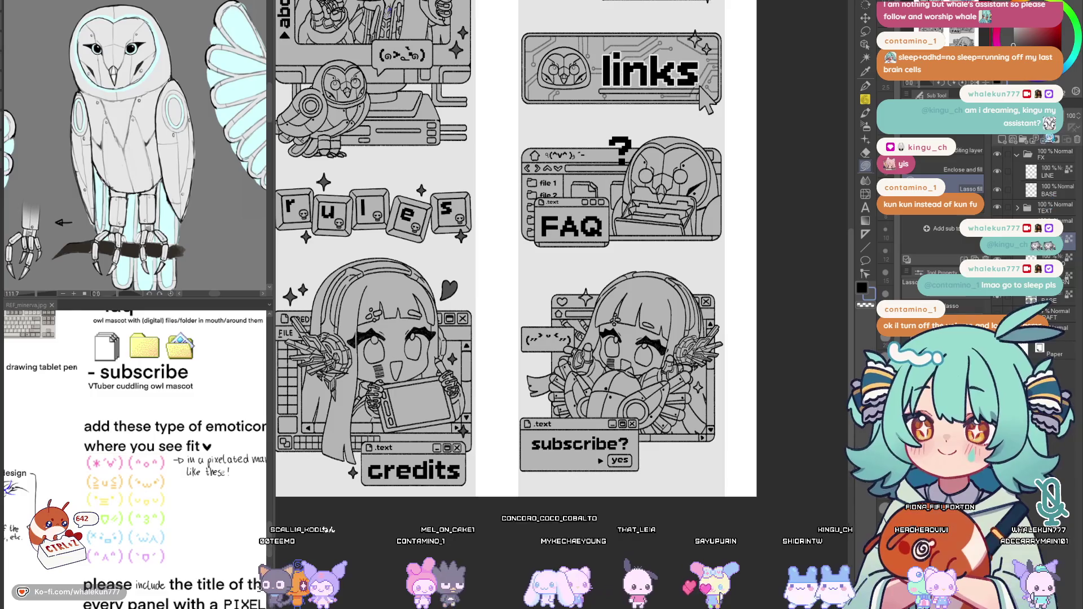
{"action": "mouse_move", "coordinate": [598, 172]}
{"action": "left_mouse_down"}
{"action": "mouse_move", "coordinate": [598, 371]}
{"action": "mouse_move", "coordinate": [598, 85]}
{"action": "left_mouse_up"}
{"action": "key", "text": "ctrl+plus"}
{"action": "key", "text": "ctrl+plus"}
{"action": "key", "text": "ctrl+plus"}
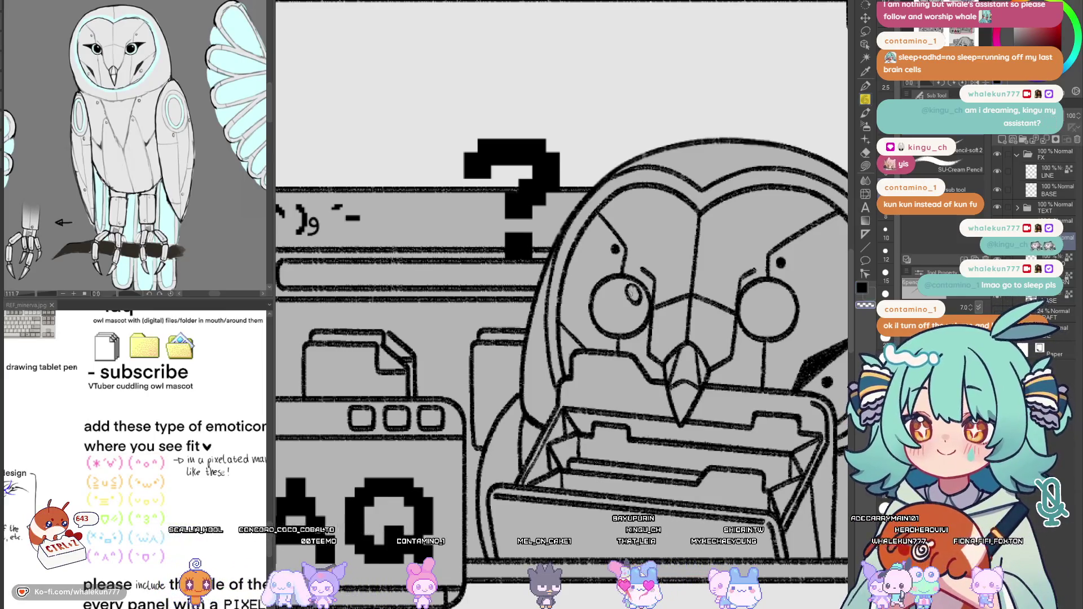
{"action": "left_click_drag", "start_coordinate": [738, 302], "coordinate": [668, 302]}
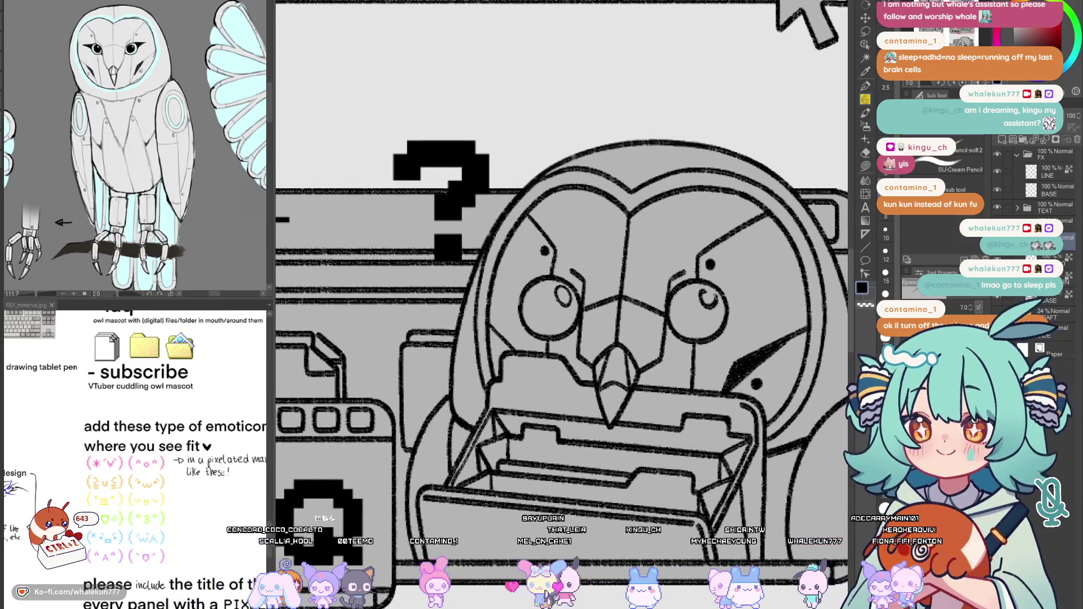
{"action": "scroll", "coordinate": [746, 291], "scroll_direction": "down", "scroll_amount": 5}
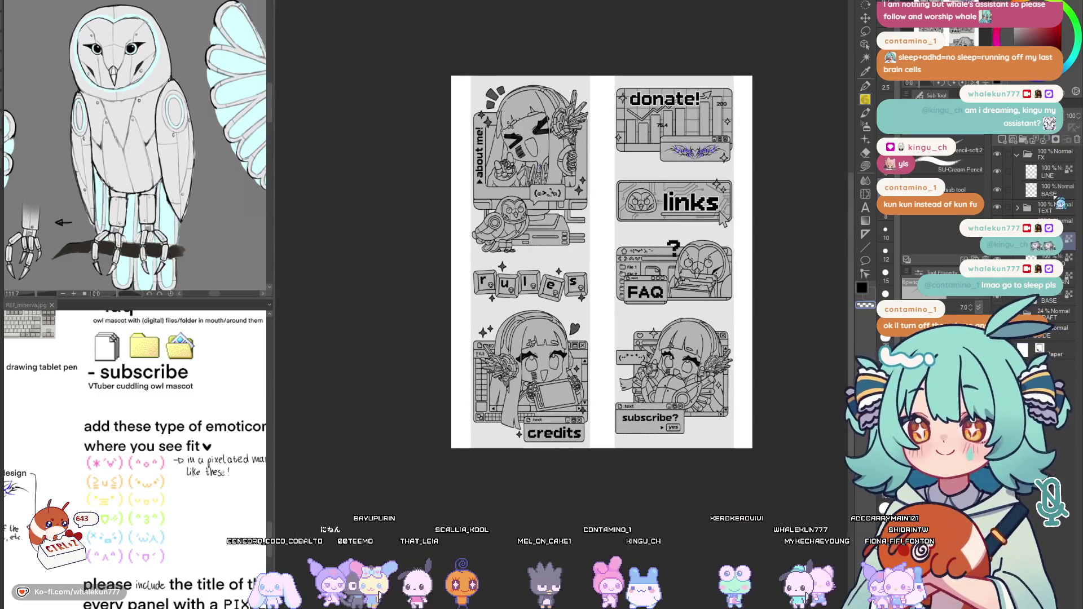
{"action": "left_click", "coordinate": [865, 166]}
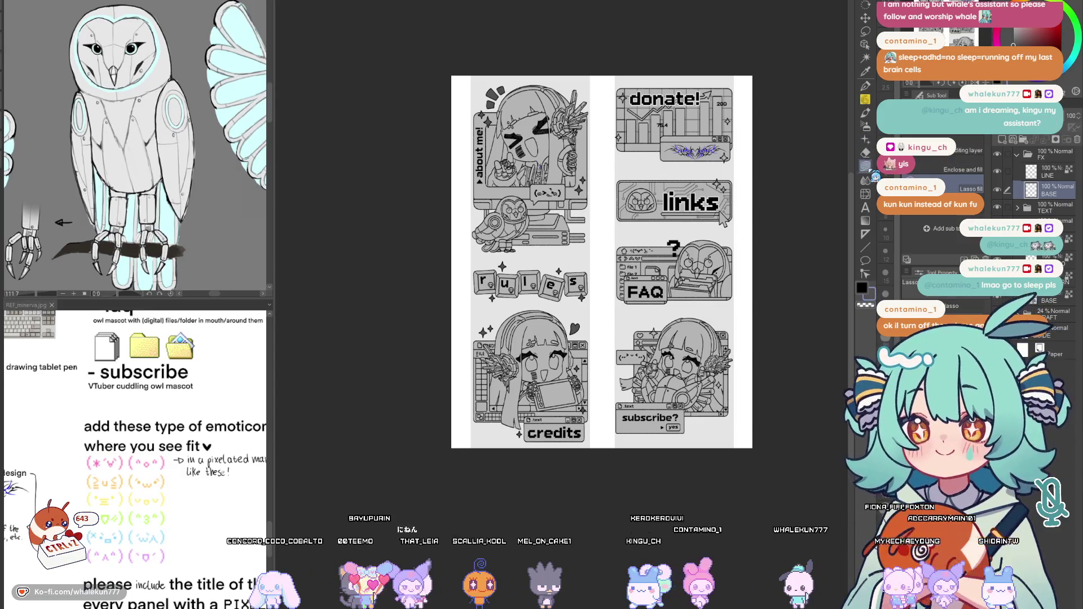
{"action": "left_click_drag", "start_coordinate": [652, 463], "coordinate": [613, 404]}
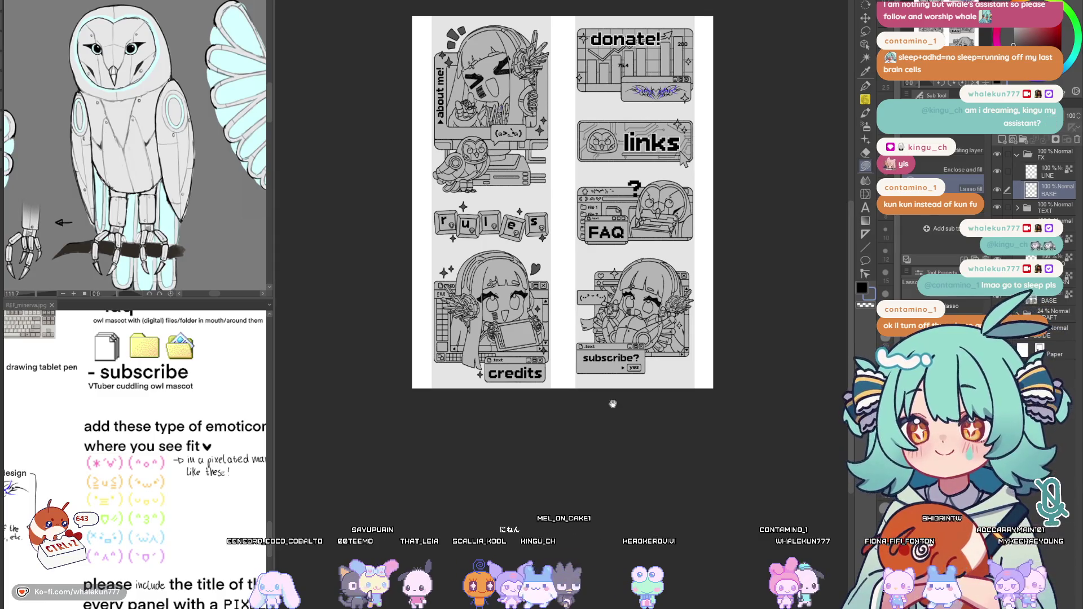
{"action": "scroll", "coordinate": [613, 404], "scroll_direction": "up", "scroll_amount": 5}
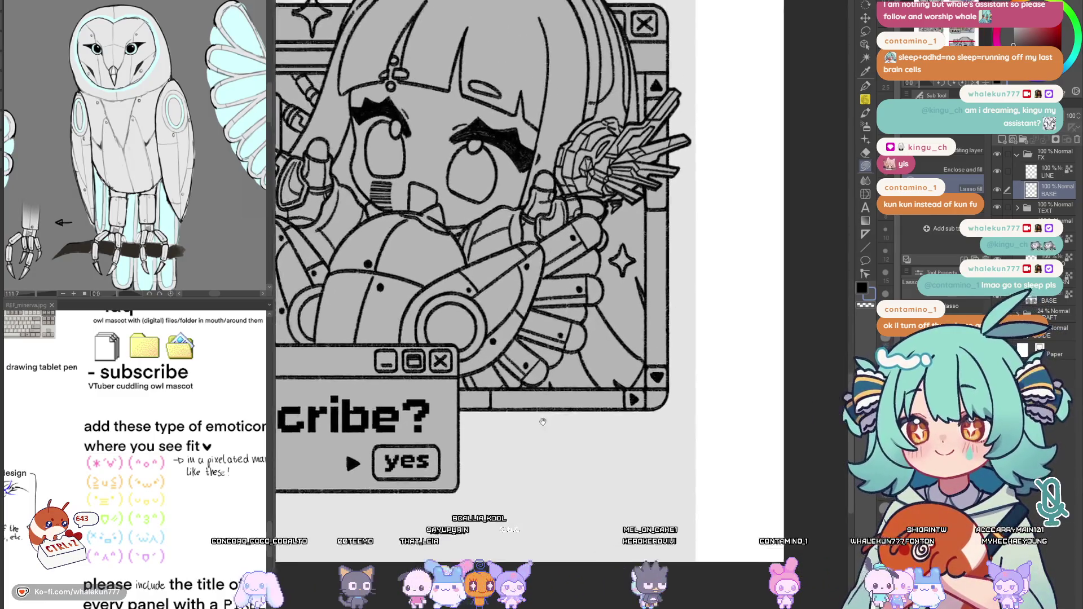
Fill the sparkle star beside the subscribe? window and the star above the heart window grey
{"action": "scroll", "coordinate": [569, 413], "scroll_direction": "up", "scroll_amount": 5}
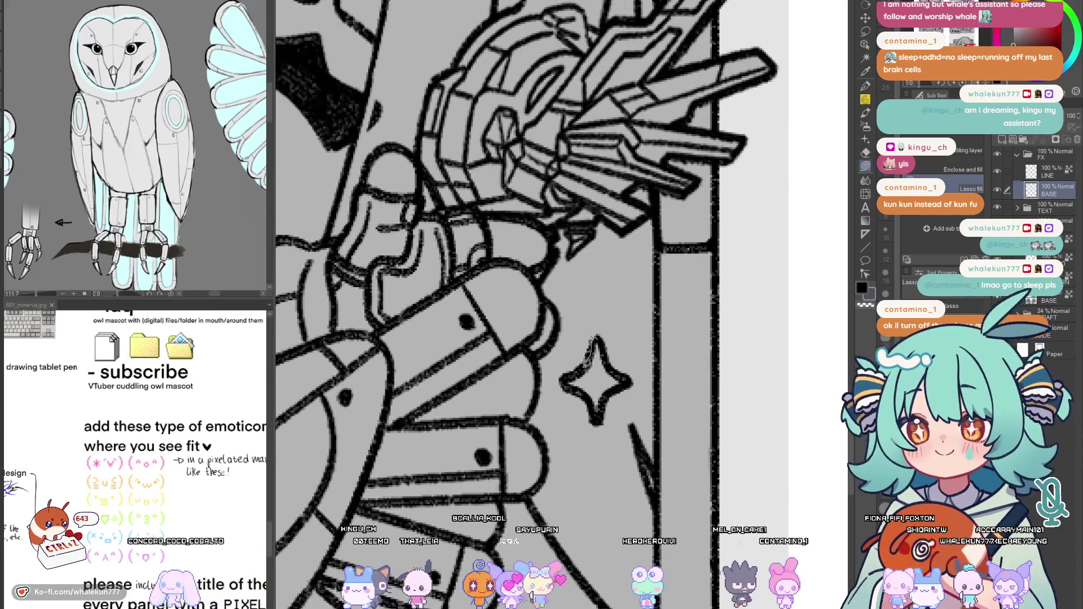
{"action": "mouse_move", "coordinate": [588, 354]}
{"action": "left_mouse_down"}
{"action": "mouse_move", "coordinate": [565, 379]}
{"action": "mouse_move", "coordinate": [593, 395]}
{"action": "mouse_move", "coordinate": [610, 346]}
{"action": "left_mouse_up"}
{"action": "scroll", "coordinate": [637, 343], "scroll_direction": "down", "scroll_amount": 5}
{"action": "scroll", "coordinate": [731, 486], "scroll_direction": "up", "scroll_amount": 3}
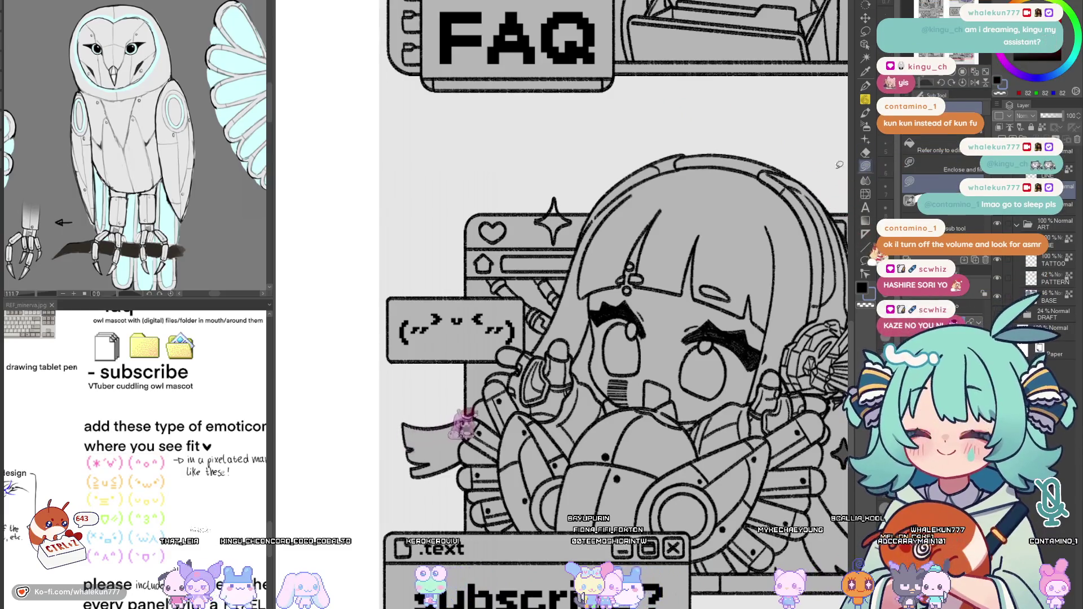
{"action": "scroll", "coordinate": [590, 299], "scroll_direction": "up", "scroll_amount": 4}
{"action": "mouse_move", "coordinate": [590, 296]}
{"action": "left_mouse_down"}
{"action": "mouse_move", "coordinate": [558, 333]}
{"action": "mouse_move", "coordinate": [589, 375]}
{"action": "mouse_move", "coordinate": [618, 340]}
{"action": "mouse_move", "coordinate": [598, 299]}
{"action": "left_mouse_up"}
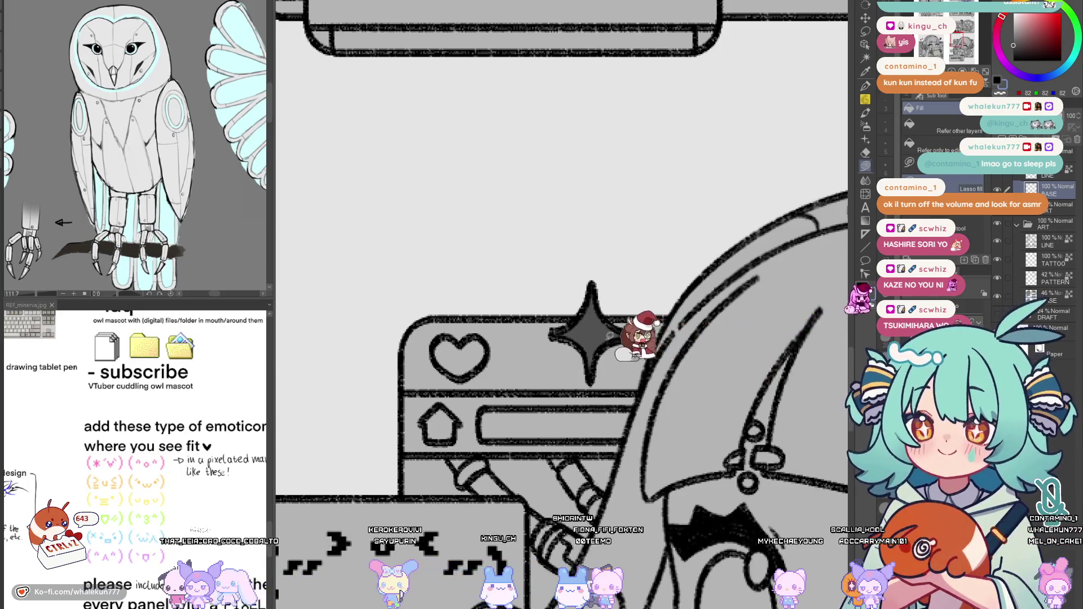
Pan to the links and FAQ panels and flip the canvas to check the artwork
{"action": "scroll", "coordinate": [609, 306], "scroll_direction": "down", "scroll_amount": 10}
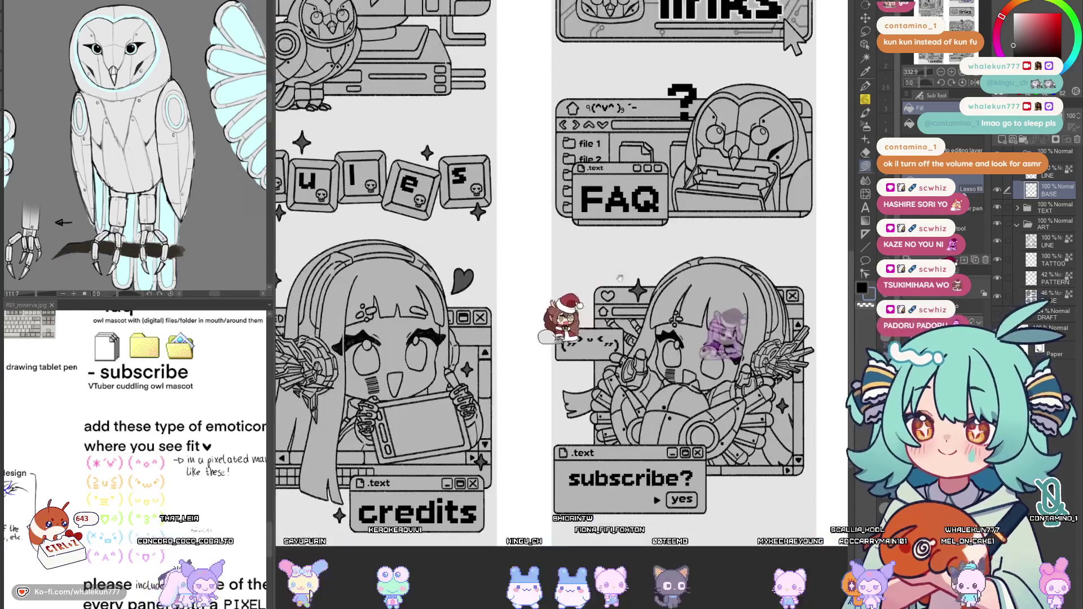
{"action": "scroll", "coordinate": [637, 325], "scroll_direction": "up", "scroll_amount": 3}
{"action": "mouse_move", "coordinate": [636, 324]}
{"action": "left_mouse_down"}
{"action": "mouse_move", "coordinate": [625, 441]}
{"action": "mouse_move", "coordinate": [639, 548]}
{"action": "left_mouse_up"}
{"action": "key", "text": "h"}
{"action": "key", "text": "h"}
{"action": "scroll", "coordinate": [624, 441], "scroll_direction": "up", "scroll_amount": 3}
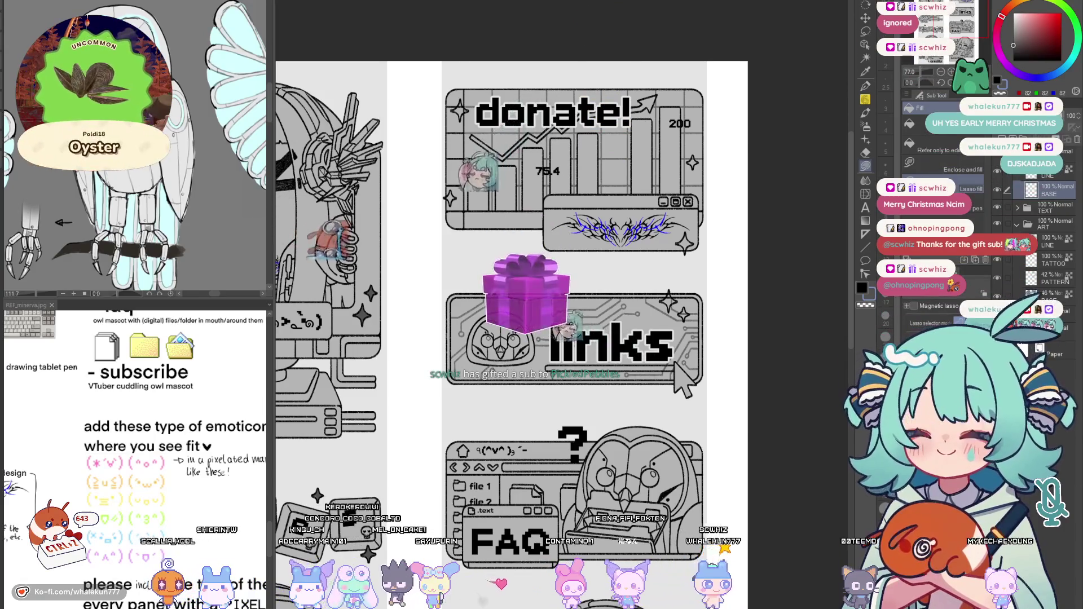
{"action": "key", "text": "p"}
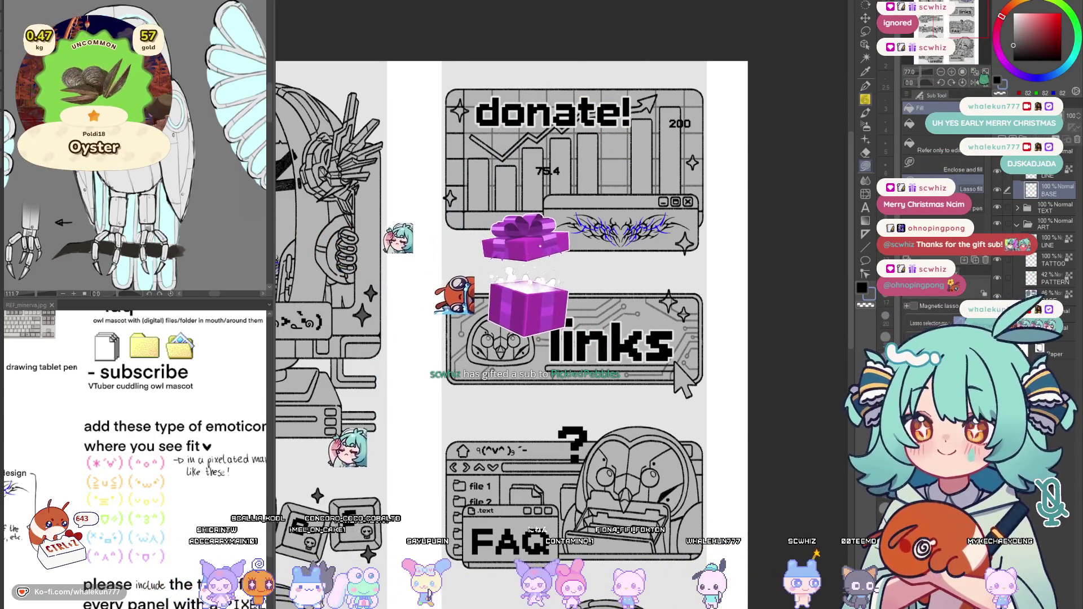
{"action": "scroll", "coordinate": [564, 304], "scroll_direction": "down", "scroll_amount": 5}
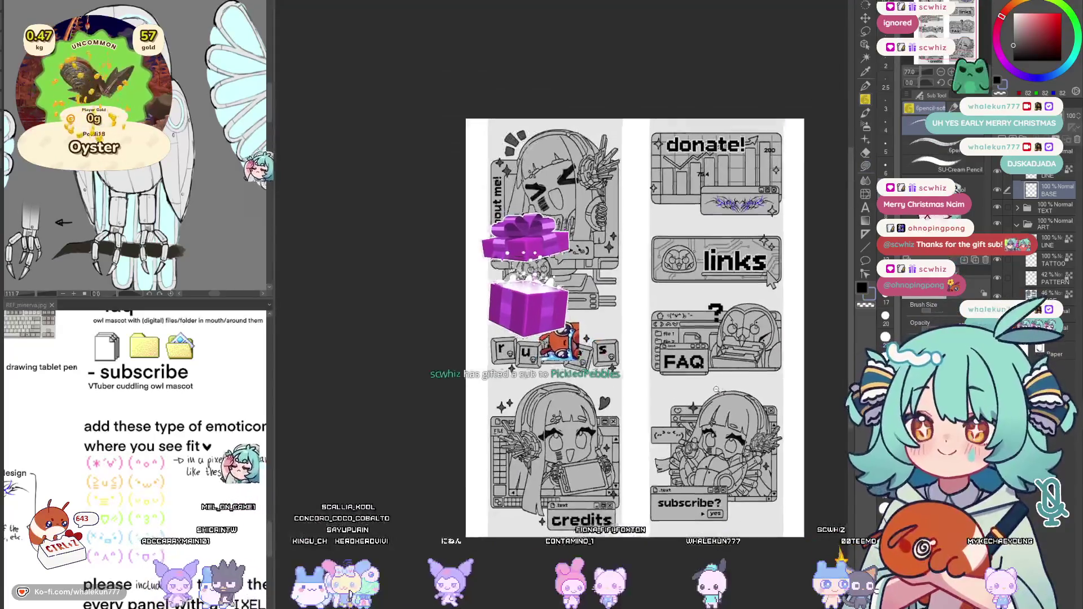
{"action": "key", "text": "g"}
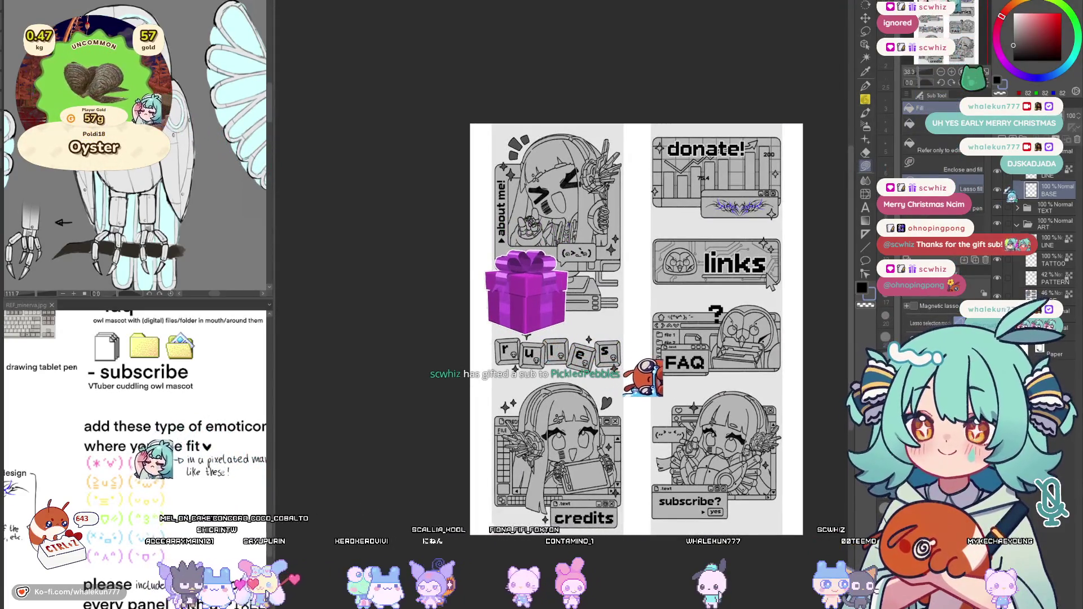
{"action": "scroll", "coordinate": [713, 430], "scroll_direction": "up", "scroll_amount": 5}
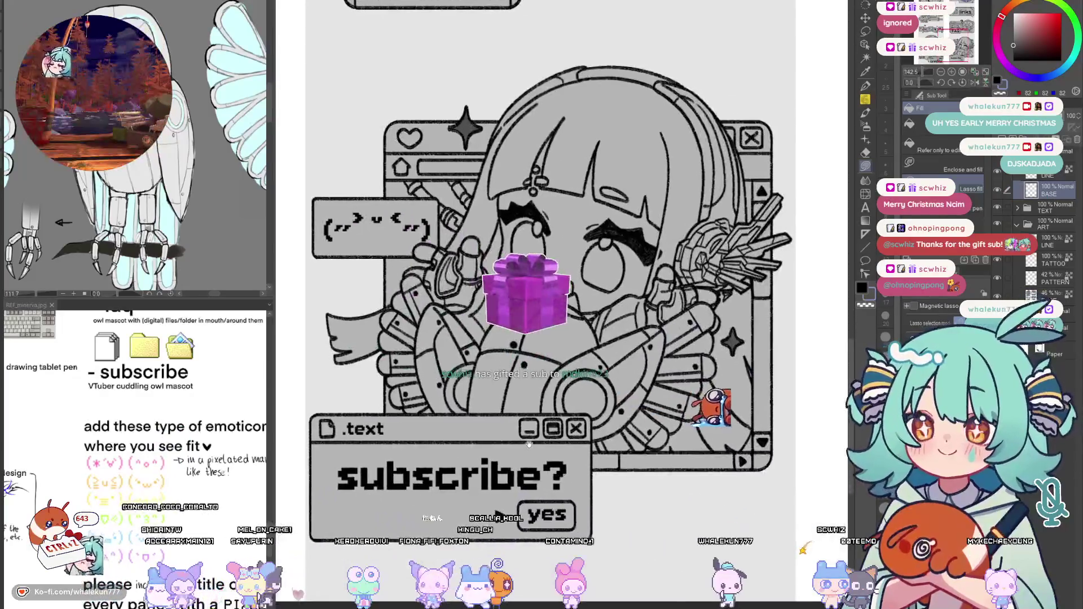
{"action": "scroll", "coordinate": [713, 430], "scroll_direction": "up", "scroll_amount": 10}
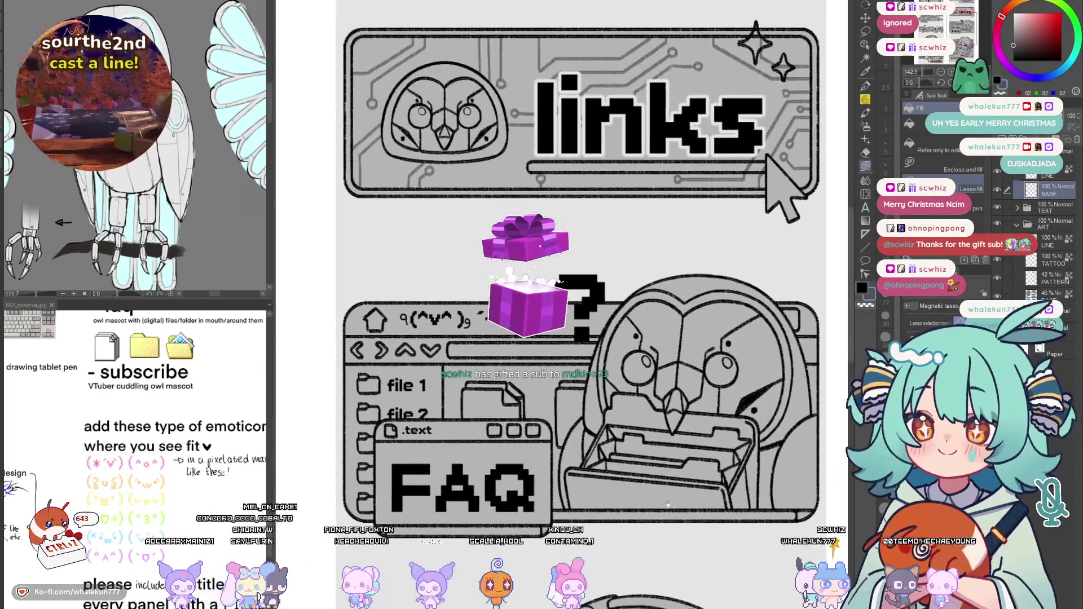
{"action": "scroll", "coordinate": [604, 314], "scroll_direction": "up", "scroll_amount": 3}
{"action": "scroll", "coordinate": [605, 314], "scroll_direction": "up", "scroll_amount": 4}
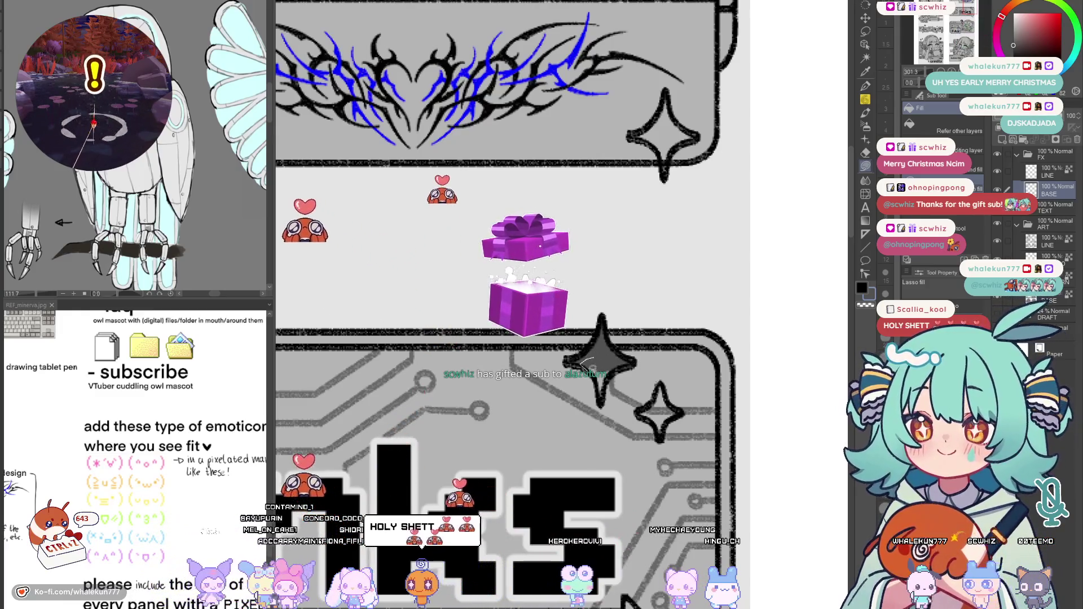
{"action": "mouse_move", "coordinate": [641, 413]}
{"action": "left_mouse_down"}
{"action": "mouse_move", "coordinate": [635, 406]}
{"action": "mouse_move", "coordinate": [648, 431]}
{"action": "mouse_move", "coordinate": [679, 403]}
{"action": "mouse_move", "coordinate": [658, 375]}
{"action": "left_mouse_up"}
{"action": "scroll", "coordinate": [665, 402], "scroll_direction": "down", "scroll_amount": 3}
{"action": "scroll", "coordinate": [639, 324], "scroll_direction": "up", "scroll_amount": 3}
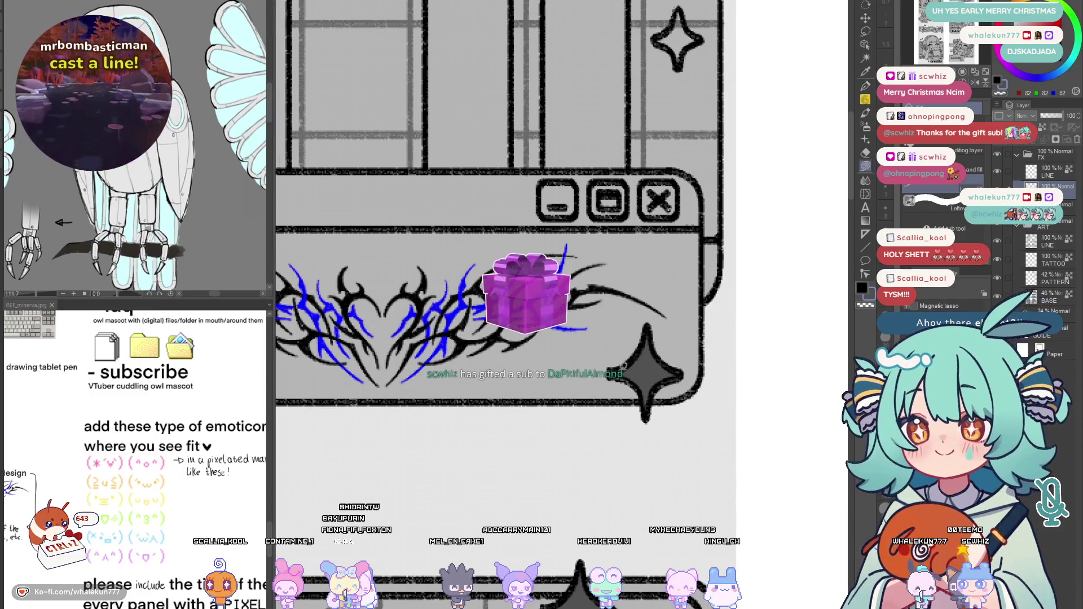
{"action": "scroll", "coordinate": [665, 329], "scroll_direction": "down", "scroll_amount": 3}
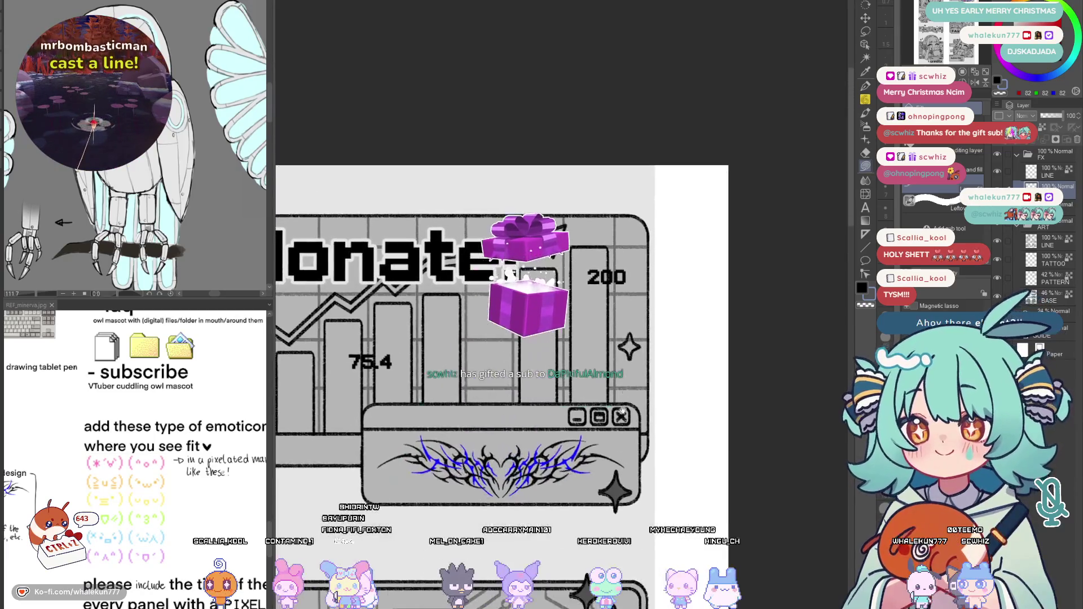
{"action": "scroll", "coordinate": [643, 332], "scroll_direction": "up", "scroll_amount": 3}
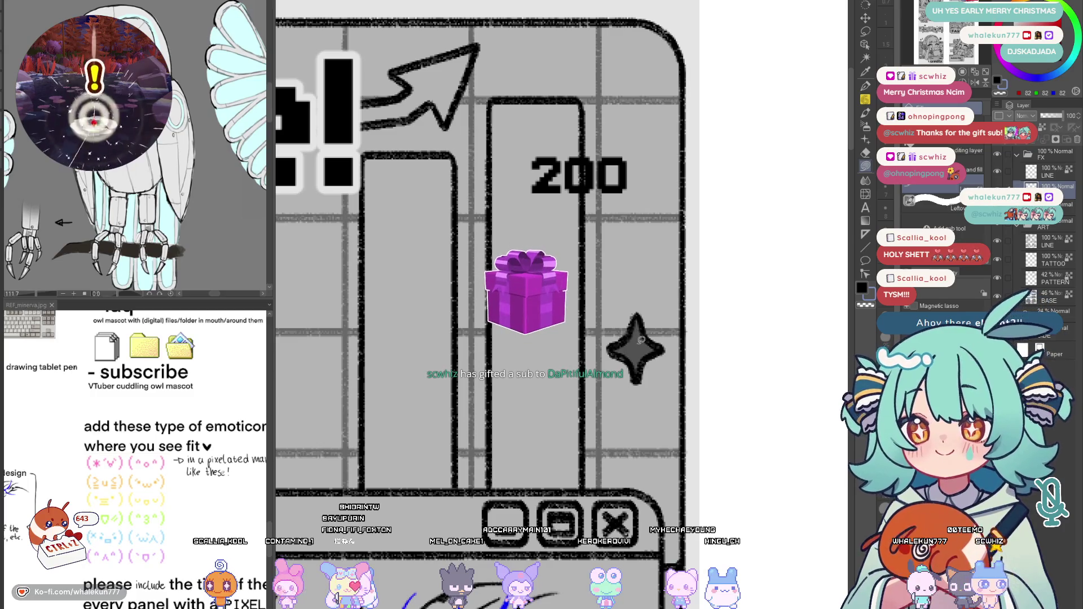
{"action": "scroll", "coordinate": [641, 340], "scroll_direction": "down", "scroll_amount": 3}
{"action": "scroll", "coordinate": [617, 382], "scroll_direction": "up", "scroll_amount": 5}
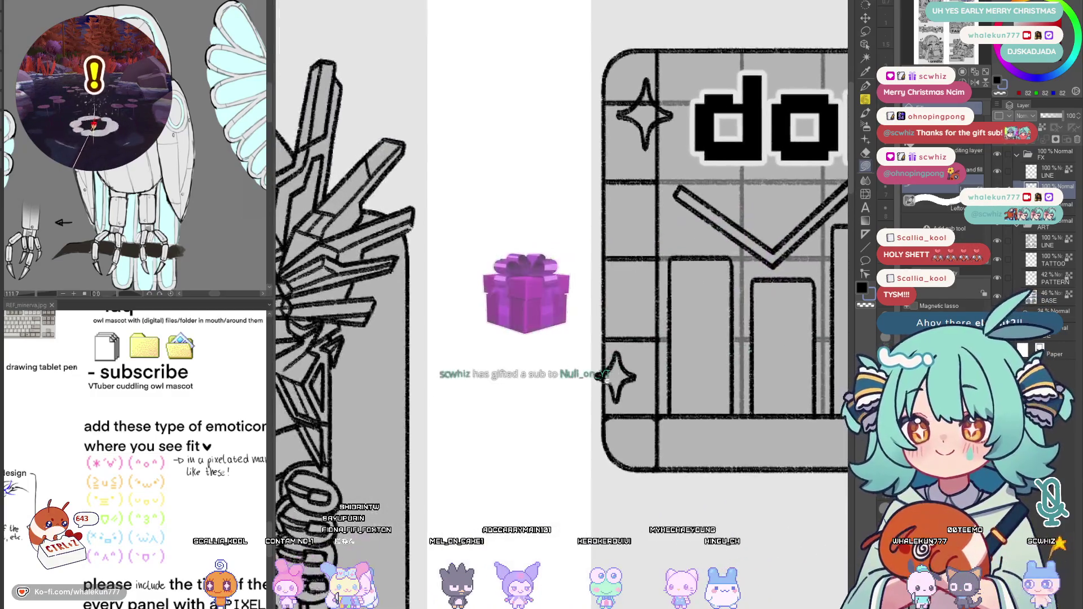
{"action": "scroll", "coordinate": [618, 381], "scroll_direction": "up", "scroll_amount": 2}
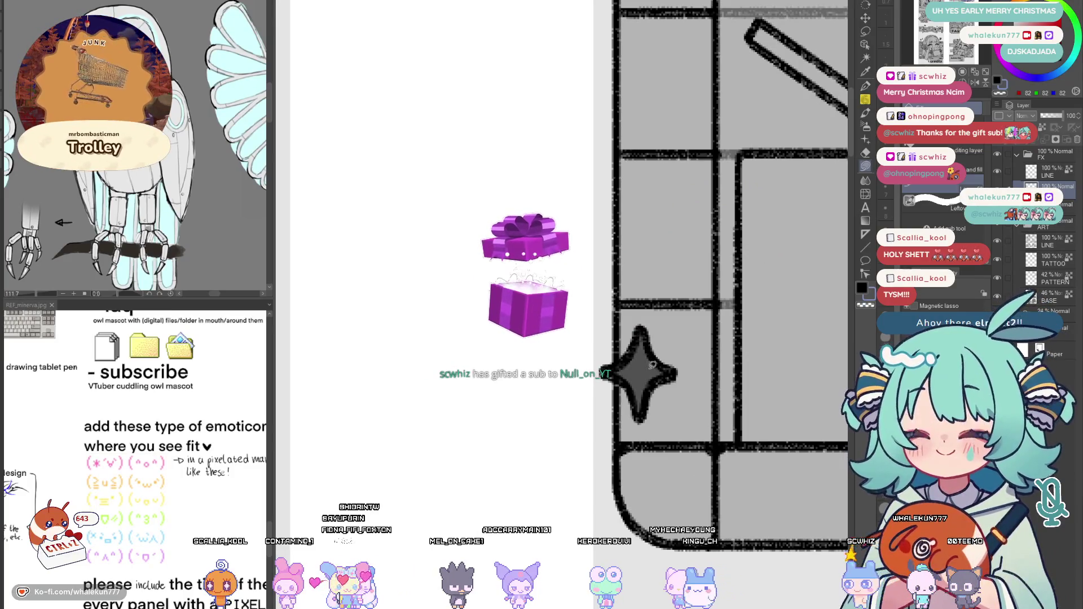
{"action": "scroll", "coordinate": [669, 375], "scroll_direction": "down", "scroll_amount": 3}
{"action": "scroll", "coordinate": [620, 338], "scroll_direction": "down", "scroll_amount": 1}
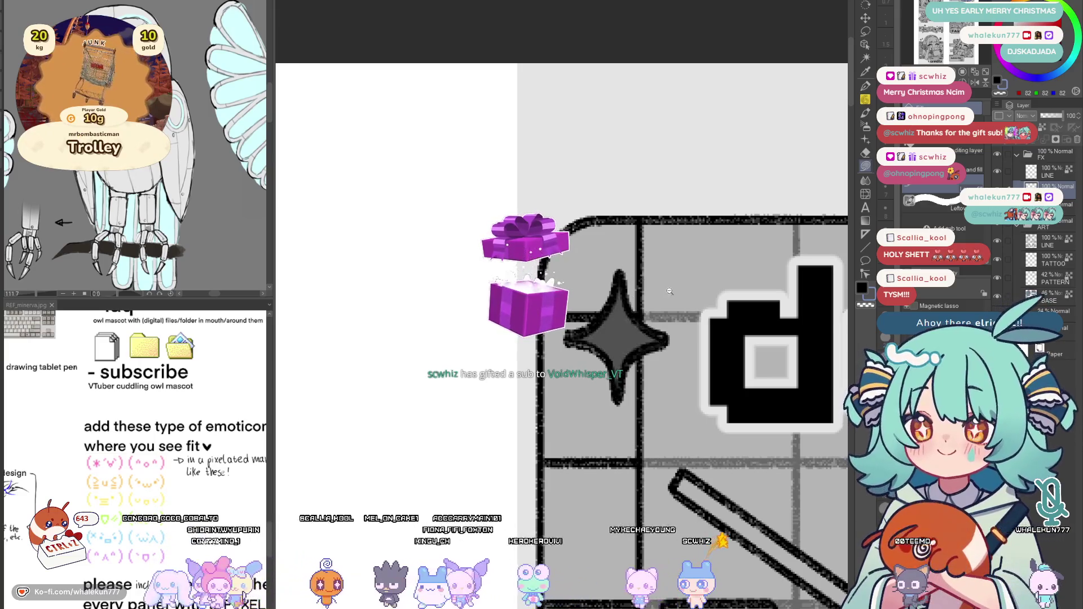
{"action": "scroll", "coordinate": [654, 325], "scroll_direction": "down", "scroll_amount": 2}
{"action": "scroll", "coordinate": [660, 338], "scroll_direction": "down", "scroll_amount": 3}
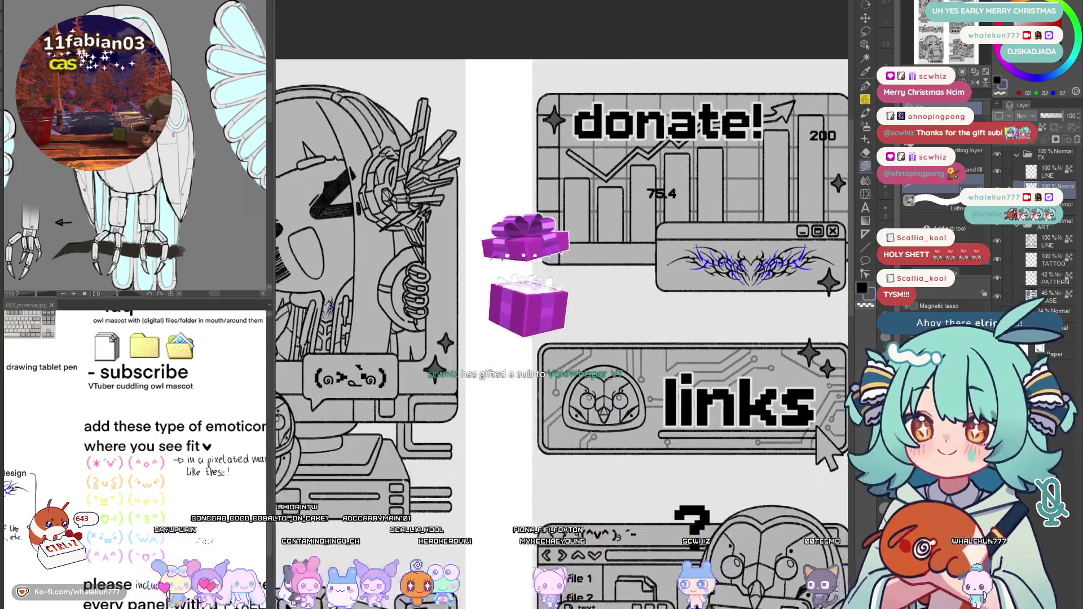
Pan and zoom across the sheet to review all grey-toned panels, then select the line art layer
{"action": "scroll", "coordinate": [660, 339], "scroll_direction": "up", "scroll_amount": 3}
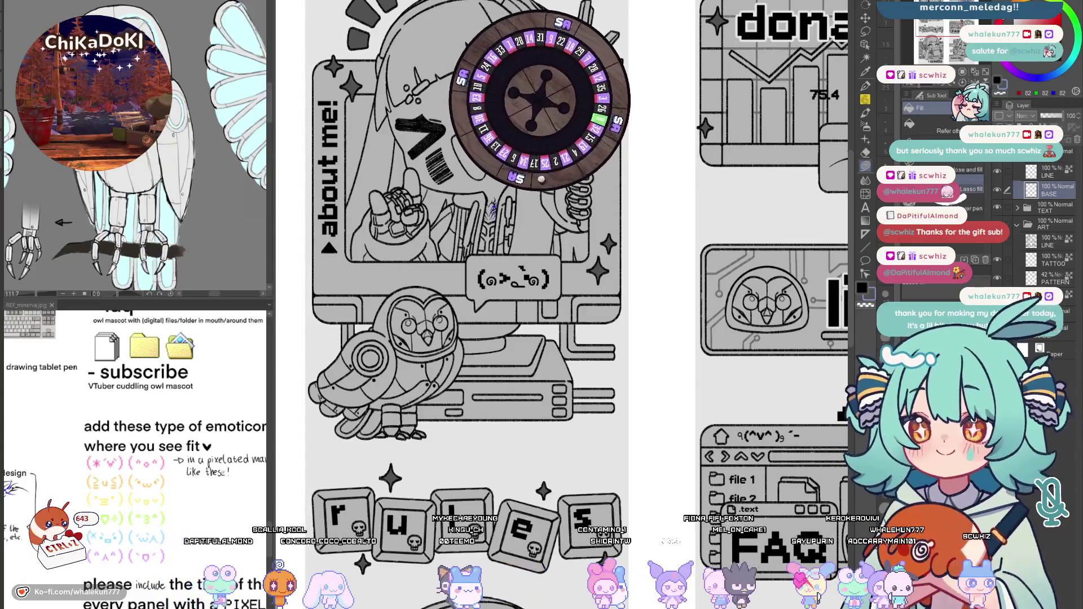
{"action": "left_click", "coordinate": [866, 139]}
{"action": "left_click", "coordinate": [866, 167]}
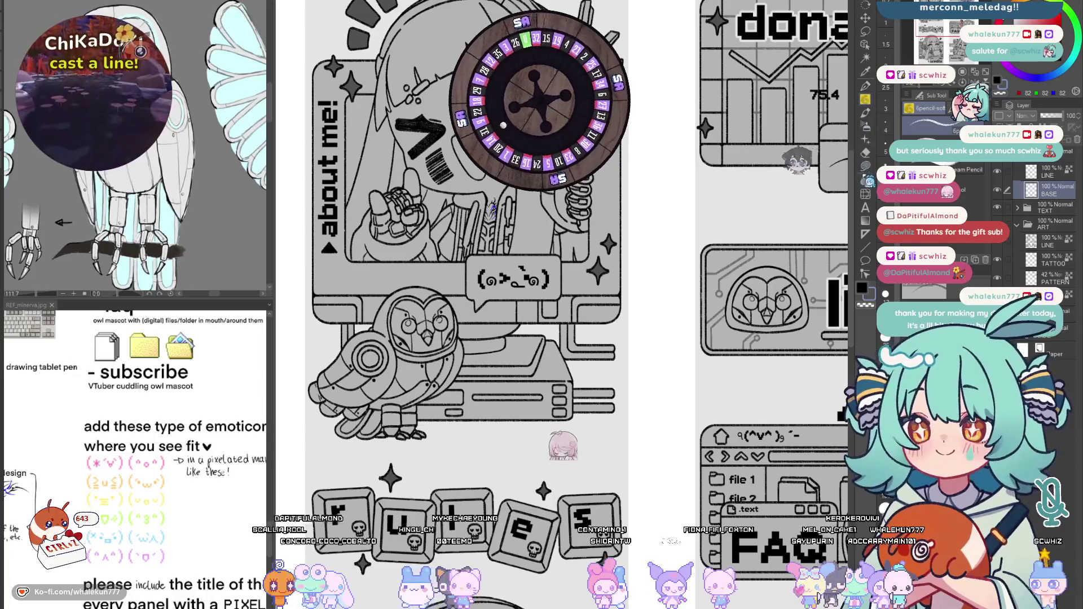
{"action": "left_click_drag", "start_coordinate": [527, 572], "coordinate": [581, 363]}
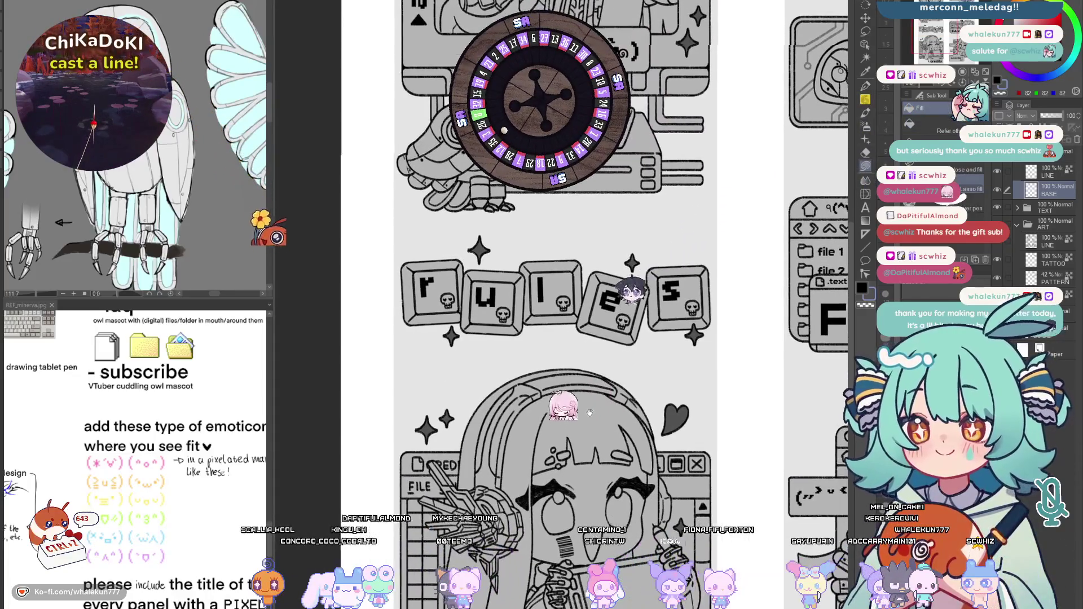
{"action": "left_click_drag", "start_coordinate": [621, 564], "coordinate": [564, 378]}
{"action": "mouse_move", "coordinate": [762, 470]}
{"action": "left_mouse_down"}
{"action": "mouse_move", "coordinate": [566, 427]}
{"action": "mouse_move", "coordinate": [461, 481]}
{"action": "left_mouse_up"}
{"action": "scroll", "coordinate": [724, 454], "scroll_direction": "up", "scroll_amount": 10}
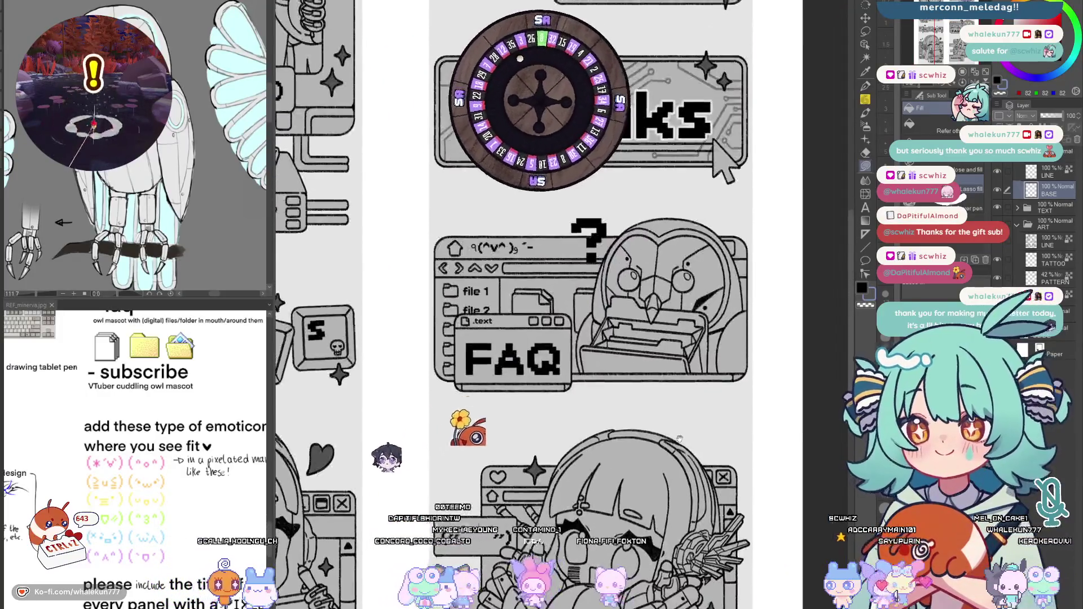
{"action": "scroll", "coordinate": [697, 467], "scroll_direction": "up", "scroll_amount": 3}
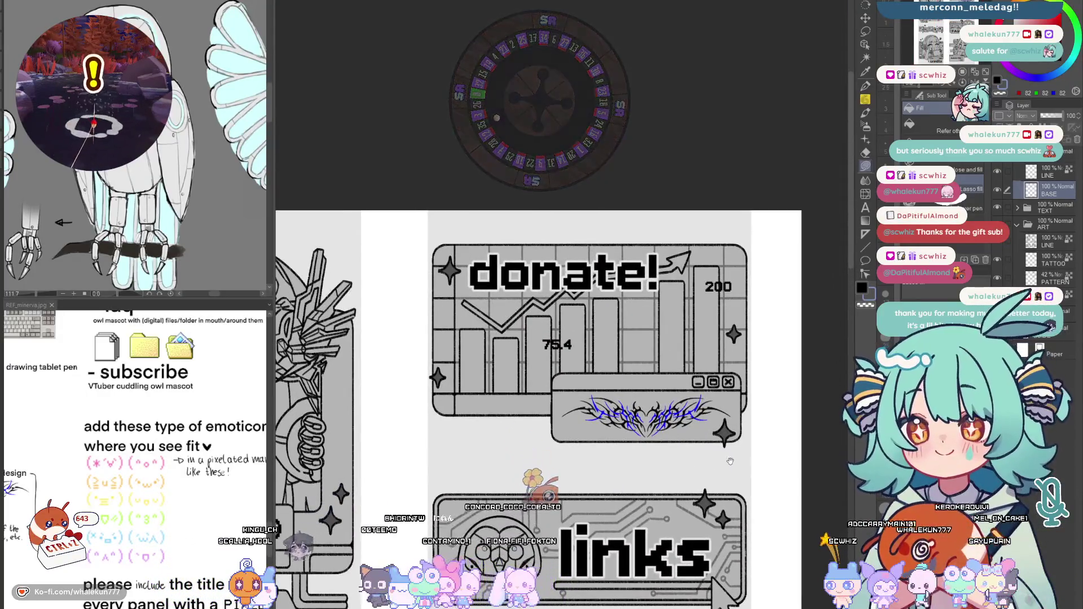
{"action": "scroll", "coordinate": [697, 467], "scroll_direction": "down", "scroll_amount": 5}
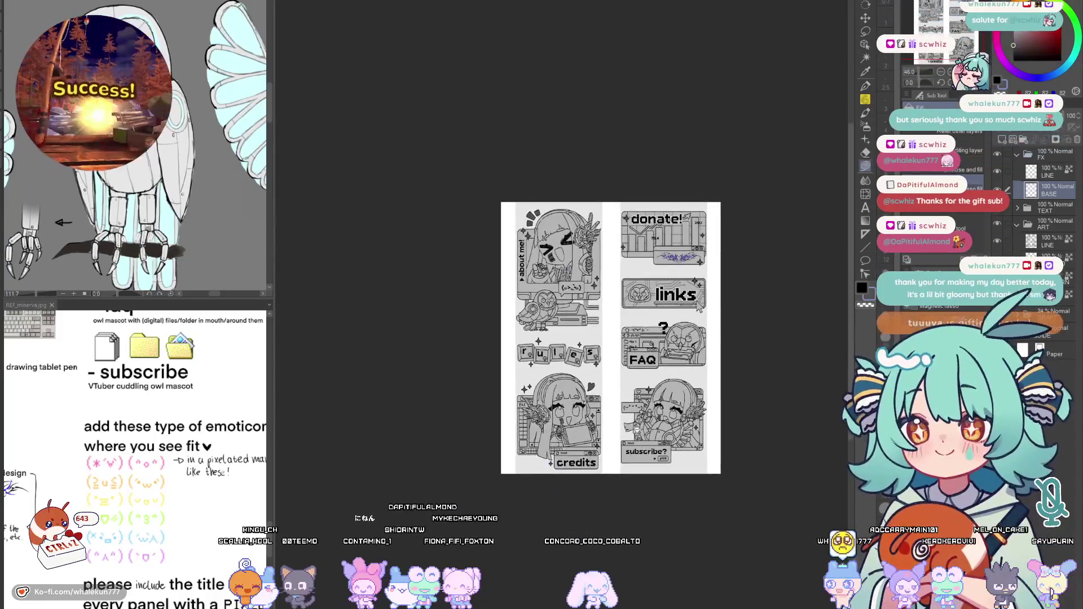
{"action": "scroll", "coordinate": [702, 458], "scroll_direction": "up", "scroll_amount": 3}
{"action": "left_click", "coordinate": [1049, 241]}
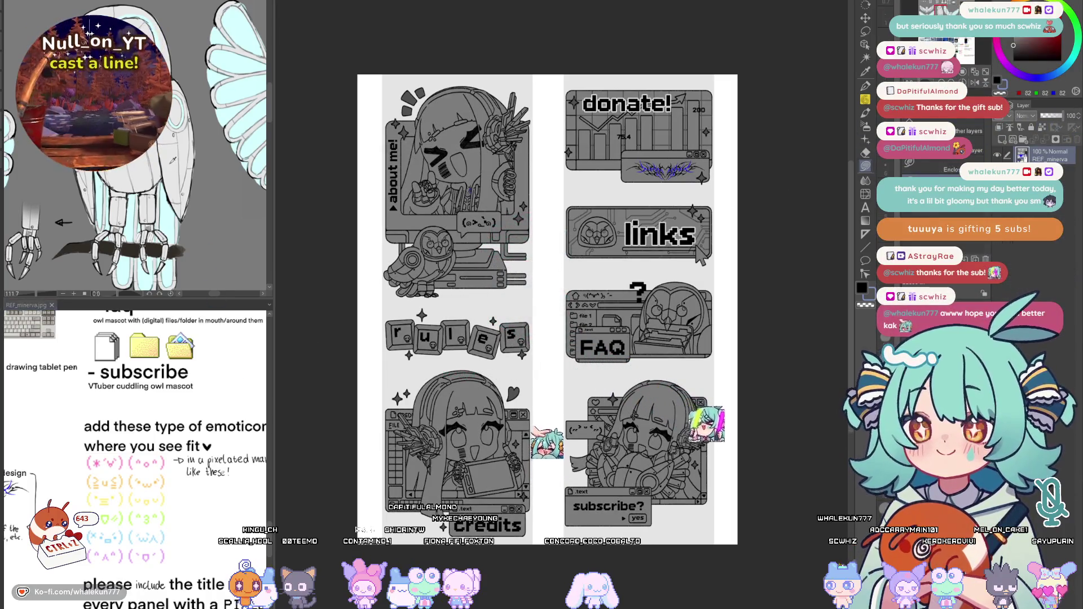
Remove the grey tones behind the panels and make the page background solid black
{"action": "key", "text": "ctrl+z"}
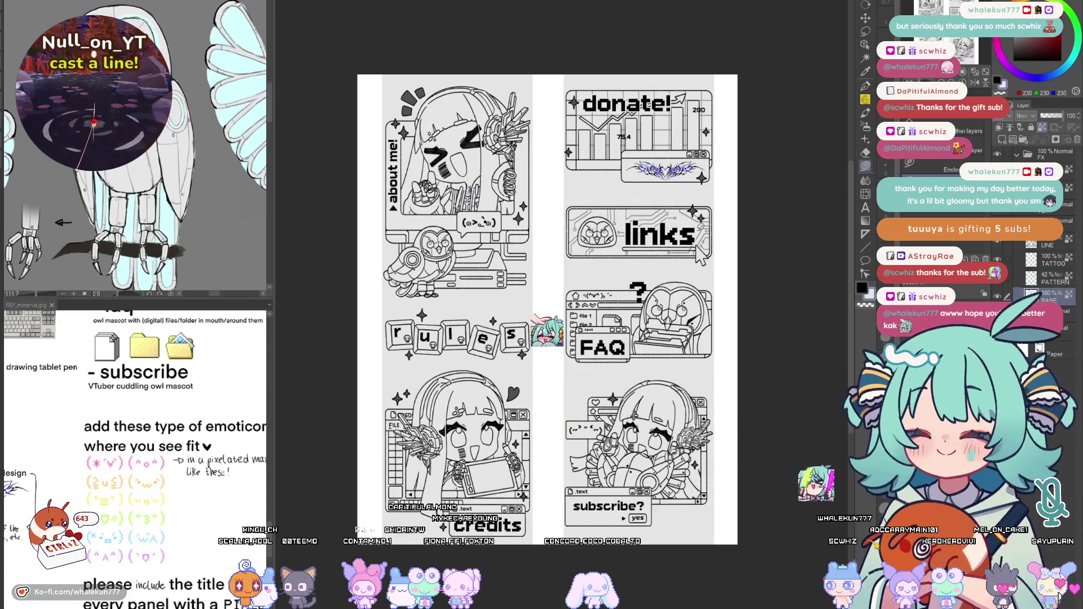
{"action": "key", "text": "ctrl+z"}
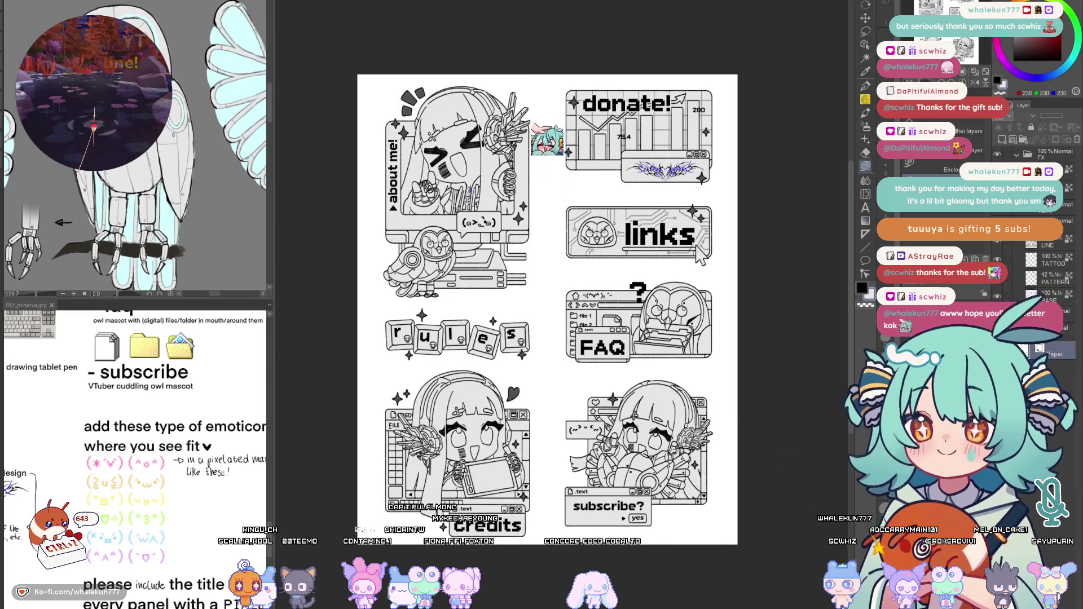
{"action": "key", "text": "ctrl+z"}
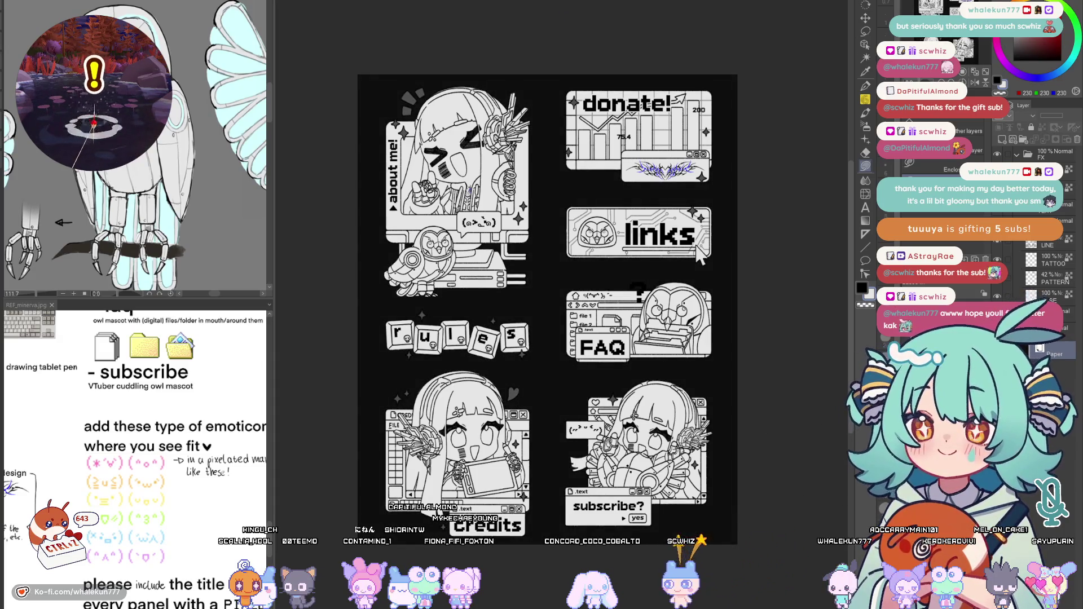
{"action": "key", "text": "ctrl+z"}
{"action": "left_click", "coordinate": [612, 372]}
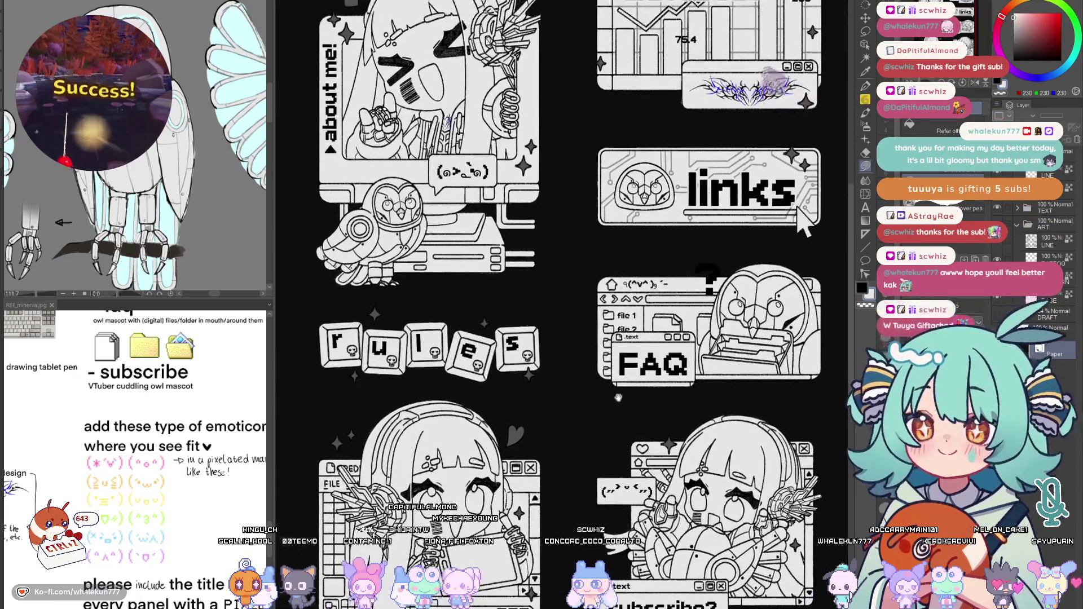
{"action": "scroll", "coordinate": [608, 441], "scroll_direction": "down", "scroll_amount": 2}
{"action": "scroll", "coordinate": [608, 441], "scroll_direction": "up", "scroll_amount": 2}
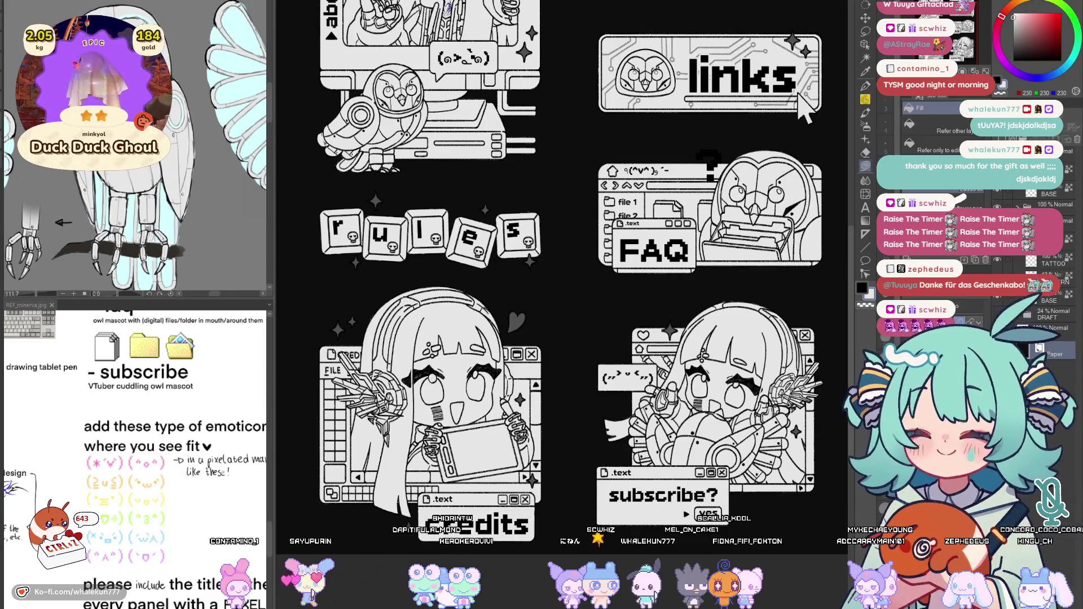
Fill the links and FAQ title lettering with dark grey 95
{"action": "key", "text": "p"}
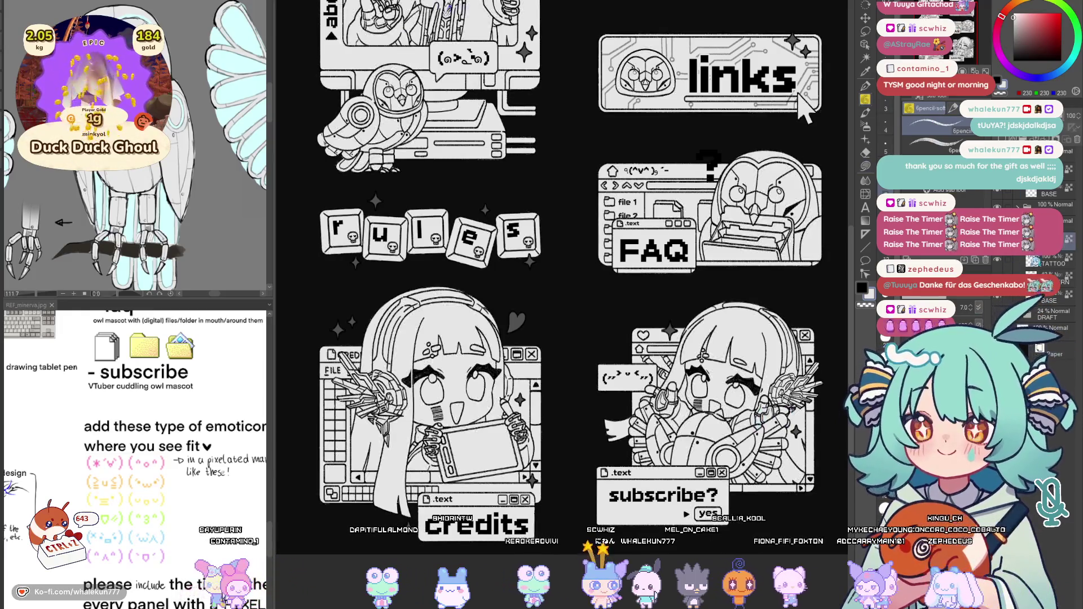
{"action": "scroll", "coordinate": [561, 305], "scroll_direction": "up", "scroll_amount": 2}
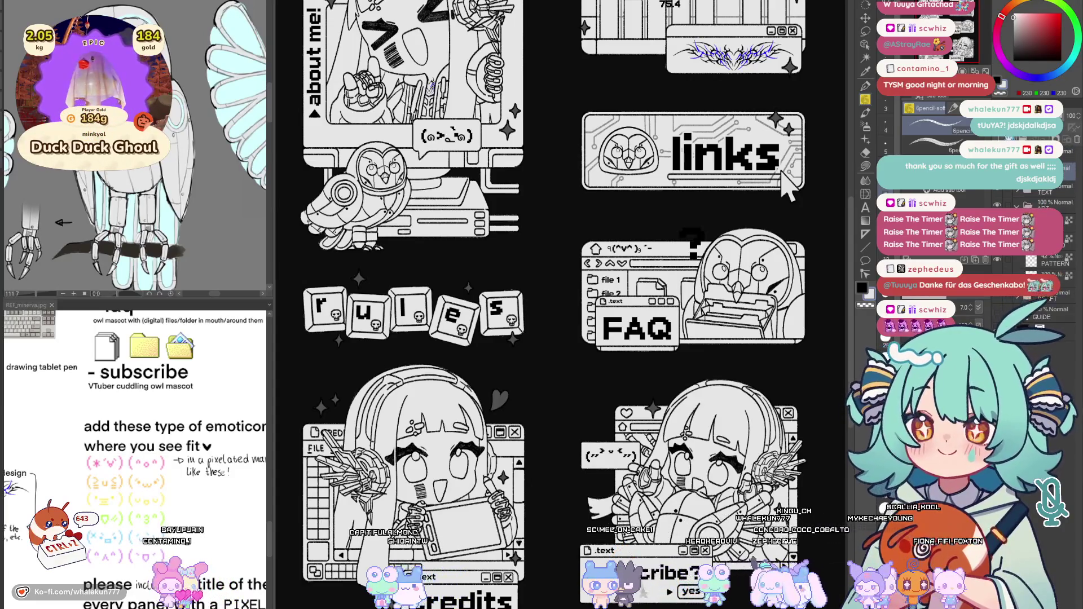
{"action": "key", "text": "g"}
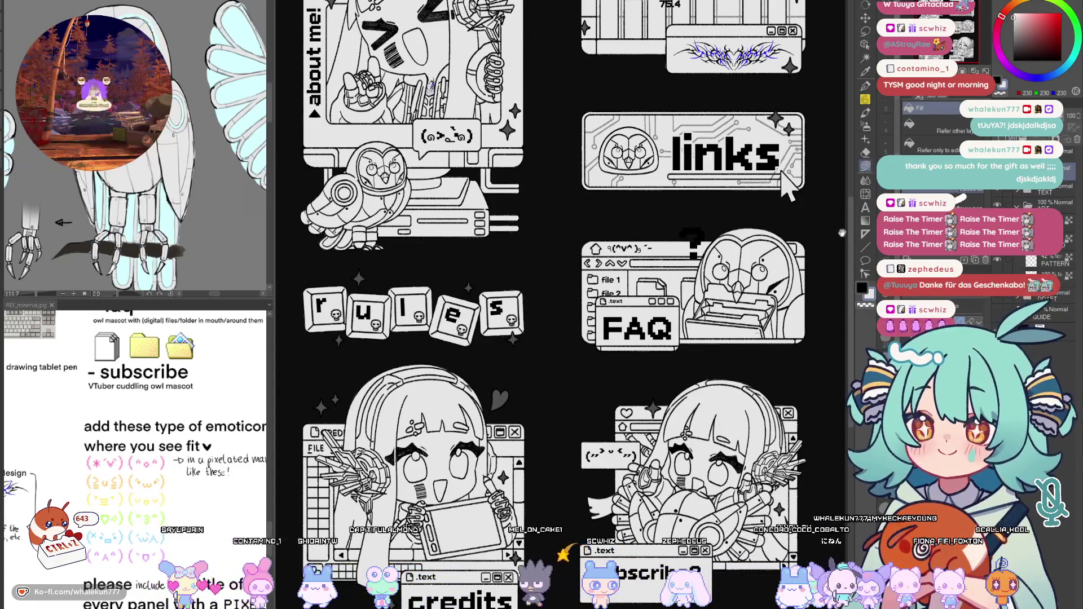
{"action": "left_click_drag", "start_coordinate": [781, 172], "coordinate": [756, 207]}
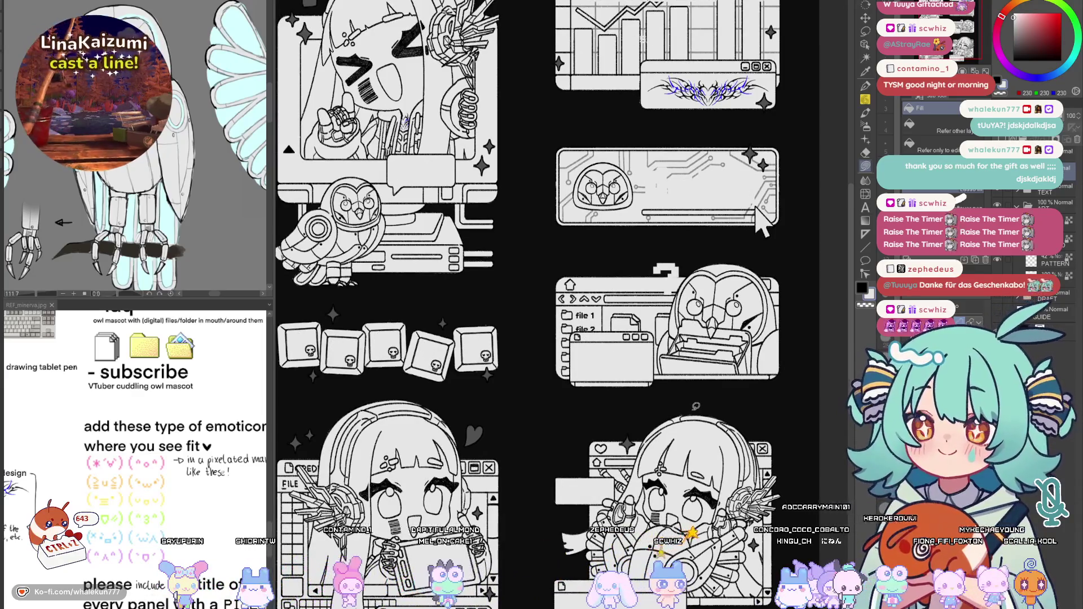
{"action": "left_click", "coordinate": [1013, 43]}
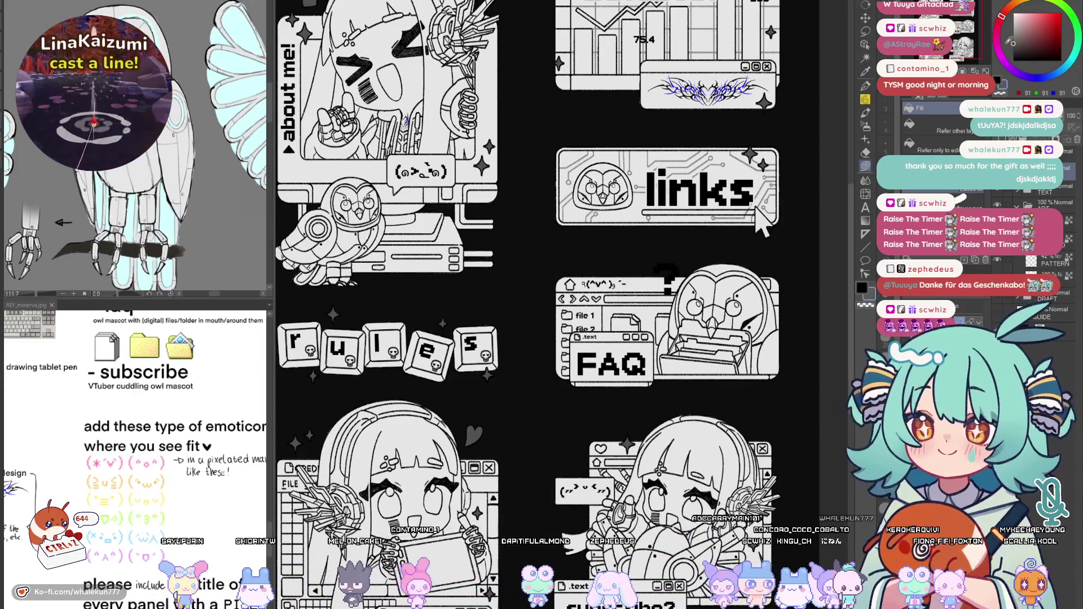
{"action": "left_click", "coordinate": [700, 404]}
{"action": "scroll", "coordinate": [699, 403], "scroll_direction": "down", "scroll_amount": 3}
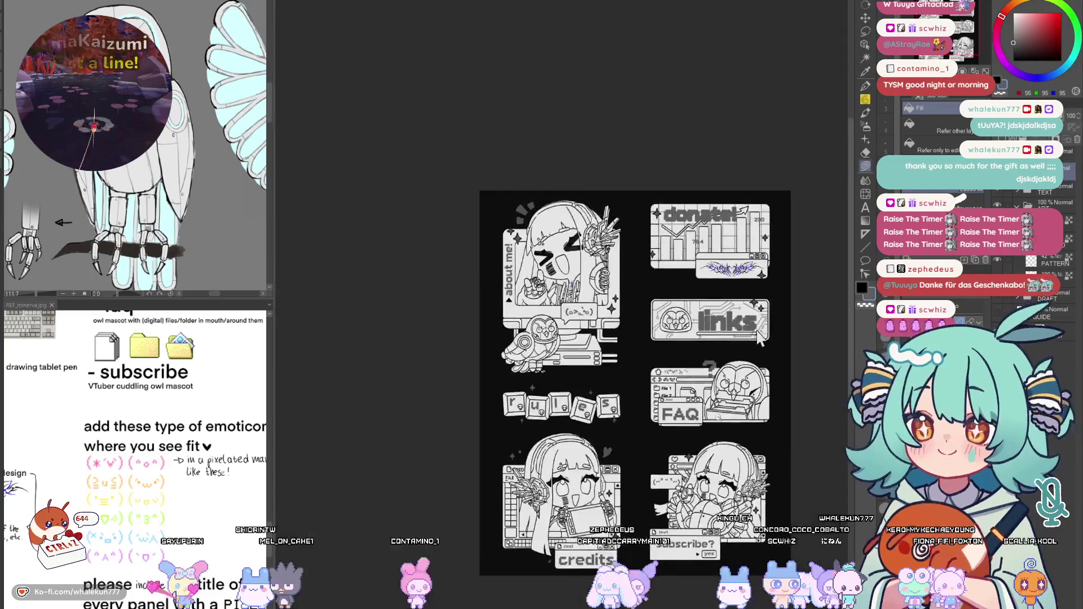
{"action": "scroll", "coordinate": [758, 337], "scroll_direction": "up", "scroll_amount": 3}
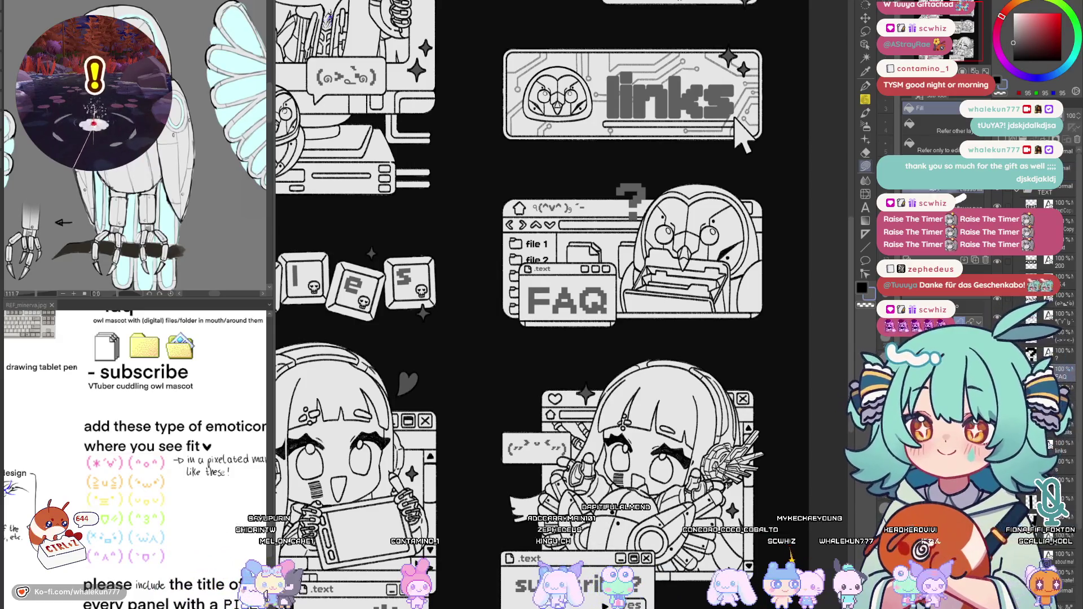
Nudge the FAQ title lettering slightly upward with the Move layer tool
{"action": "key", "text": "k"}
{"action": "left_click_drag", "start_coordinate": [631, 377], "coordinate": [630, 374]}
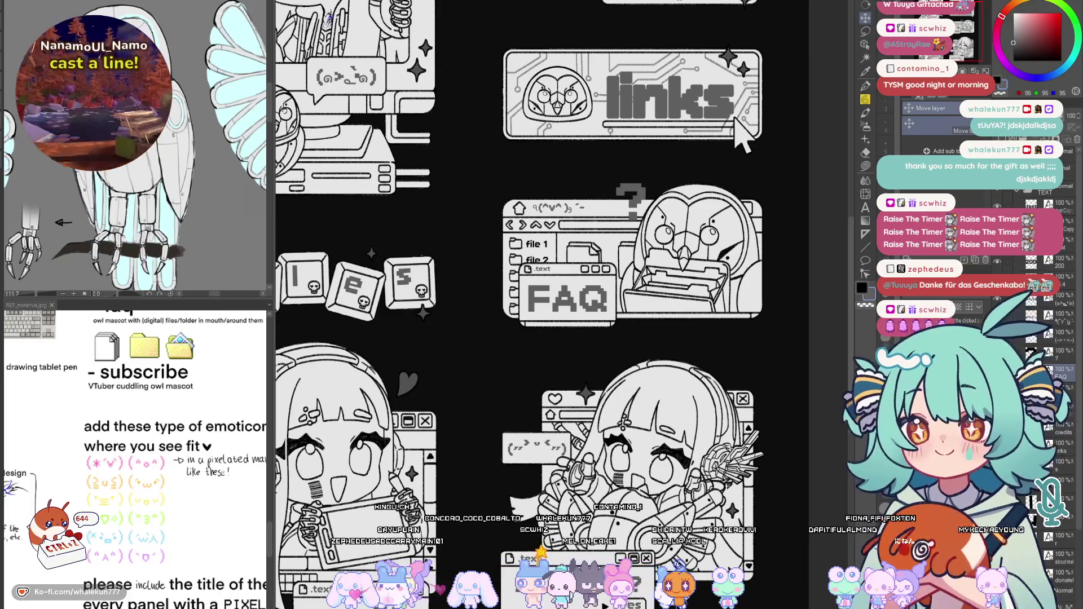
{"action": "scroll", "coordinate": [769, 308], "scroll_direction": "down", "scroll_amount": 2}
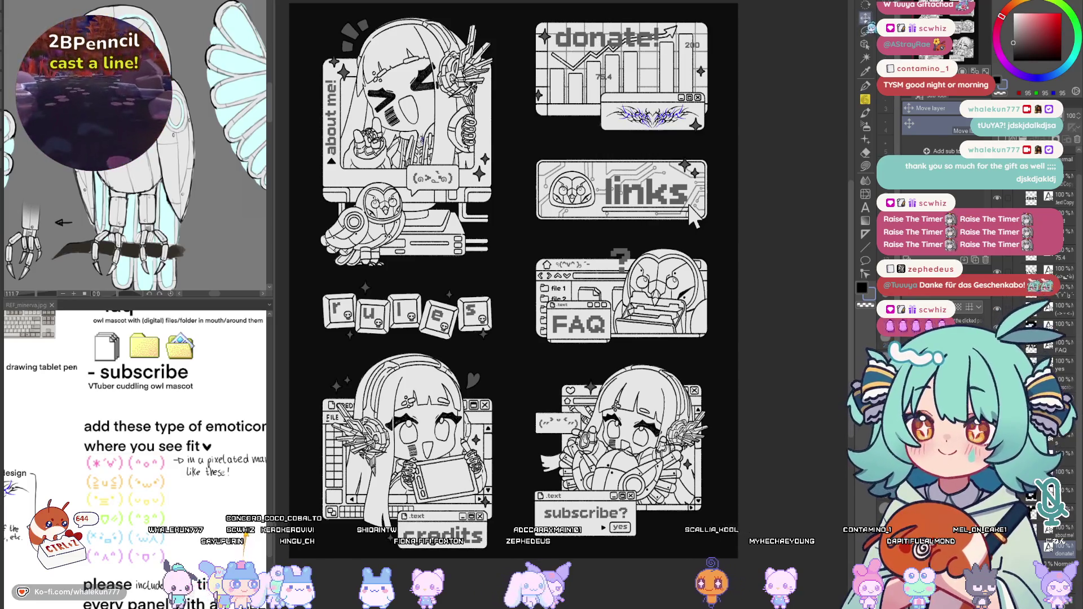
{"action": "mouse_move", "coordinate": [689, 213]}
{"action": "left_mouse_down"}
{"action": "mouse_move", "coordinate": [772, 236]}
{"action": "mouse_move", "coordinate": [694, 214]}
{"action": "mouse_move", "coordinate": [745, 218]}
{"action": "mouse_move", "coordinate": [715, 184]}
{"action": "left_mouse_up"}
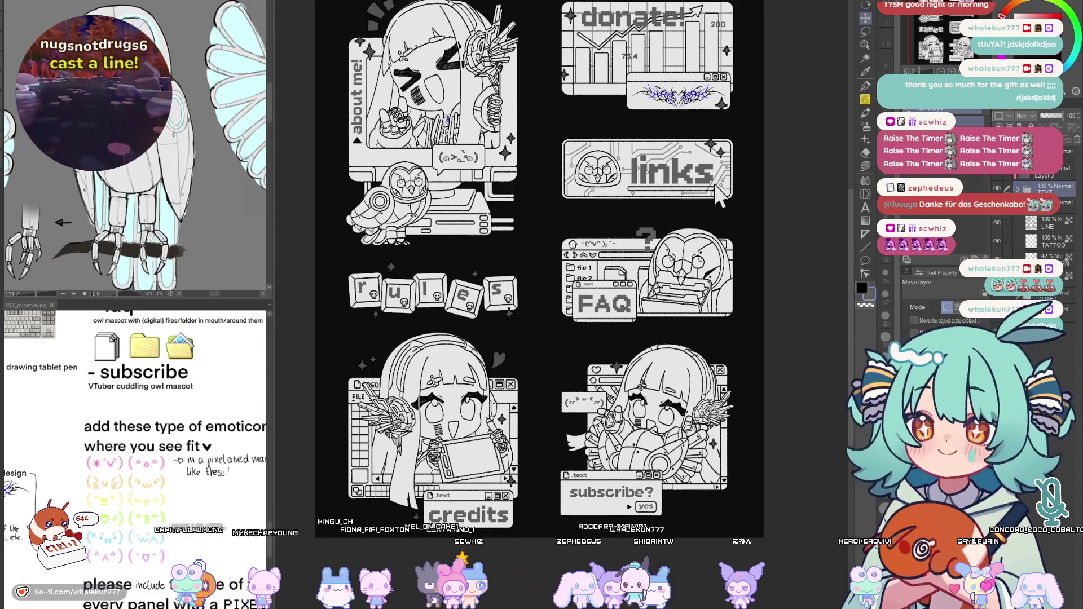
{"action": "left_click", "coordinate": [865, 165]}
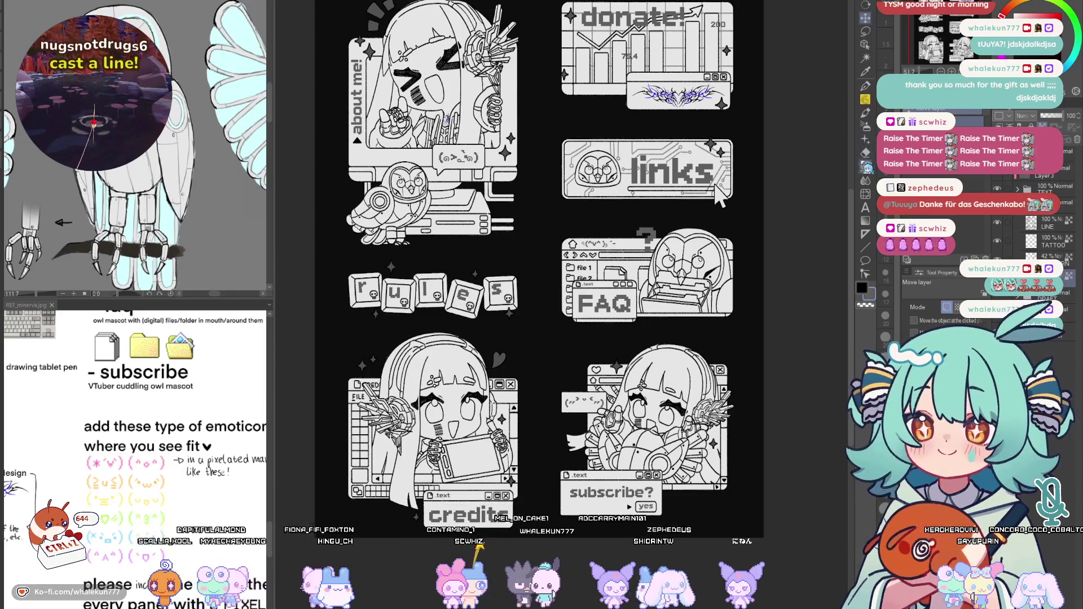
Fill the about me character's hair with flat blue
{"action": "scroll", "coordinate": [522, 228], "scroll_direction": "up", "scroll_amount": 5}
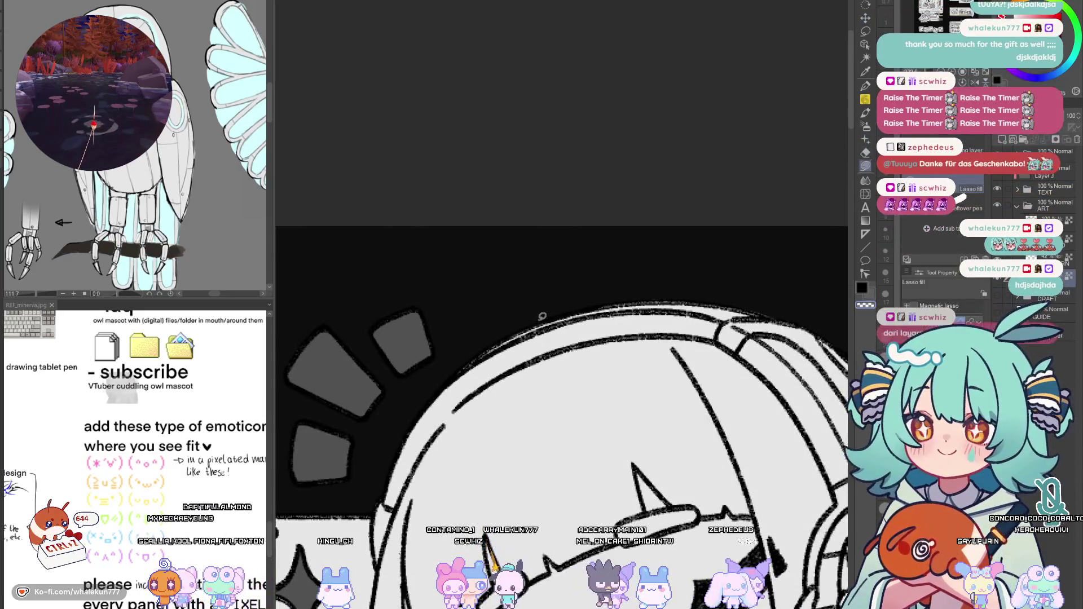
{"action": "left_click_drag", "start_coordinate": [677, 295], "coordinate": [636, 410]}
{"action": "scroll", "coordinate": [635, 410], "scroll_direction": "up", "scroll_amount": 4}
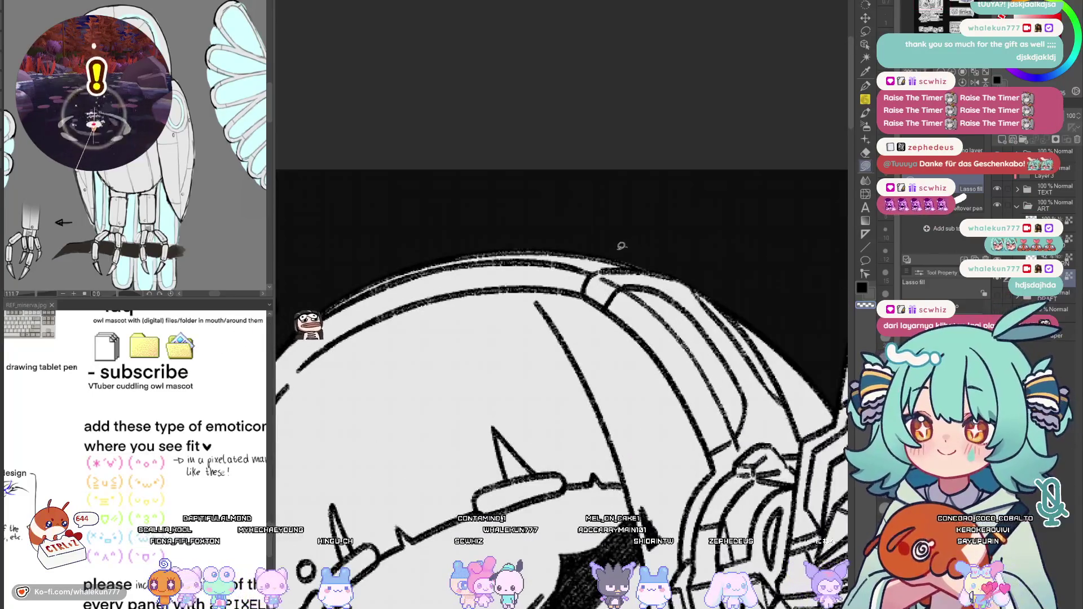
{"action": "scroll", "coordinate": [705, 266], "scroll_direction": "down", "scroll_amount": 8}
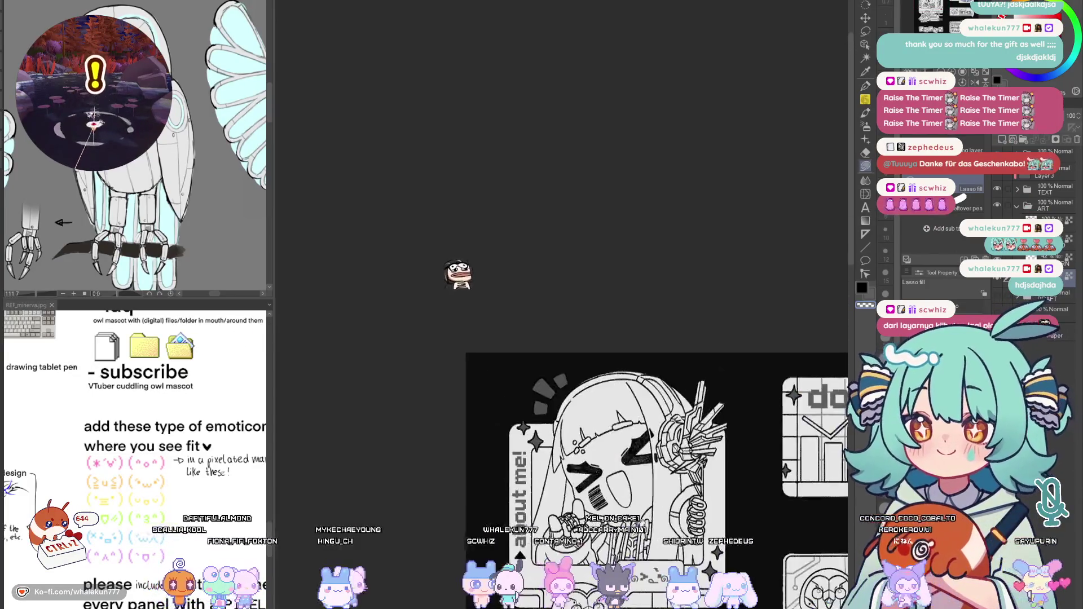
{"action": "scroll", "coordinate": [733, 342], "scroll_direction": "down", "scroll_amount": 1}
{"action": "scroll", "coordinate": [733, 282], "scroll_direction": "up", "scroll_amount": 5}
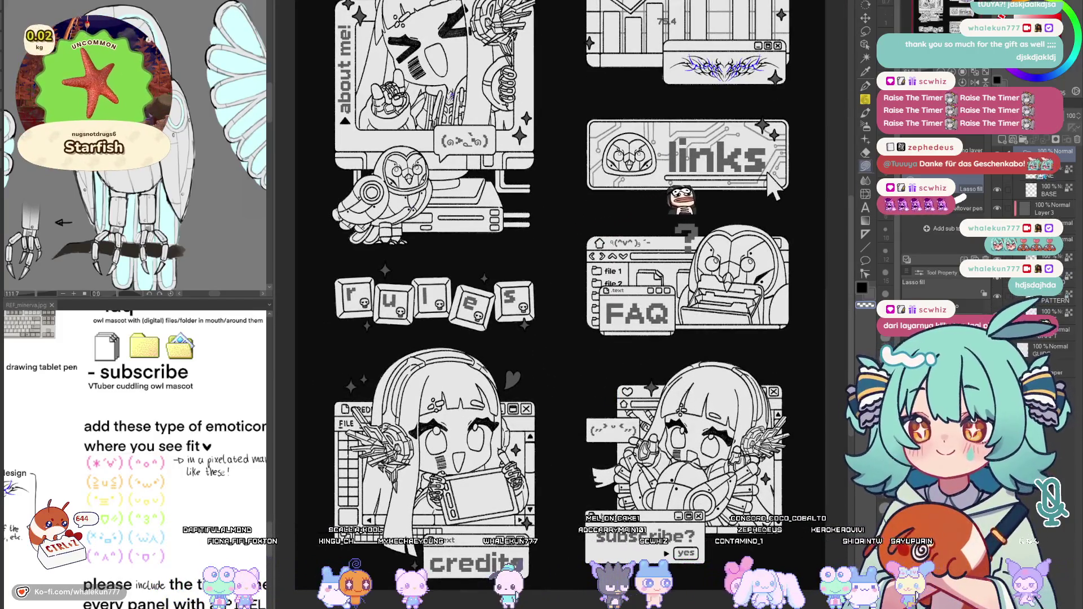
{"action": "left_click_drag", "start_coordinate": [564, 282], "coordinate": [596, 378]}
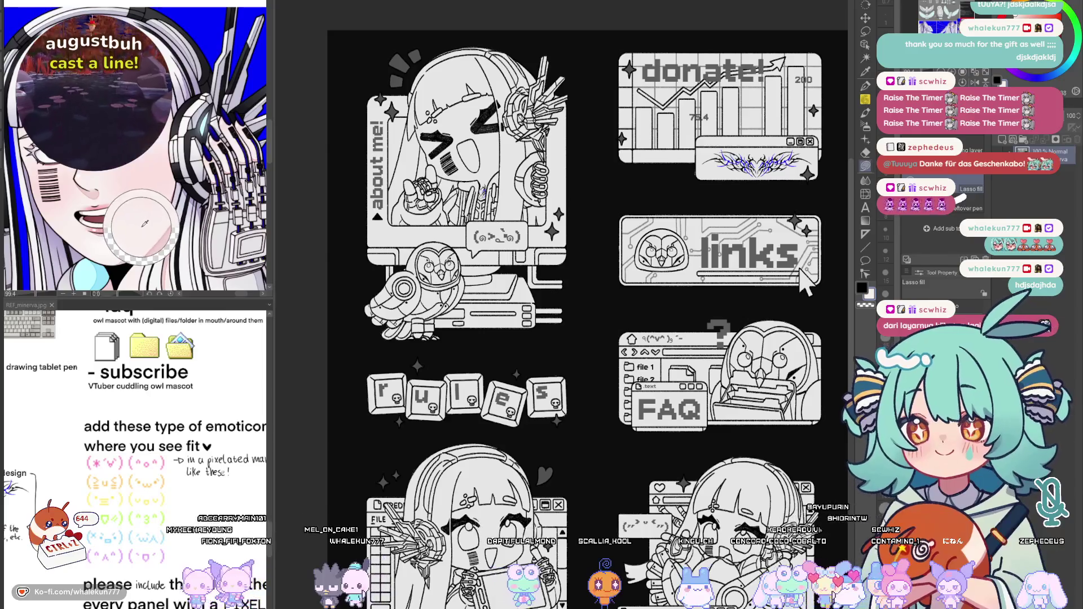
{"action": "left_click_drag", "start_coordinate": [648, 278], "coordinate": [655, 287]}
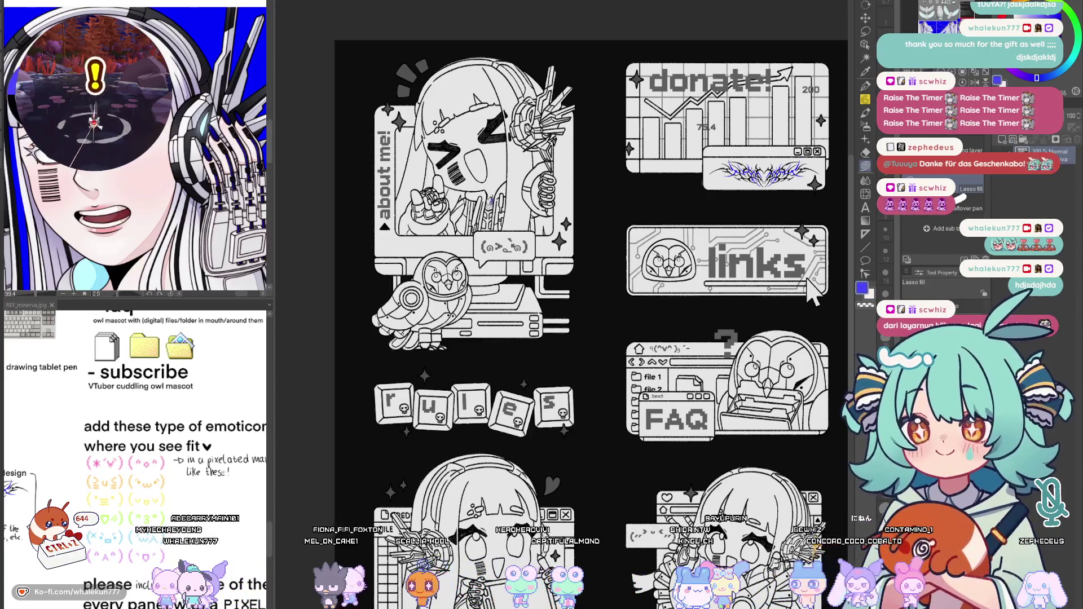
{"action": "left_click_drag", "start_coordinate": [812, 293], "coordinate": [859, 341]}
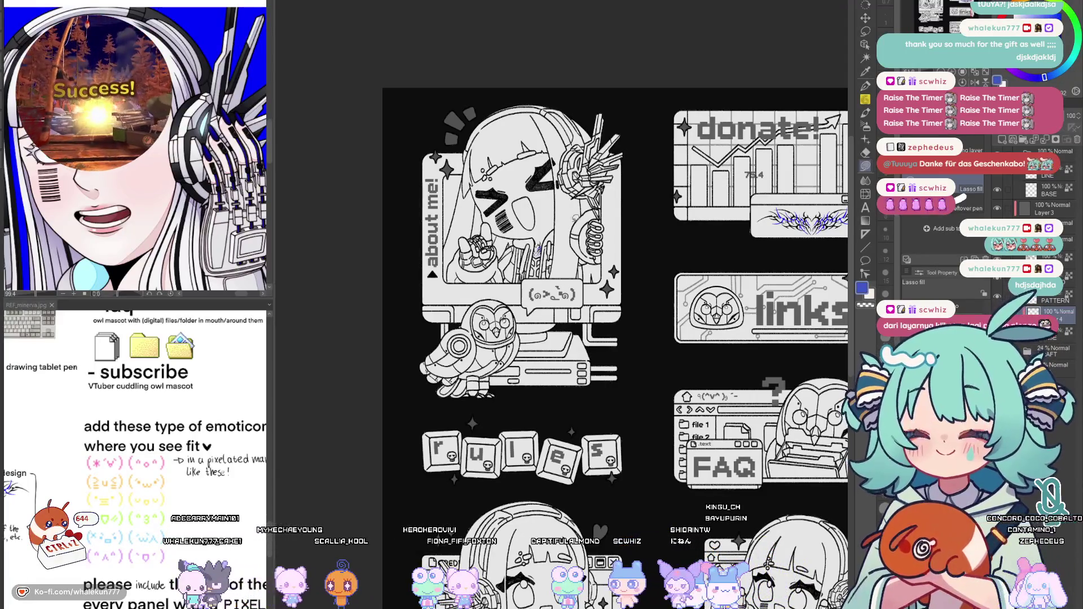
{"action": "scroll", "coordinate": [461, 226], "scroll_direction": "up", "scroll_amount": 5}
{"action": "left_click_drag", "start_coordinate": [451, 186], "coordinate": [475, 427]}
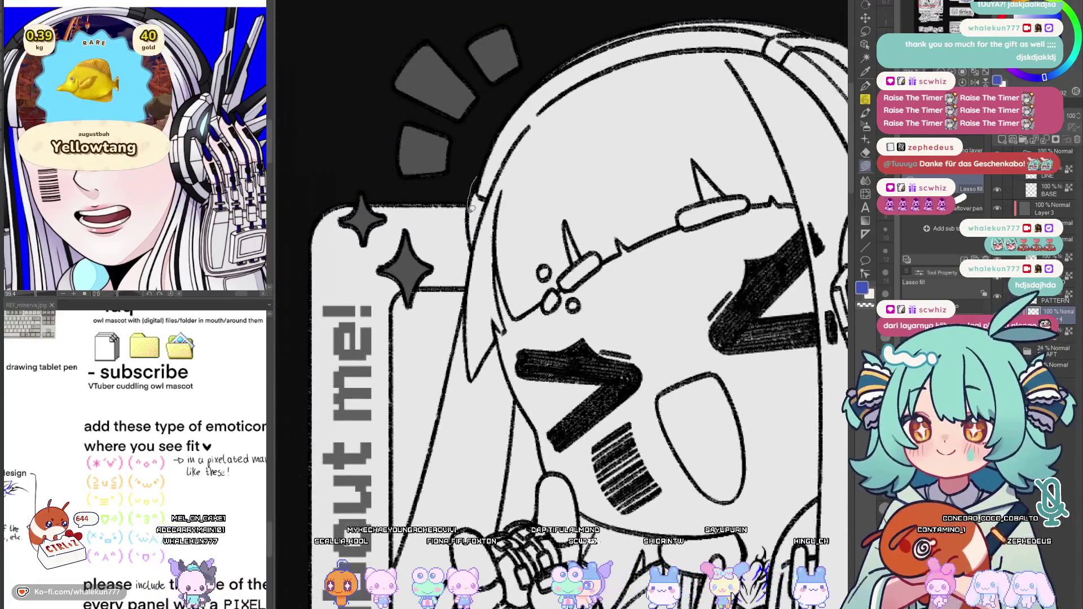
{"action": "left_click_drag", "start_coordinate": [680, 123], "coordinate": [496, 135]}
{"action": "left_click_drag", "start_coordinate": [581, 157], "coordinate": [585, 197]}
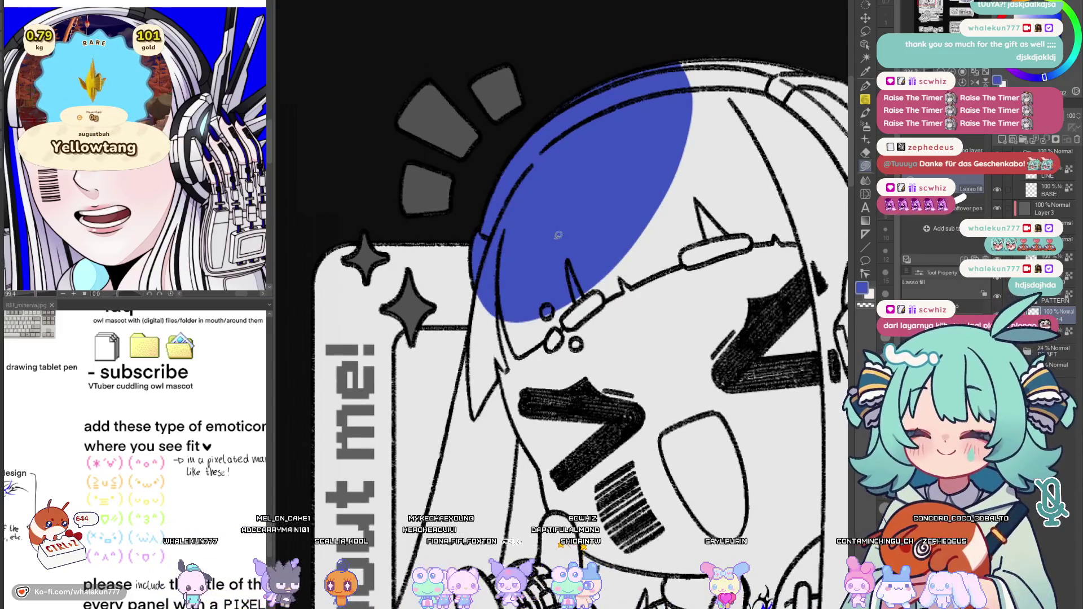
{"action": "left_click_drag", "start_coordinate": [550, 242], "coordinate": [437, 352]}
{"action": "mouse_move", "coordinate": [644, 376]}
{"action": "left_mouse_down"}
{"action": "mouse_move", "coordinate": [773, 311]}
{"action": "mouse_move", "coordinate": [522, 175]}
{"action": "left_mouse_up"}
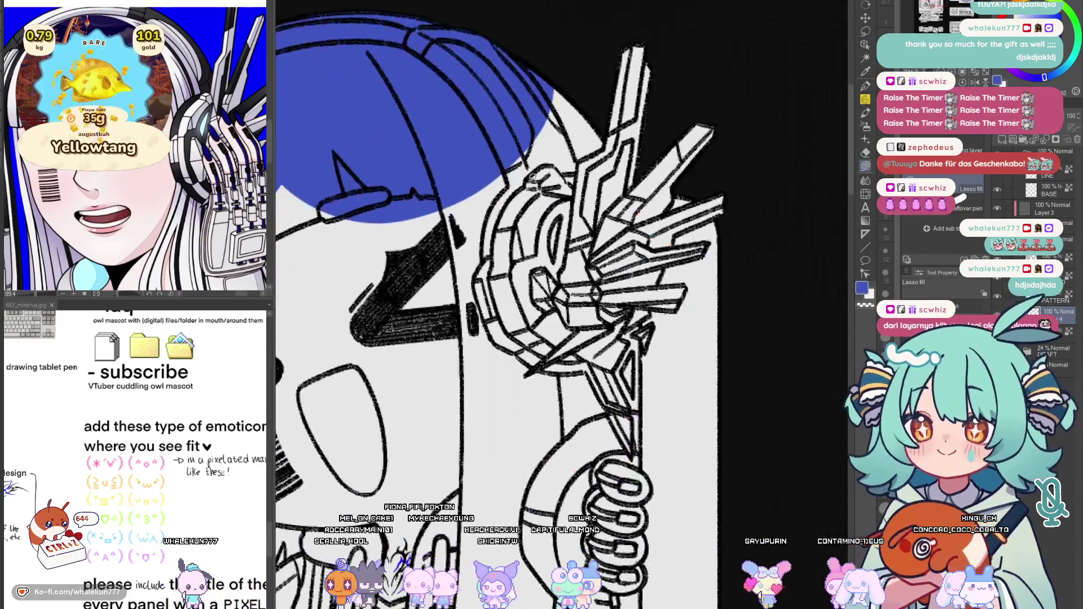
{"action": "left_click_drag", "start_coordinate": [516, 53], "coordinate": [648, 84]}
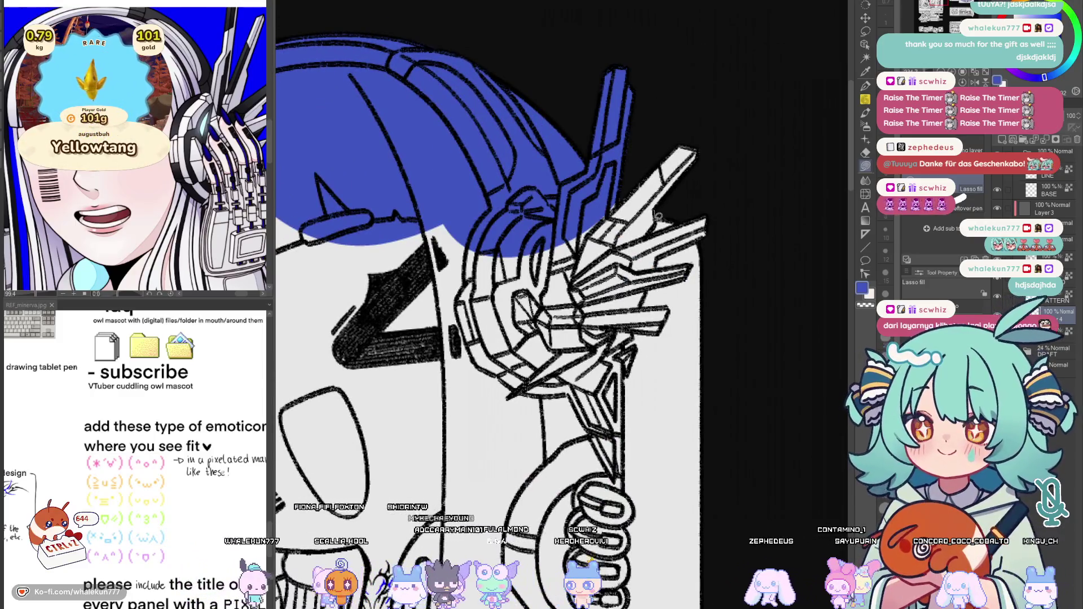
Fill the headphone area and its spikes flat blue
{"action": "left_click_drag", "start_coordinate": [519, 244], "coordinate": [706, 227]}
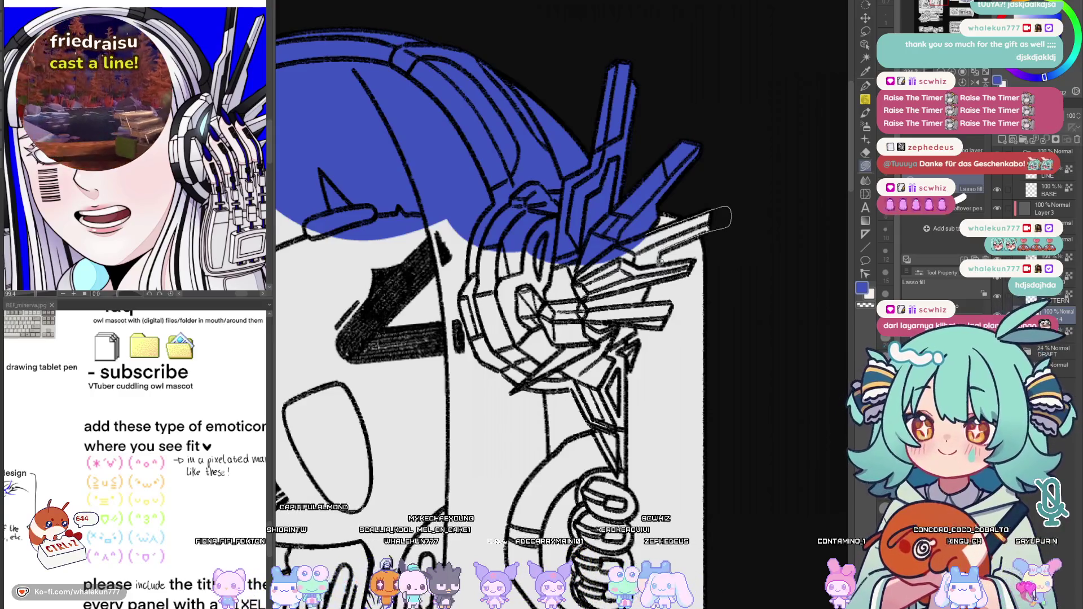
{"action": "left_click_drag", "start_coordinate": [660, 260], "coordinate": [597, 237]}
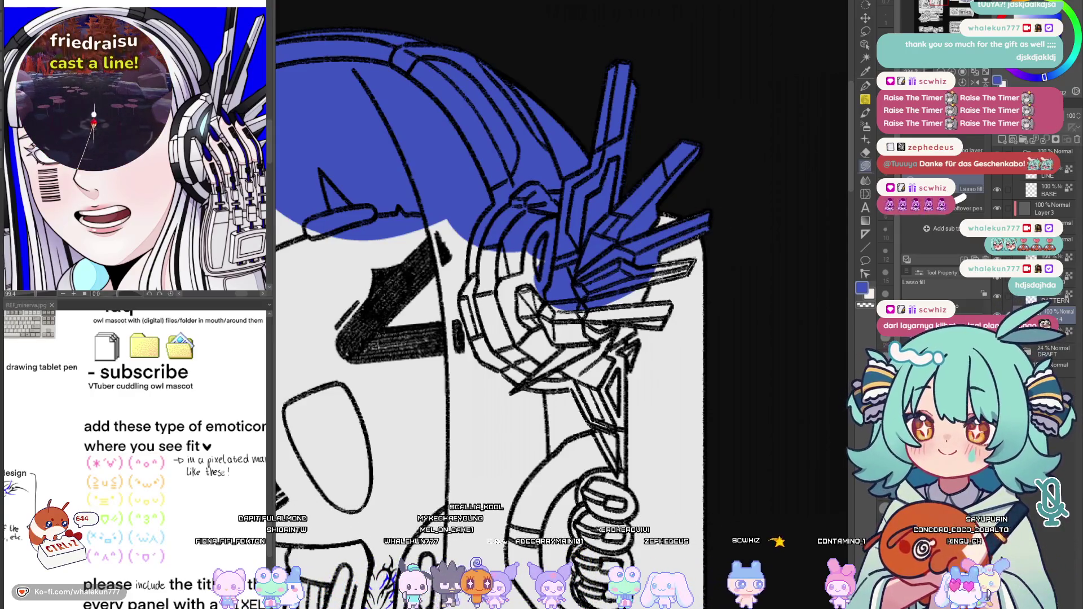
{"action": "left_click_drag", "start_coordinate": [646, 262], "coordinate": [641, 282]}
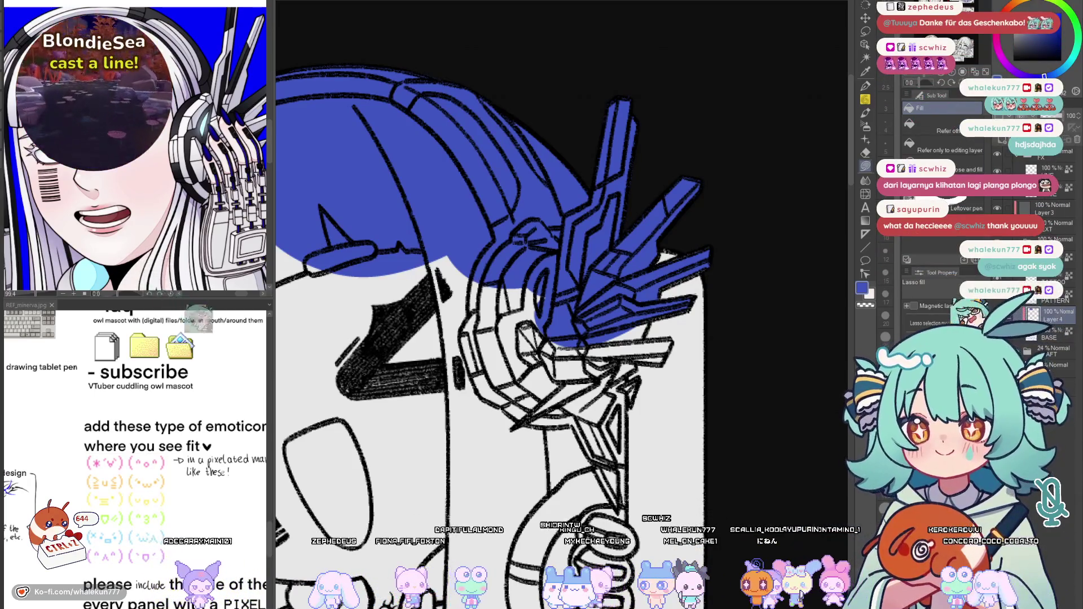
{"action": "key", "text": "ctrl+plus"}
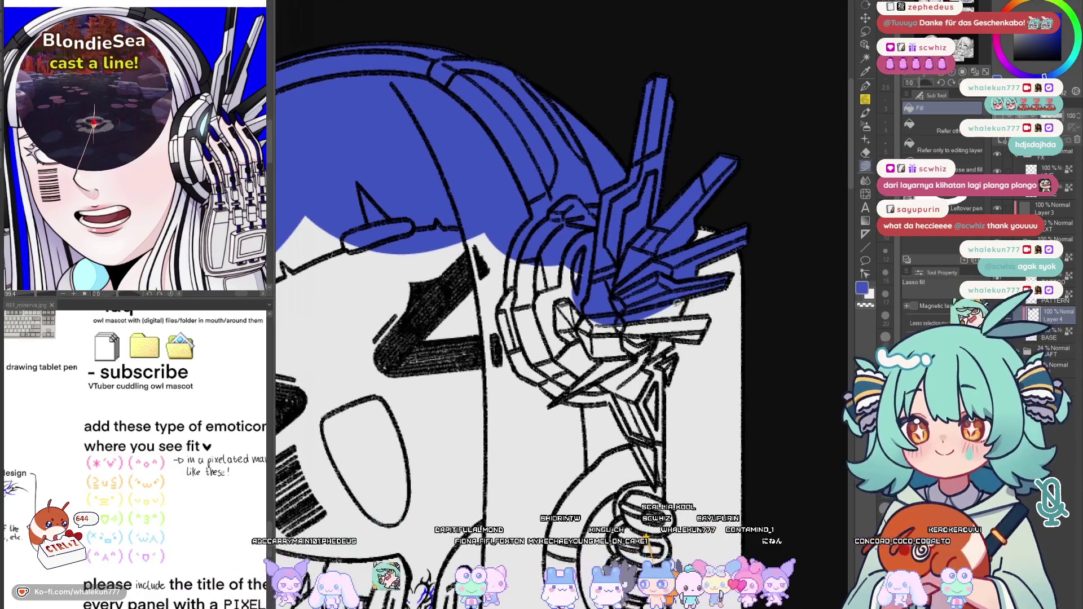
{"action": "left_click_drag", "start_coordinate": [534, 282], "coordinate": [527, 284]}
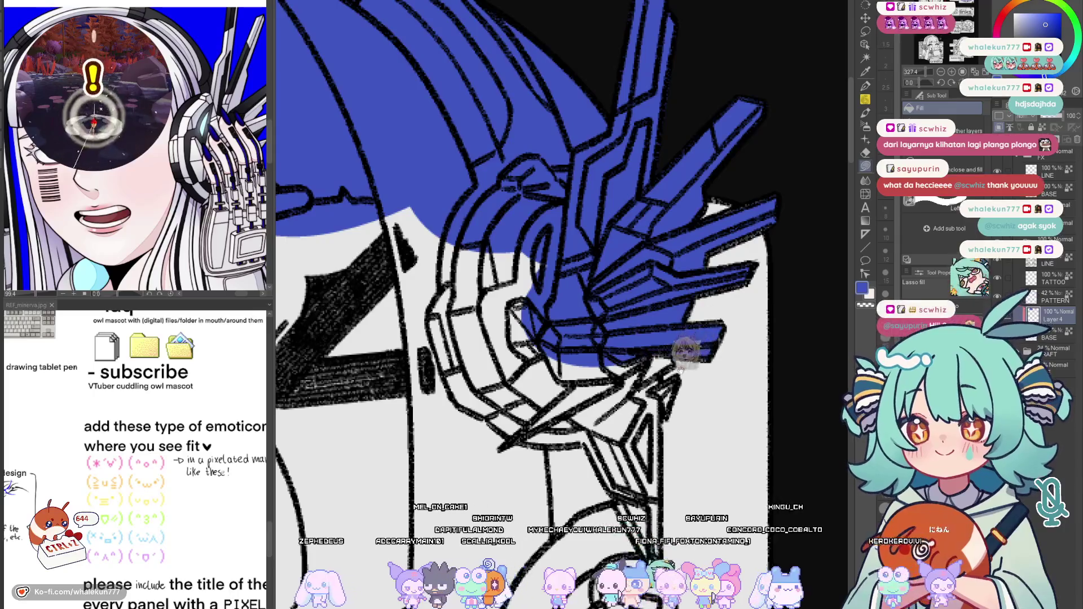
{"action": "left_click_drag", "start_coordinate": [685, 364], "coordinate": [705, 315]}
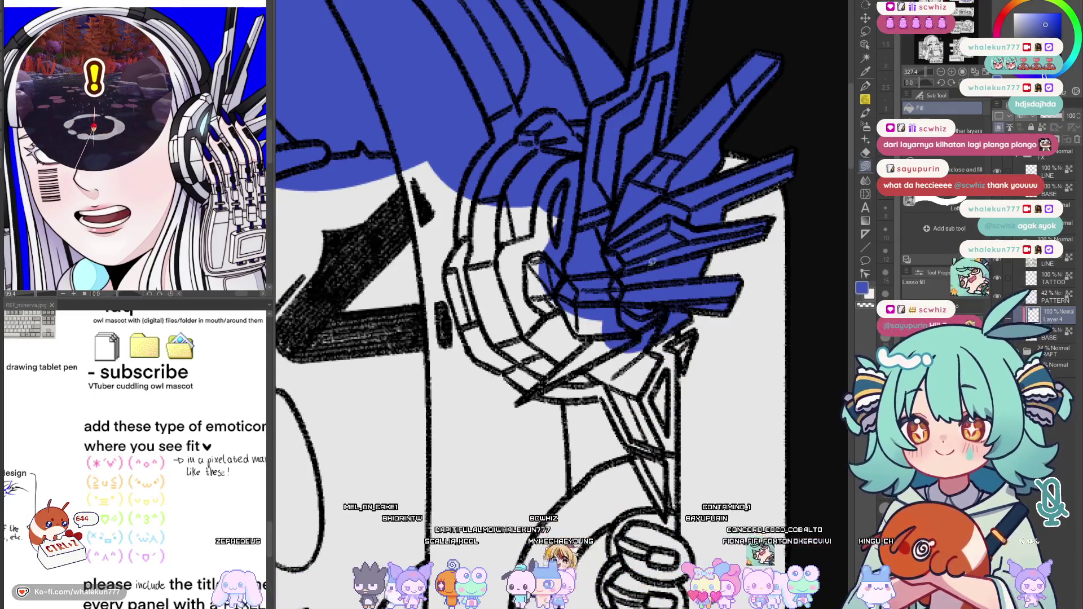
{"action": "left_click_drag", "start_coordinate": [642, 266], "coordinate": [643, 268]}
Add flat blue fill to the area below the helmet
{"action": "scroll", "coordinate": [676, 293], "scroll_direction": "down", "scroll_amount": 2}
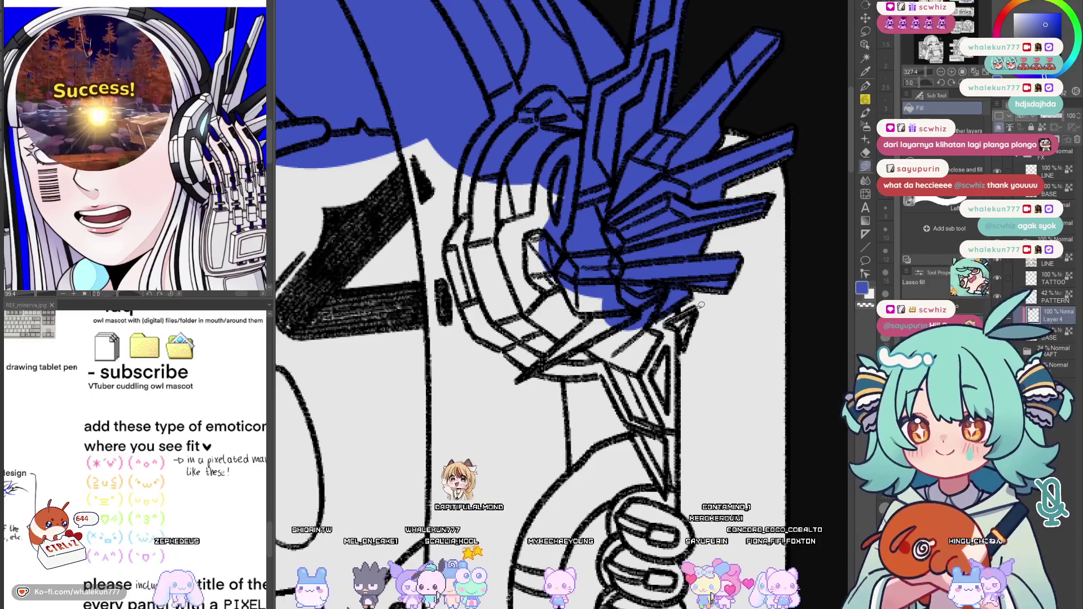
{"action": "left_click_drag", "start_coordinate": [700, 304], "coordinate": [671, 327]}
{"action": "scroll", "coordinate": [671, 327], "scroll_direction": "down", "scroll_amount": 3}
{"action": "scroll", "coordinate": [671, 327], "scroll_direction": "down", "scroll_amount": 5}
{"action": "left_click_drag", "start_coordinate": [674, 282], "coordinate": [668, 388]}
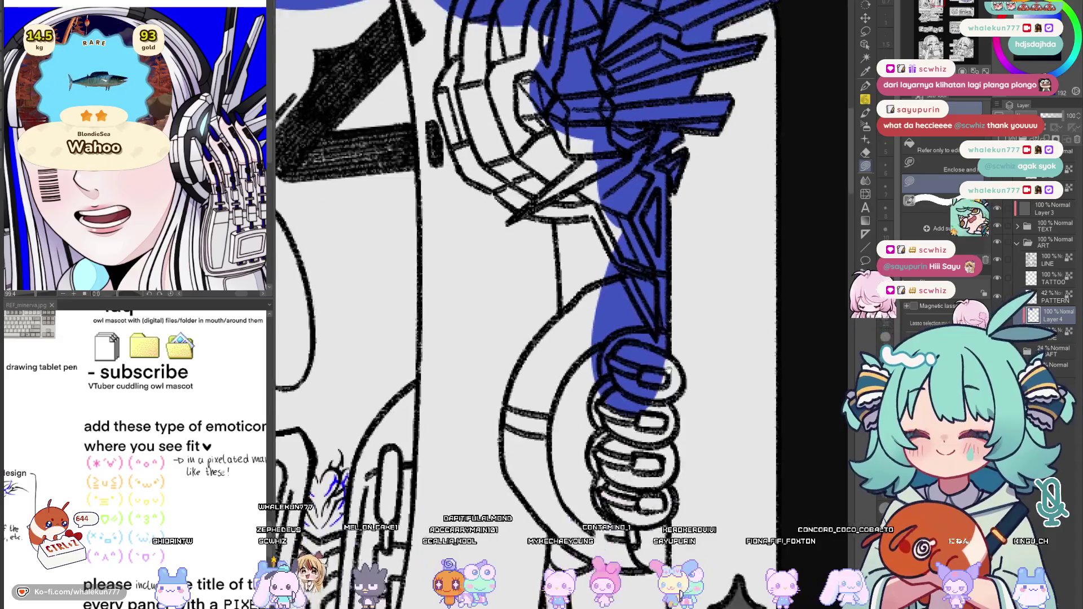
{"action": "scroll", "coordinate": [668, 387], "scroll_direction": "up", "scroll_amount": 5}
{"action": "mouse_move", "coordinate": [659, 280]}
{"action": "left_mouse_down"}
{"action": "mouse_move", "coordinate": [559, 388]}
{"action": "mouse_move", "coordinate": [496, 226]}
{"action": "mouse_move", "coordinate": [620, 147]}
{"action": "left_mouse_up"}
{"action": "scroll", "coordinate": [642, 321], "scroll_direction": "up", "scroll_amount": 5}
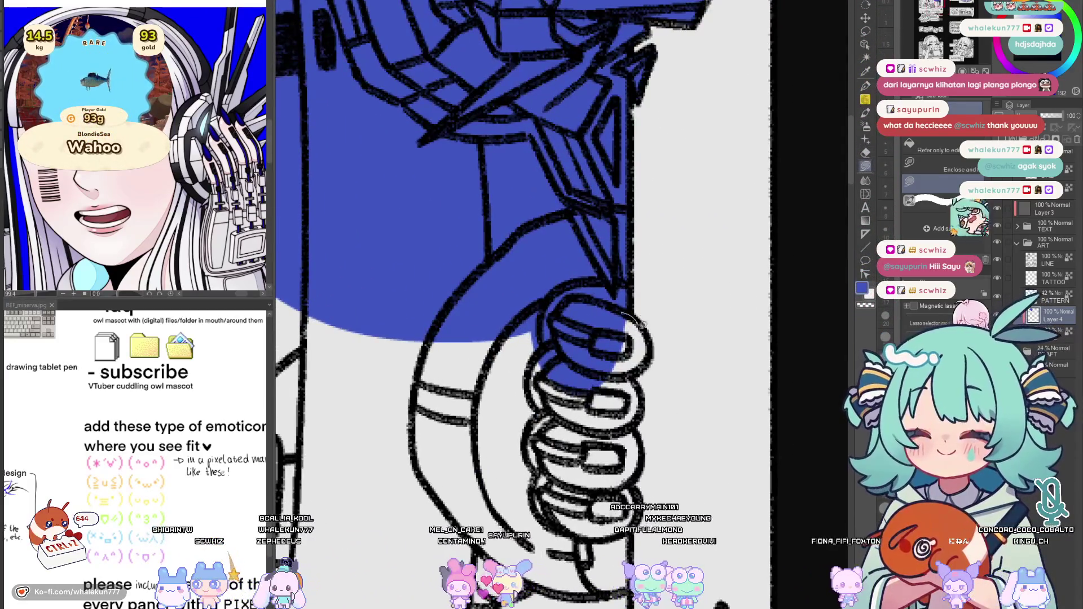
{"action": "scroll", "coordinate": [638, 344], "scroll_direction": "down", "scroll_amount": 3}
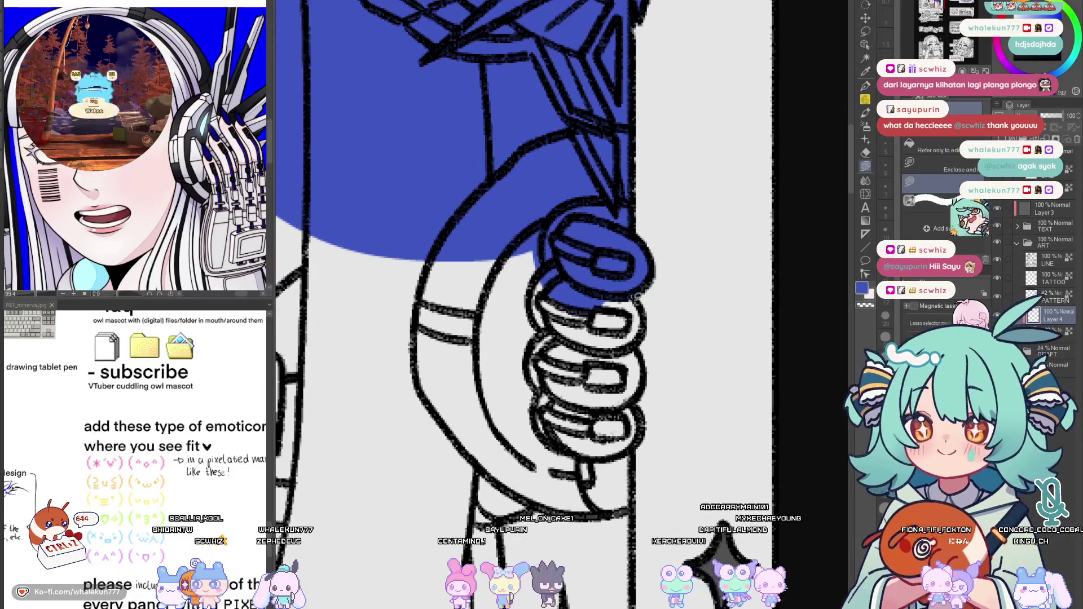
Fill the gripping hand, lower thumb and handle blue
{"action": "mouse_move", "coordinate": [643, 378]}
{"action": "left_mouse_down"}
{"action": "mouse_move", "coordinate": [536, 463]}
{"action": "mouse_move", "coordinate": [429, 338]}
{"action": "mouse_move", "coordinate": [552, 226]}
{"action": "mouse_move", "coordinate": [635, 296]}
{"action": "left_mouse_up"}
{"action": "scroll", "coordinate": [655, 291], "scroll_direction": "down", "scroll_amount": 3}
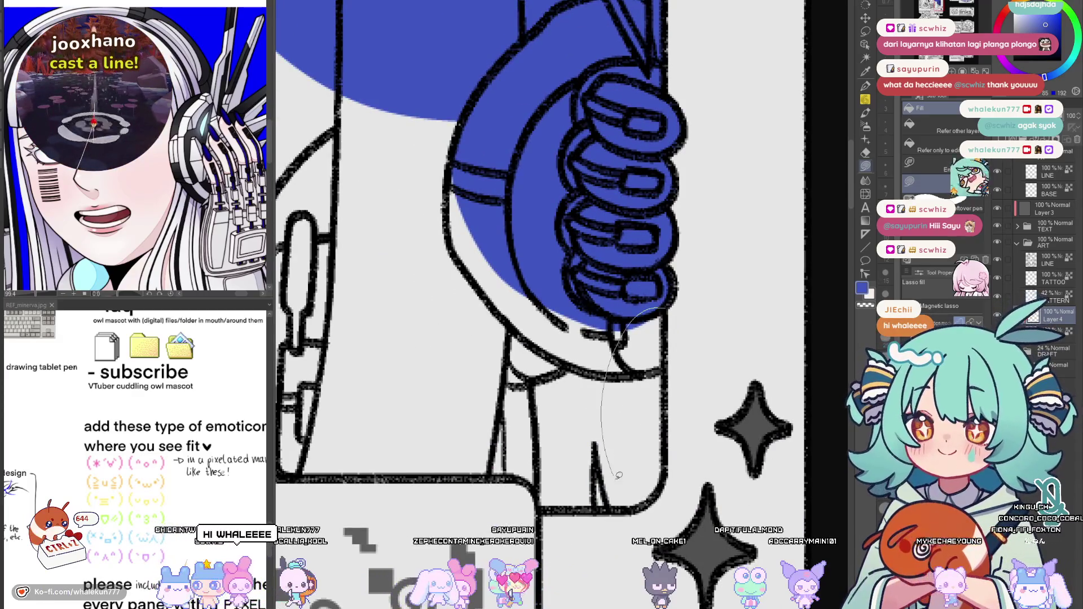
{"action": "left_click_drag", "start_coordinate": [611, 472], "coordinate": [652, 489]}
{"action": "scroll", "coordinate": [653, 489], "scroll_direction": "down", "scroll_amount": 2}
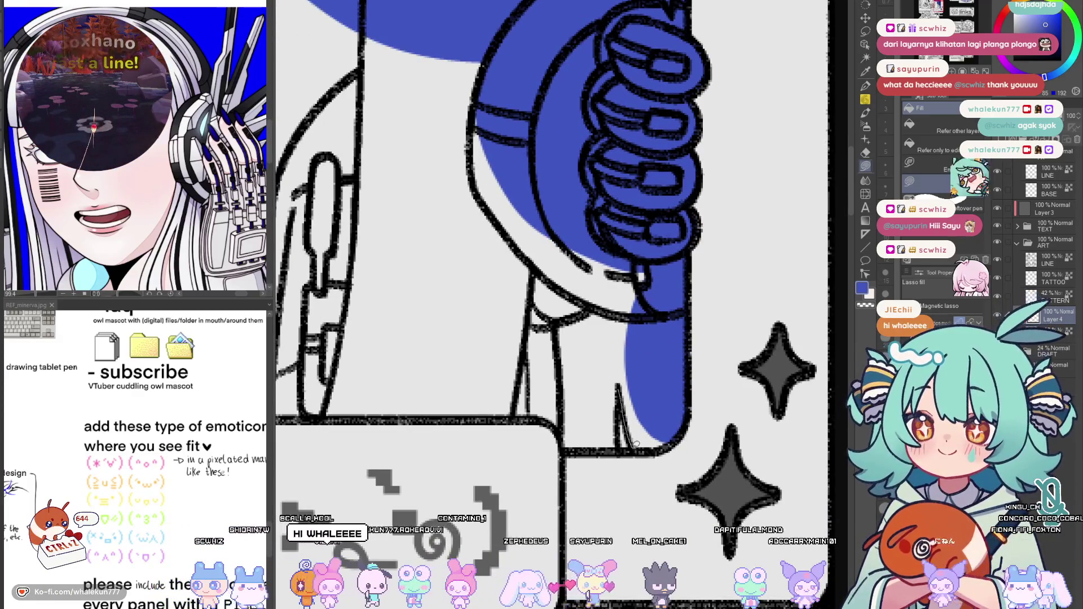
{"action": "mouse_move", "coordinate": [622, 392]}
{"action": "left_mouse_down"}
{"action": "mouse_move", "coordinate": [569, 445]}
{"action": "mouse_move", "coordinate": [544, 350]}
{"action": "mouse_move", "coordinate": [586, 271]}
{"action": "mouse_move", "coordinate": [623, 389]}
{"action": "left_mouse_up"}
Add a curved blue fill below the strap and extend the blob further left
{"action": "scroll", "coordinate": [637, 327], "scroll_direction": "left", "scroll_amount": 1}
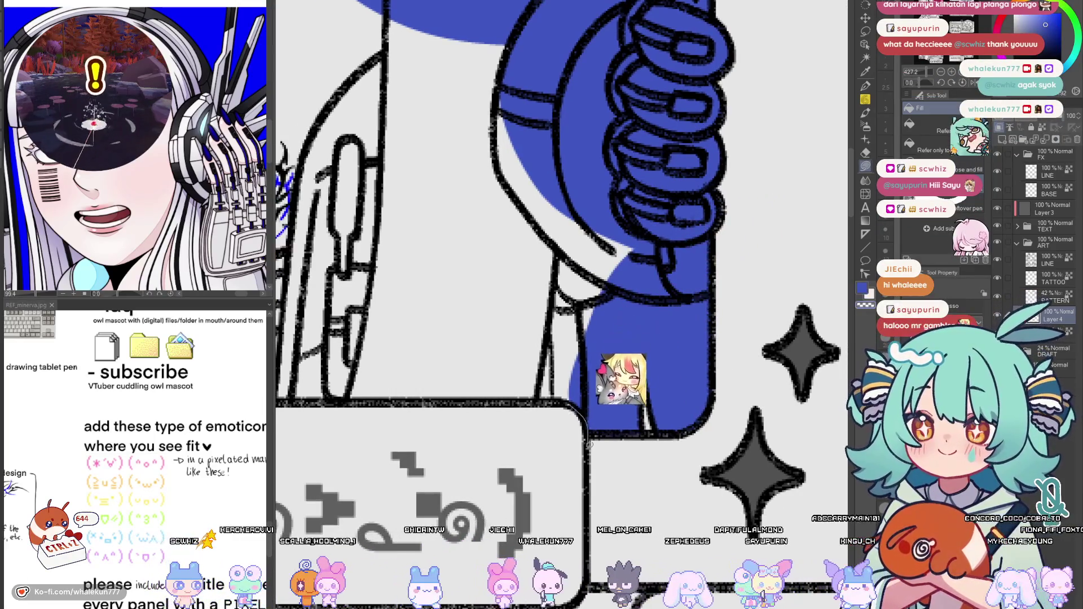
{"action": "scroll", "coordinate": [592, 440], "scroll_direction": "left", "scroll_amount": 2}
{"action": "mouse_move", "coordinate": [627, 423]}
{"action": "left_mouse_down"}
{"action": "mouse_move", "coordinate": [559, 305]}
{"action": "mouse_move", "coordinate": [648, 338]}
{"action": "left_mouse_up"}
{"action": "scroll", "coordinate": [650, 397], "scroll_direction": "up", "scroll_amount": 2}
{"action": "mouse_move", "coordinate": [651, 397]}
{"action": "left_mouse_down"}
{"action": "mouse_move", "coordinate": [507, 265]}
{"action": "mouse_move", "coordinate": [649, 395]}
{"action": "left_mouse_up"}
{"action": "scroll", "coordinate": [648, 395], "scroll_direction": "down", "scroll_amount": 2}
{"action": "scroll", "coordinate": [648, 395], "scroll_direction": "left", "scroll_amount": 3}
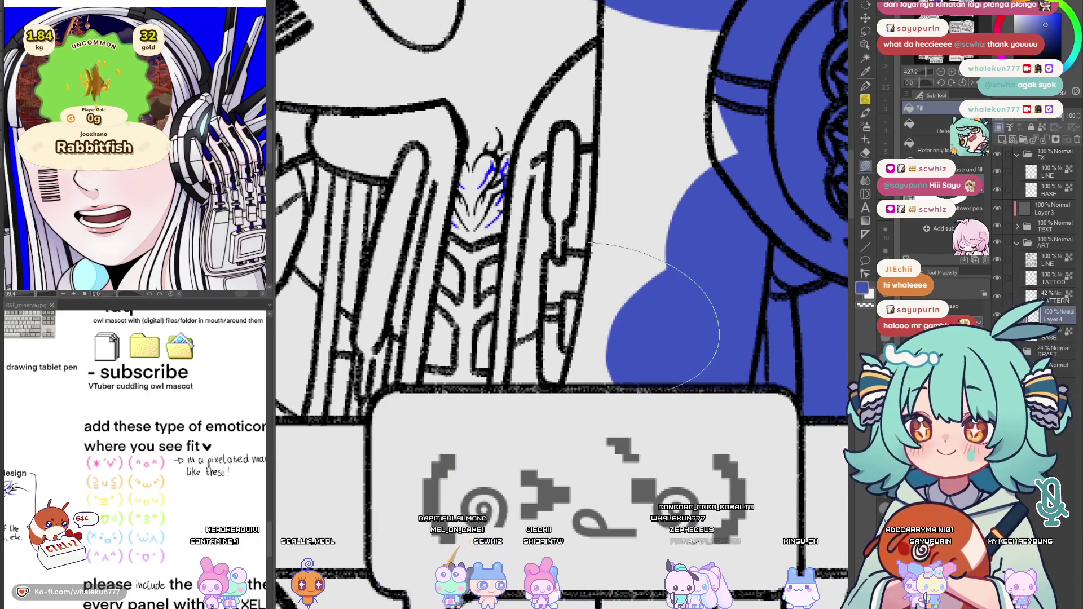
{"action": "left_click_drag", "start_coordinate": [406, 375], "coordinate": [401, 378]}
{"action": "scroll", "coordinate": [578, 416], "scroll_direction": "left", "scroll_amount": 6}
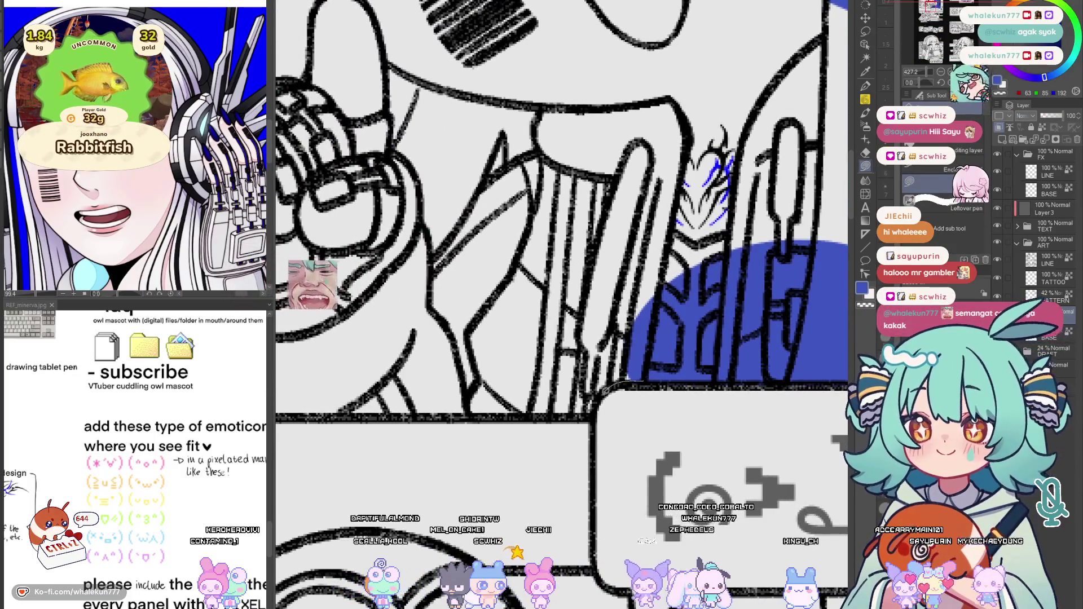
{"action": "scroll", "coordinate": [578, 417], "scroll_direction": "down", "scroll_amount": 5}
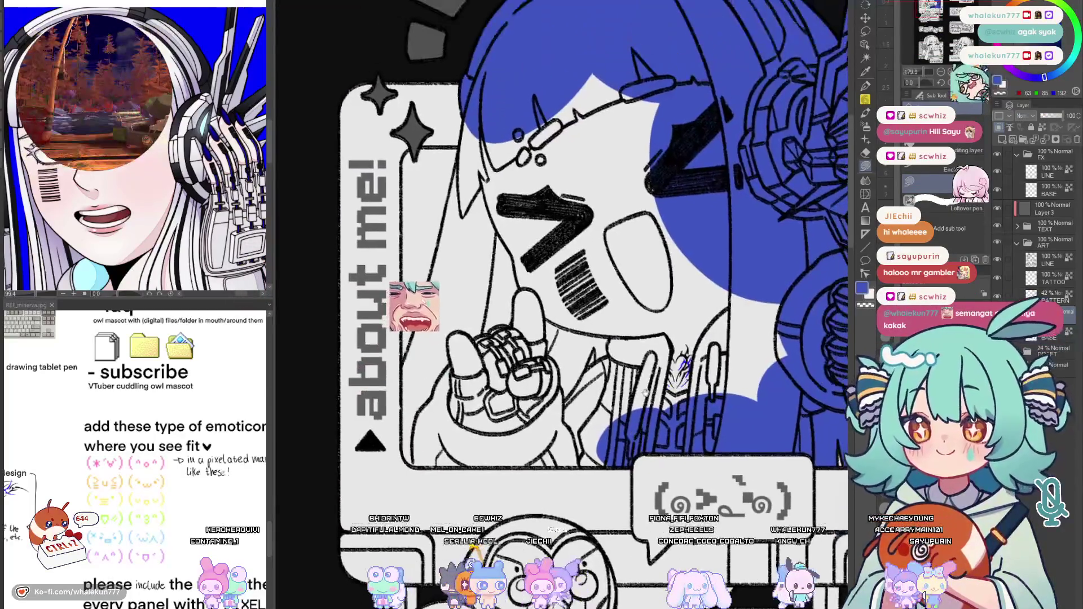
Lasso-fill a blue blob under the line and the large body areas of the about-me character
{"action": "scroll", "coordinate": [597, 364], "scroll_direction": "down", "scroll_amount": 3}
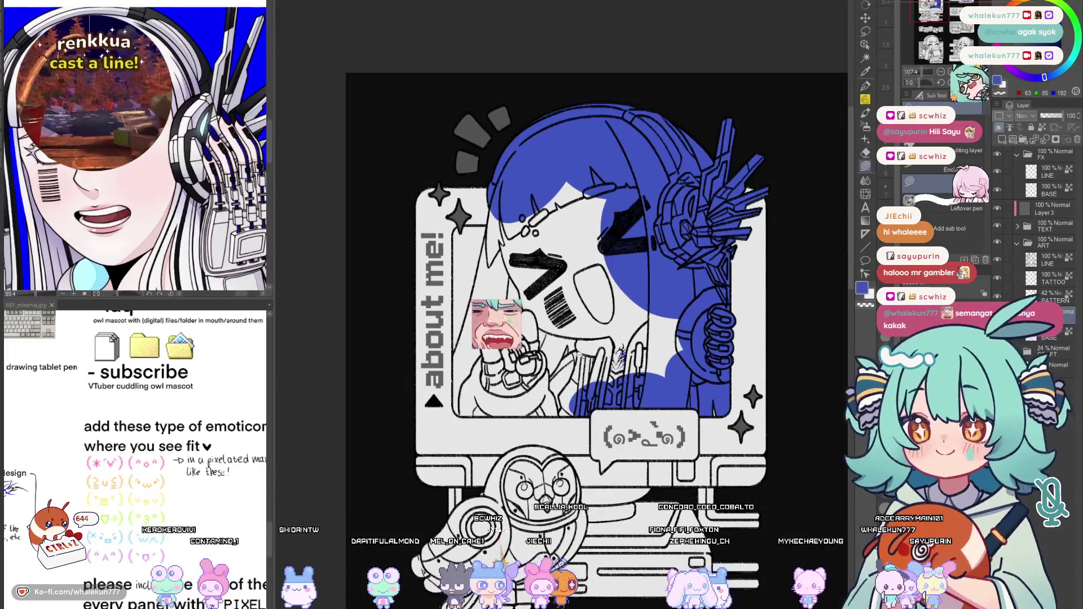
{"action": "scroll", "coordinate": [586, 370], "scroll_direction": "up", "scroll_amount": 5}
{"action": "scroll", "coordinate": [583, 373], "scroll_direction": "up", "scroll_amount": 3}
{"action": "mouse_move", "coordinate": [587, 262]}
{"action": "left_mouse_down"}
{"action": "mouse_move", "coordinate": [508, 389]}
{"action": "mouse_move", "coordinate": [609, 283]}
{"action": "mouse_move", "coordinate": [626, 315]}
{"action": "mouse_move", "coordinate": [653, 294]}
{"action": "left_mouse_up"}
{"action": "scroll", "coordinate": [653, 294], "scroll_direction": "down", "scroll_amount": 2}
{"action": "scroll", "coordinate": [605, 265], "scroll_direction": "down", "scroll_amount": 2}
{"action": "mouse_move", "coordinate": [605, 266]}
{"action": "left_mouse_down"}
{"action": "mouse_move", "coordinate": [625, 169]}
{"action": "mouse_move", "coordinate": [733, 248]}
{"action": "mouse_move", "coordinate": [614, 389]}
{"action": "left_mouse_up"}
{"action": "left_click_drag", "start_coordinate": [621, 316], "coordinate": [640, 300]}
{"action": "mouse_move", "coordinate": [637, 316]}
{"action": "left_mouse_down"}
{"action": "mouse_move", "coordinate": [596, 317]}
{"action": "mouse_move", "coordinate": [553, 361]}
{"action": "mouse_move", "coordinate": [648, 401]}
{"action": "mouse_move", "coordinate": [598, 333]}
{"action": "mouse_move", "coordinate": [484, 330]}
{"action": "mouse_move", "coordinate": [428, 350]}
{"action": "mouse_move", "coordinate": [406, 395]}
{"action": "mouse_move", "coordinate": [412, 409]}
{"action": "left_mouse_up"}
Fill the left edge below the hand, the hand, the patch above the eyes and left of the face blue
{"action": "scroll", "coordinate": [473, 324], "scroll_direction": "up", "scroll_amount": 2}
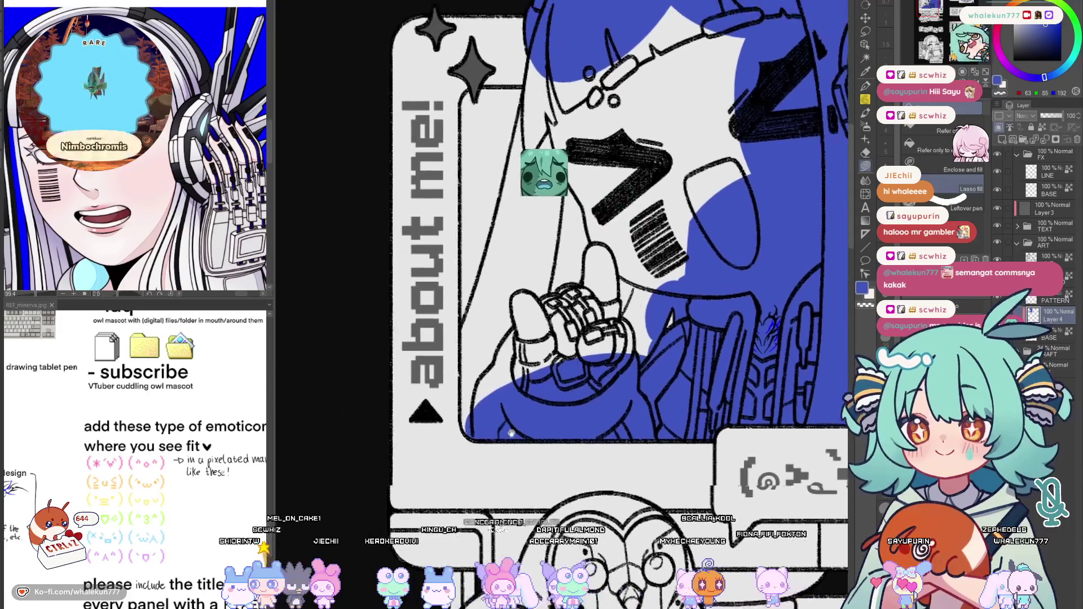
{"action": "mouse_move", "coordinate": [472, 324]}
{"action": "left_mouse_down"}
{"action": "mouse_move", "coordinate": [476, 431]}
{"action": "mouse_move", "coordinate": [465, 448]}
{"action": "left_mouse_up"}
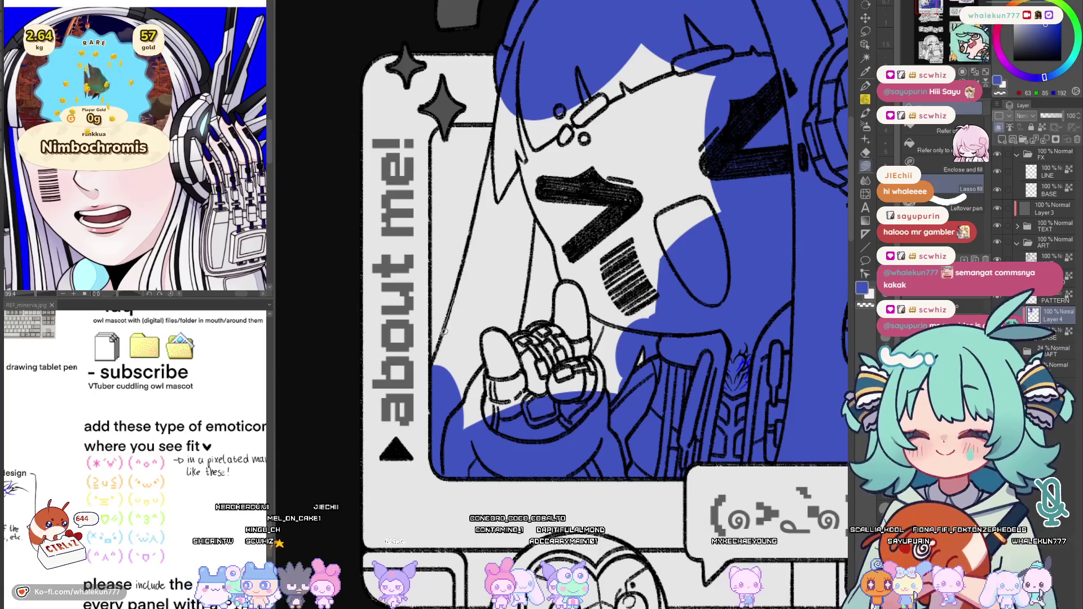
{"action": "left_click_drag", "start_coordinate": [578, 165], "coordinate": [578, 167]}
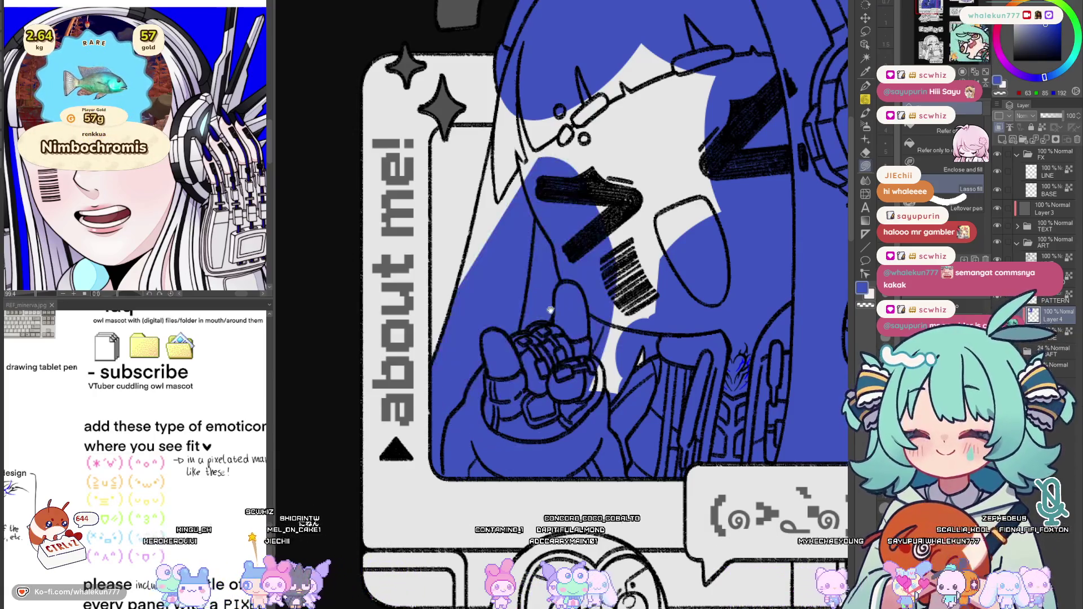
{"action": "left_click_drag", "start_coordinate": [634, 337], "coordinate": [564, 337]}
{"action": "left_click_drag", "start_coordinate": [560, 394], "coordinate": [564, 478]}
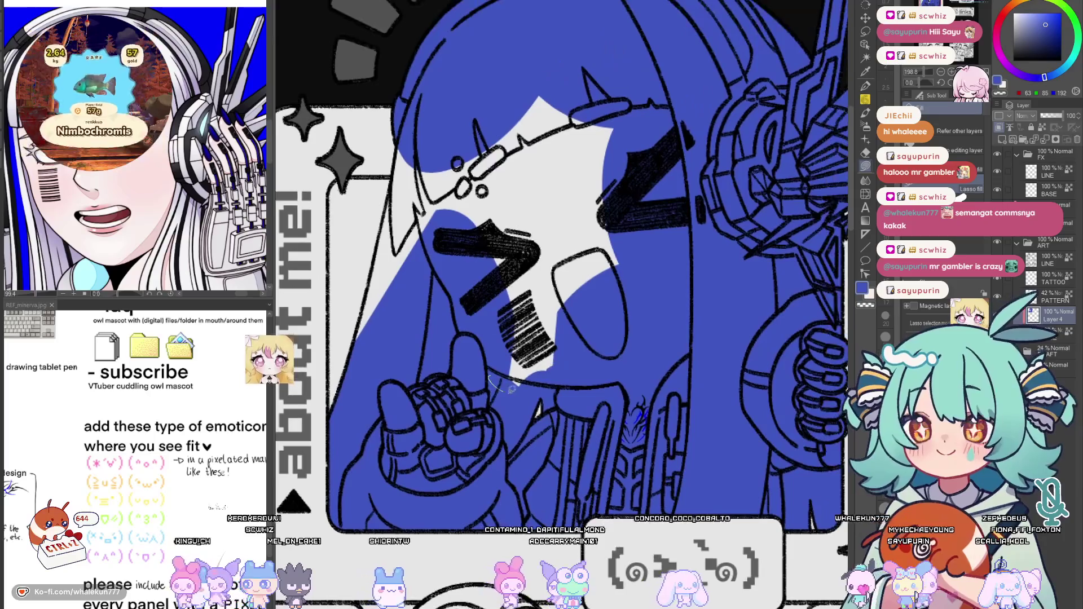
{"action": "left_click_drag", "start_coordinate": [570, 341], "coordinate": [571, 425]}
{"action": "mouse_move", "coordinate": [643, 347]}
{"action": "left_mouse_down"}
{"action": "mouse_move", "coordinate": [556, 403]}
{"action": "mouse_move", "coordinate": [702, 260]}
{"action": "mouse_move", "coordinate": [542, 230]}
{"action": "mouse_move", "coordinate": [558, 315]}
{"action": "left_mouse_up"}
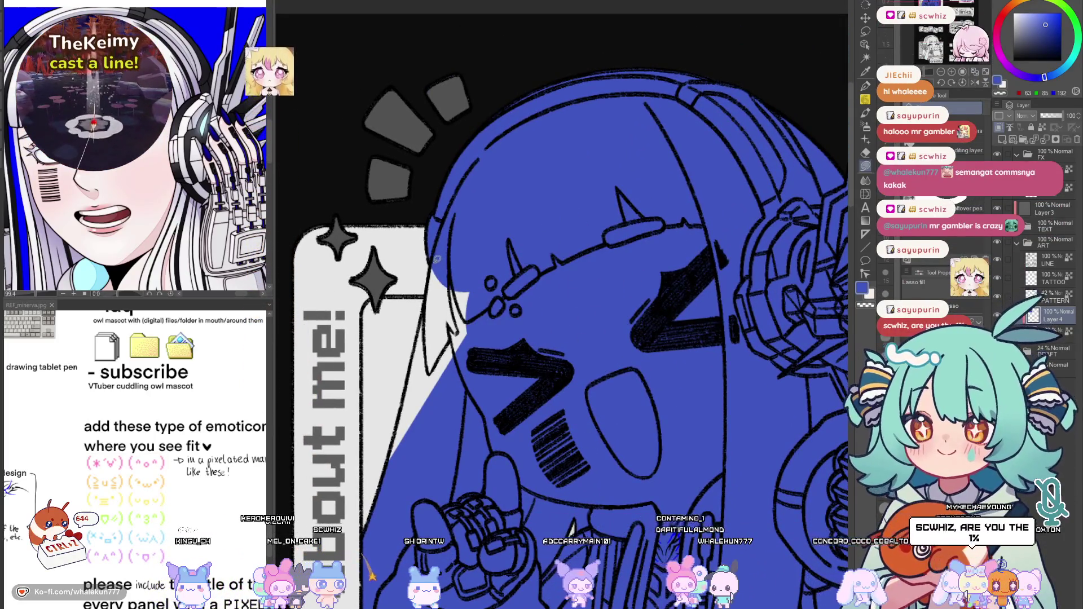
{"action": "left_click_drag", "start_coordinate": [541, 365], "coordinate": [462, 265]}
{"action": "scroll", "coordinate": [564, 384], "scroll_direction": "down", "scroll_amount": 10}
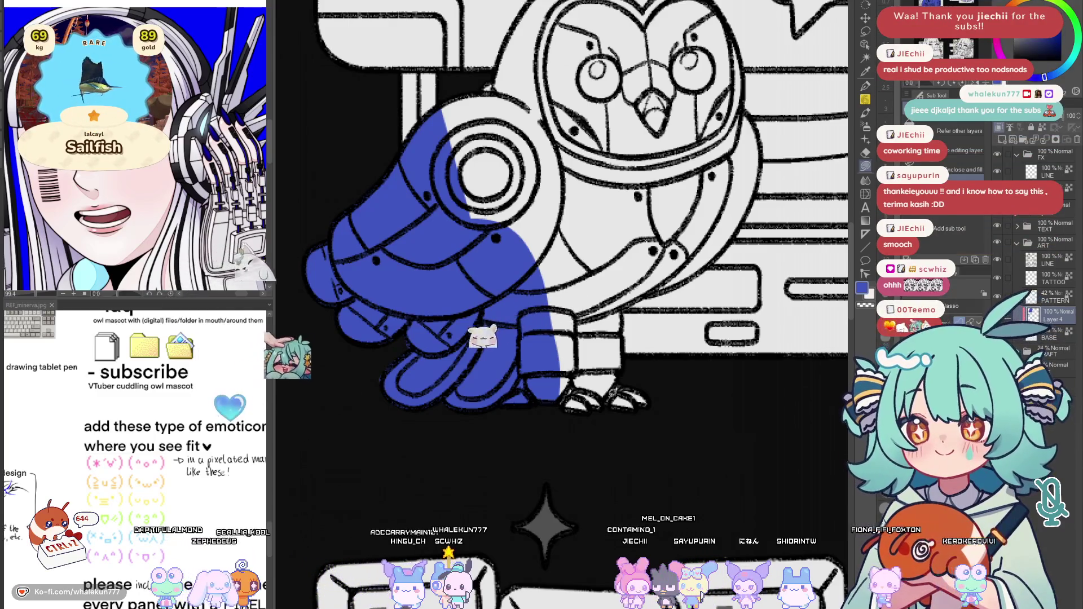
Lasso-fill the owl's leg, another patch and its left side with flat blue
{"action": "scroll", "coordinate": [602, 315], "scroll_direction": "up", "scroll_amount": 2}
{"action": "mouse_move", "coordinate": [636, 292]}
{"action": "left_mouse_down"}
{"action": "mouse_move", "coordinate": [640, 367]}
{"action": "mouse_move", "coordinate": [682, 411]}
{"action": "mouse_move", "coordinate": [636, 293]}
{"action": "left_mouse_up"}
{"action": "scroll", "coordinate": [564, 338], "scroll_direction": "up", "scroll_amount": 3}
{"action": "mouse_move", "coordinate": [567, 402]}
{"action": "left_mouse_down"}
{"action": "mouse_move", "coordinate": [636, 370]}
{"action": "mouse_move", "coordinate": [699, 237]}
{"action": "mouse_move", "coordinate": [592, 403]}
{"action": "mouse_move", "coordinate": [705, 215]}
{"action": "mouse_move", "coordinate": [626, 408]}
{"action": "left_mouse_up"}
{"action": "scroll", "coordinate": [622, 409], "scroll_direction": "up", "scroll_amount": 3}
{"action": "scroll", "coordinate": [602, 320], "scroll_direction": "down", "scroll_amount": 3}
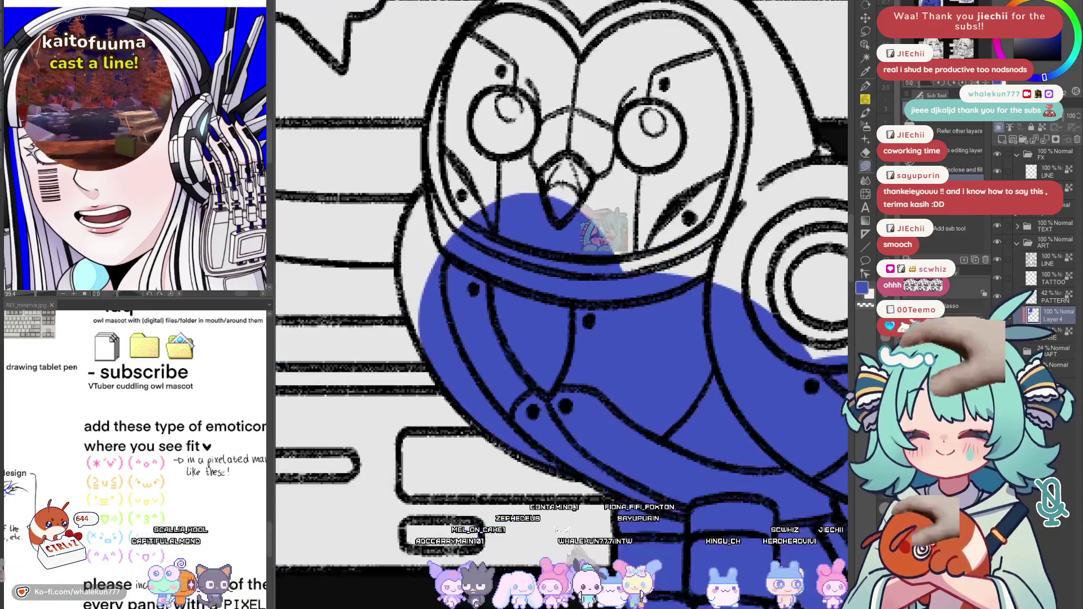
{"action": "scroll", "coordinate": [601, 320], "scroll_direction": "up", "scroll_amount": 3}
{"action": "left_click_drag", "start_coordinate": [619, 241], "coordinate": [618, 242]}
{"action": "scroll", "coordinate": [630, 246], "scroll_direction": "up", "scroll_amount": 5}
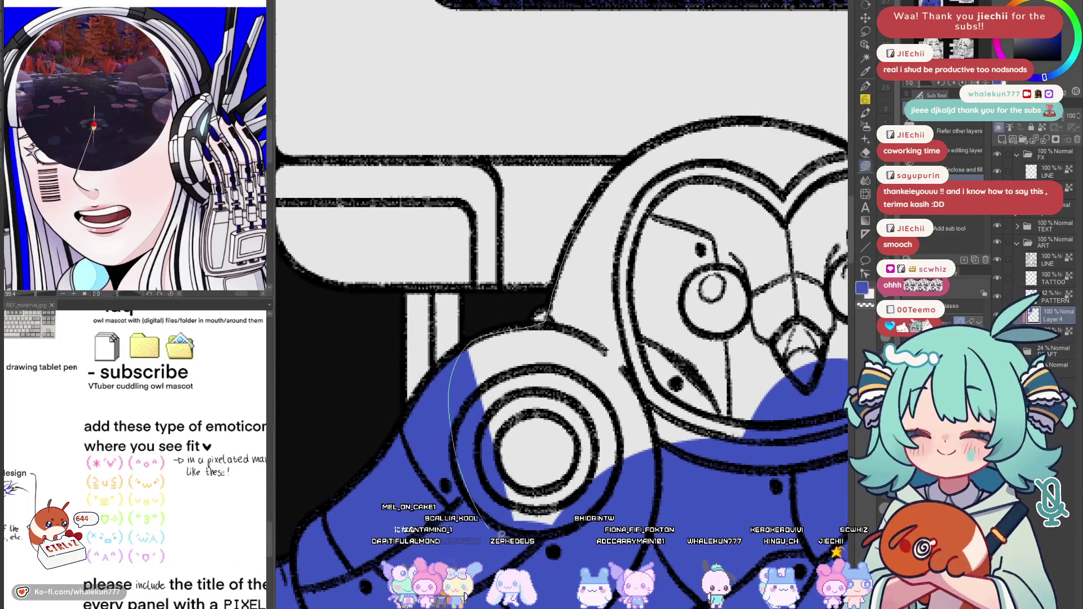
{"action": "left_click_drag", "start_coordinate": [493, 525], "coordinate": [492, 524]}
{"action": "scroll", "coordinate": [460, 393], "scroll_direction": "up", "scroll_amount": 3}
Fill the owl's head and remaining left side blue, then mirror the canvas with H to check
{"action": "mouse_move", "coordinate": [584, 212]}
{"action": "left_mouse_down"}
{"action": "mouse_move", "coordinate": [507, 386]}
{"action": "mouse_move", "coordinate": [649, 445]}
{"action": "left_mouse_up"}
{"action": "scroll", "coordinate": [626, 247], "scroll_direction": "down", "scroll_amount": 2}
{"action": "left_click_drag", "start_coordinate": [626, 247], "coordinate": [507, 468]}
{"action": "scroll", "coordinate": [507, 468], "scroll_direction": "down", "scroll_amount": 2}
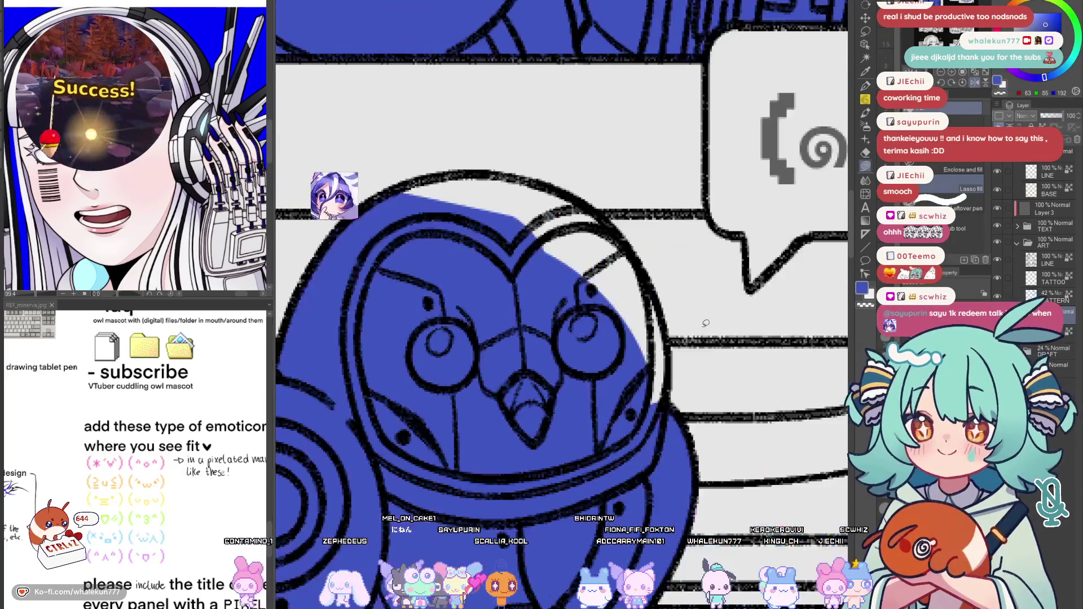
{"action": "scroll", "coordinate": [574, 251], "scroll_direction": "up", "scroll_amount": 2}
{"action": "mouse_move", "coordinate": [574, 251]}
{"action": "left_mouse_down"}
{"action": "mouse_move", "coordinate": [511, 349]}
{"action": "mouse_move", "coordinate": [496, 462]}
{"action": "mouse_move", "coordinate": [533, 296]}
{"action": "left_mouse_up"}
{"action": "scroll", "coordinate": [538, 408], "scroll_direction": "down", "scroll_amount": 2}
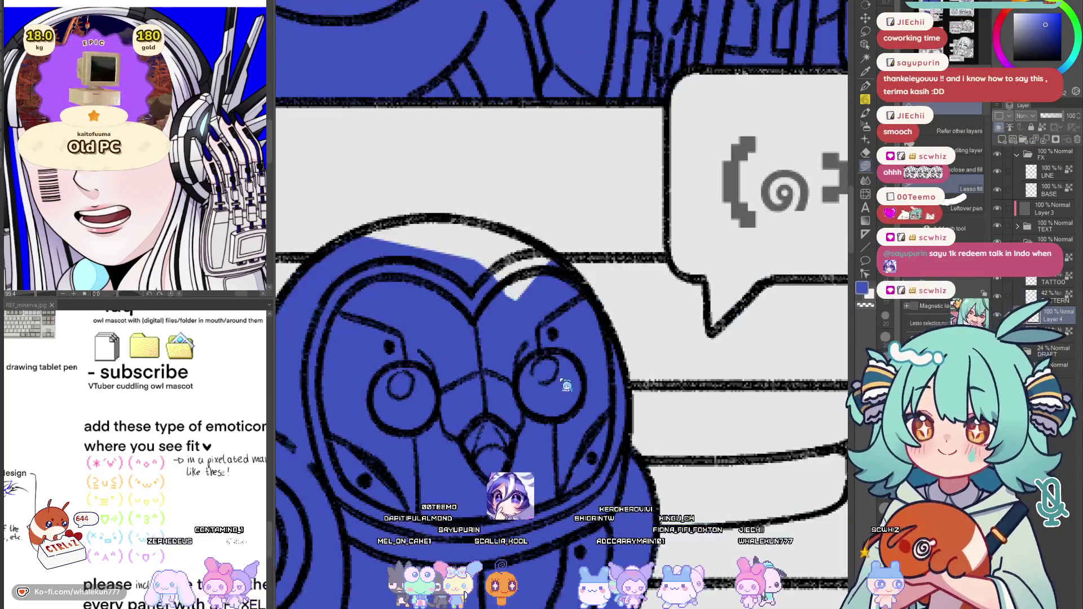
{"action": "scroll", "coordinate": [564, 384], "scroll_direction": "down", "scroll_amount": 2}
{"action": "scroll", "coordinate": [585, 360], "scroll_direction": "up", "scroll_amount": 1}
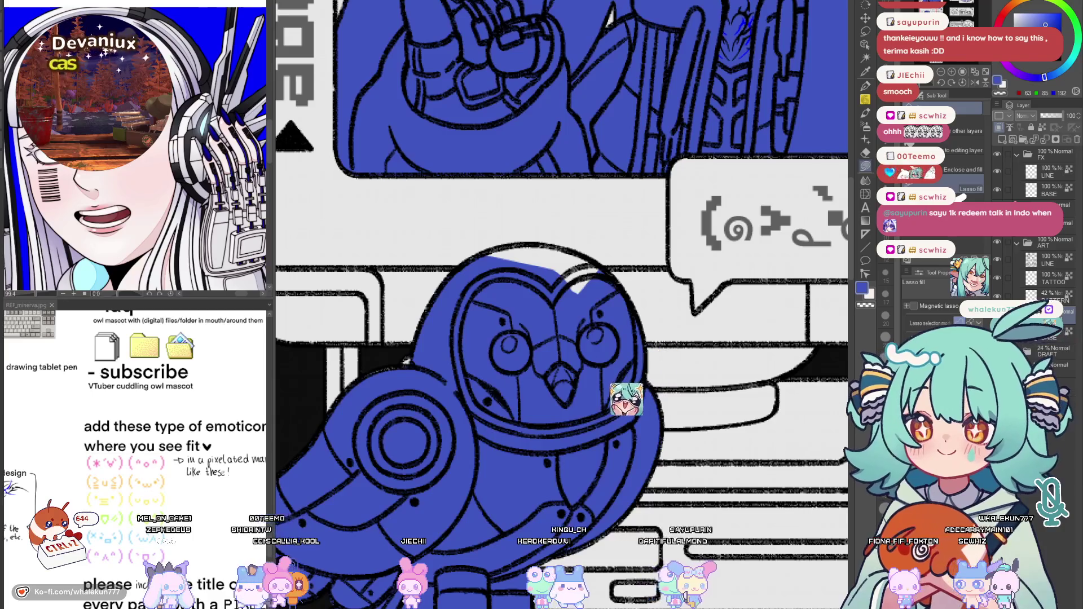
{"action": "key", "text": "h"}
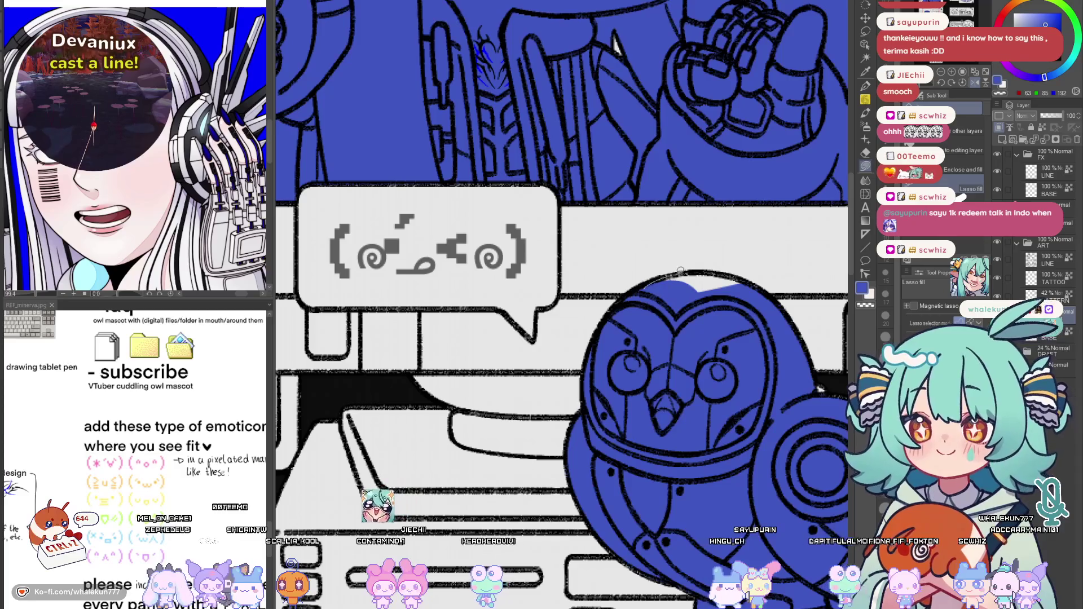
{"action": "scroll", "coordinate": [728, 307], "scroll_direction": "down", "scroll_amount": 5}
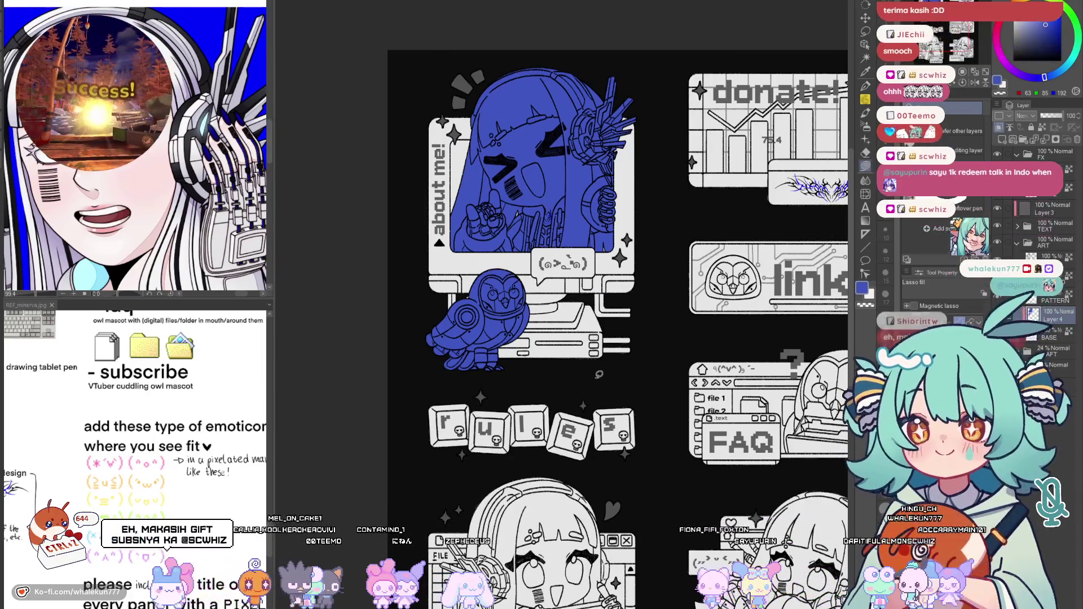
Lasso-fill the credits headset ornament's lower body, lower-left area and tips in flat blue
{"action": "scroll", "coordinate": [618, 253], "scroll_direction": "down", "scroll_amount": 5}
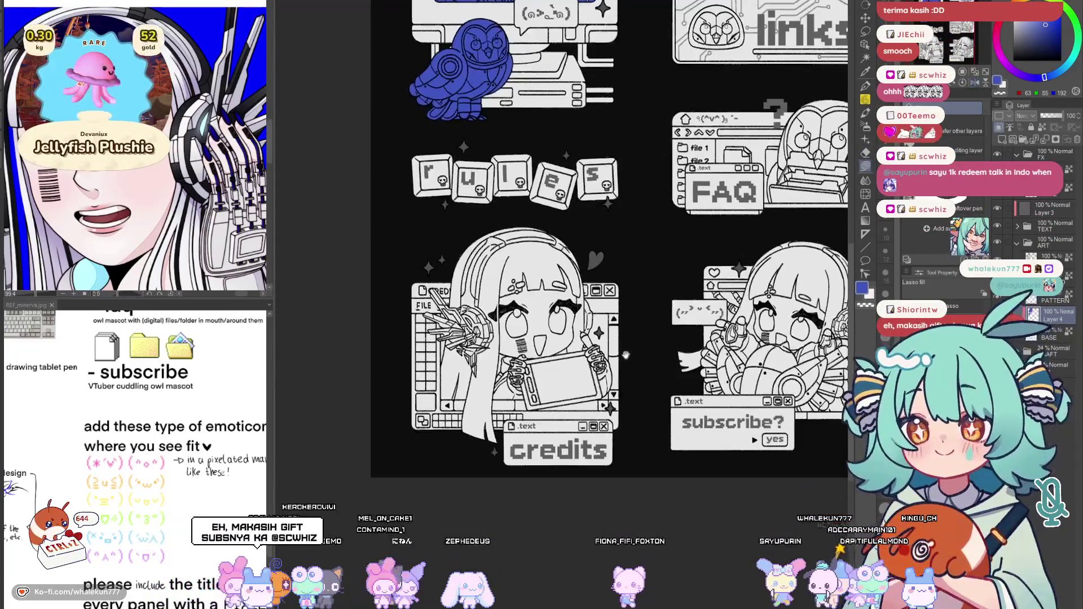
{"action": "scroll", "coordinate": [443, 325], "scroll_direction": "up", "scroll_amount": 5}
{"action": "scroll", "coordinate": [530, 422], "scroll_direction": "up", "scroll_amount": 5}
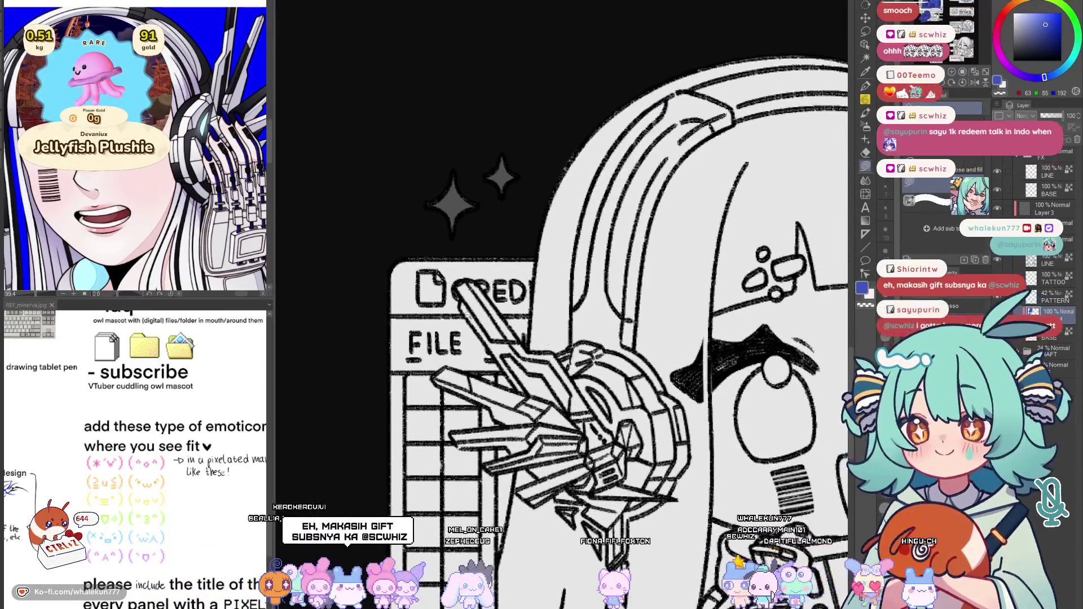
{"action": "mouse_move", "coordinate": [462, 264]}
{"action": "left_mouse_down"}
{"action": "mouse_move", "coordinate": [506, 309]}
{"action": "mouse_move", "coordinate": [492, 285]}
{"action": "mouse_move", "coordinate": [542, 395]}
{"action": "mouse_move", "coordinate": [592, 468]}
{"action": "mouse_move", "coordinate": [636, 448]}
{"action": "mouse_move", "coordinate": [602, 391]}
{"action": "left_mouse_up"}
{"action": "mouse_move", "coordinate": [417, 312]}
{"action": "left_mouse_down"}
{"action": "mouse_move", "coordinate": [589, 399]}
{"action": "mouse_move", "coordinate": [564, 479]}
{"action": "mouse_move", "coordinate": [429, 339]}
{"action": "left_mouse_up"}
{"action": "mouse_move", "coordinate": [598, 406]}
{"action": "left_mouse_down"}
{"action": "mouse_move", "coordinate": [544, 356]}
{"action": "mouse_move", "coordinate": [572, 385]}
{"action": "mouse_move", "coordinate": [544, 411]}
{"action": "mouse_move", "coordinate": [551, 328]}
{"action": "left_mouse_up"}
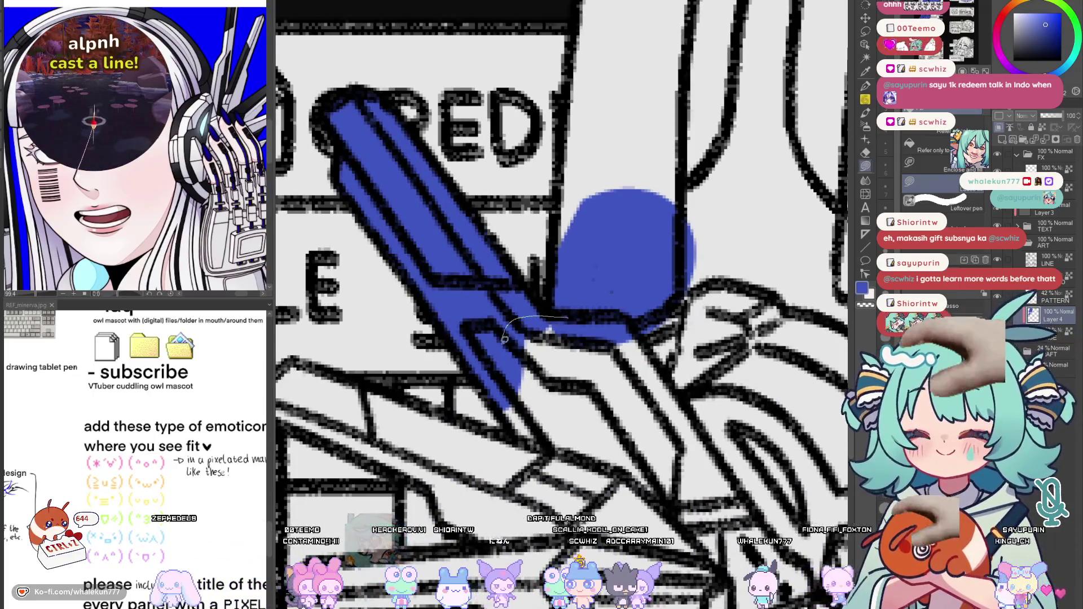
{"action": "left_click_drag", "start_coordinate": [551, 456], "coordinate": [676, 321]}
{"action": "left_click_drag", "start_coordinate": [320, 364], "coordinate": [490, 301]}
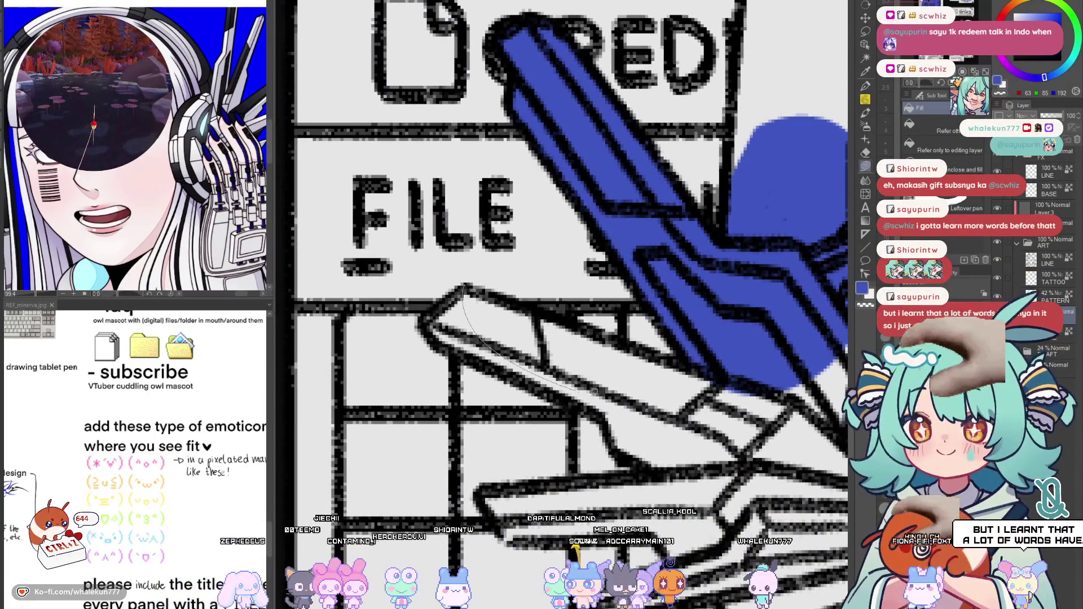
{"action": "left_click_drag", "start_coordinate": [578, 386], "coordinate": [719, 366]}
{"action": "left_click_drag", "start_coordinate": [458, 350], "coordinate": [491, 361]}
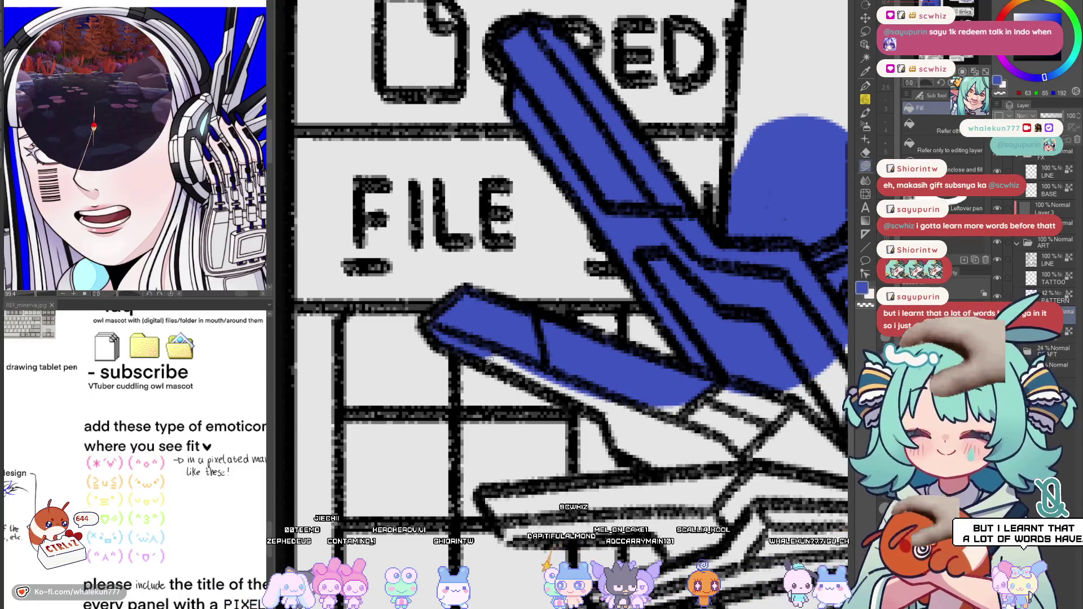
{"action": "left_click_drag", "start_coordinate": [622, 433], "coordinate": [623, 434]}
{"action": "left_click_drag", "start_coordinate": [689, 427], "coordinate": [651, 412]}
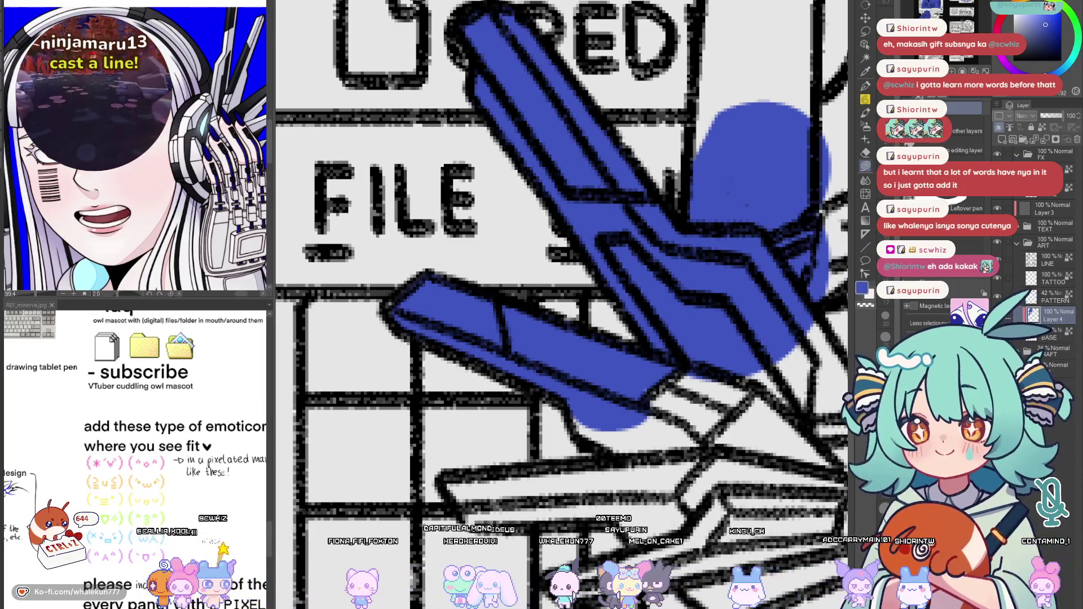
Fill the headset's inner armor shapes and the headset band, including its top, with blue
{"action": "left_click_drag", "start_coordinate": [686, 446], "coordinate": [508, 269]}
{"action": "left_click_drag", "start_coordinate": [590, 268], "coordinate": [586, 270]}
{"action": "mouse_move", "coordinate": [649, 248]}
{"action": "left_mouse_down"}
{"action": "mouse_move", "coordinate": [592, 293]}
{"action": "mouse_move", "coordinate": [645, 313]}
{"action": "left_mouse_up"}
{"action": "left_click_drag", "start_coordinate": [679, 223], "coordinate": [542, 341]}
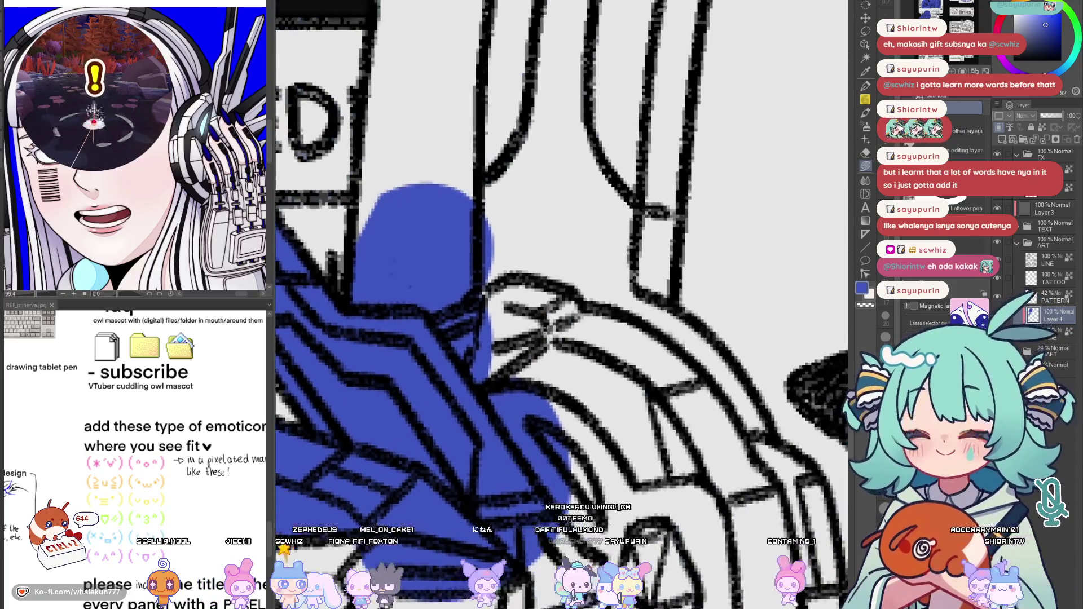
{"action": "scroll", "coordinate": [516, 285], "scroll_direction": "down", "scroll_amount": 5}
{"action": "scroll", "coordinate": [525, 339], "scroll_direction": "up", "scroll_amount": 5}
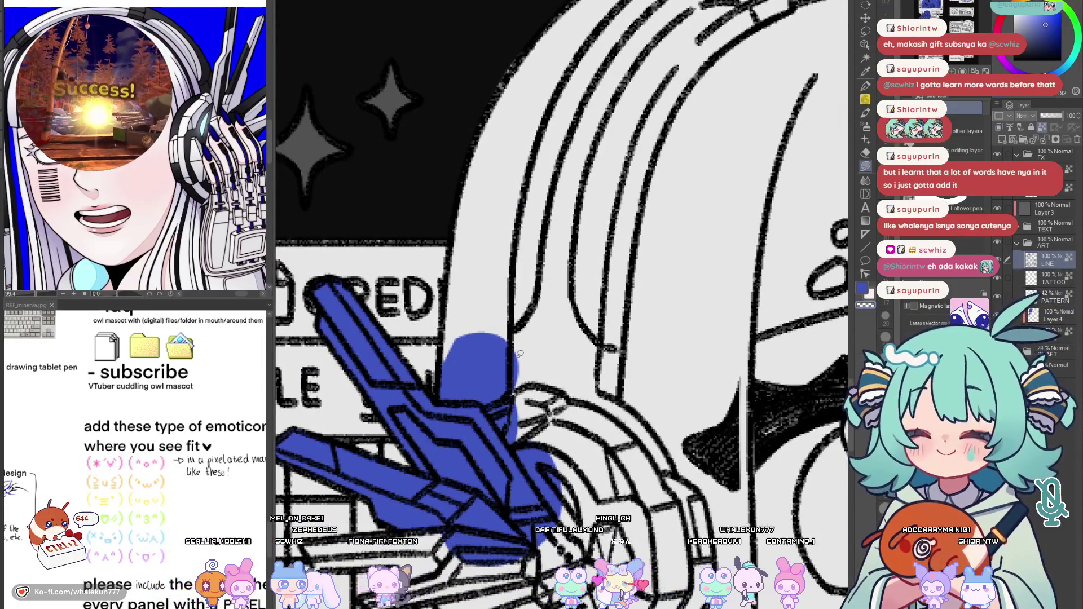
{"action": "scroll", "coordinate": [649, 456], "scroll_direction": "up", "scroll_amount": 3}
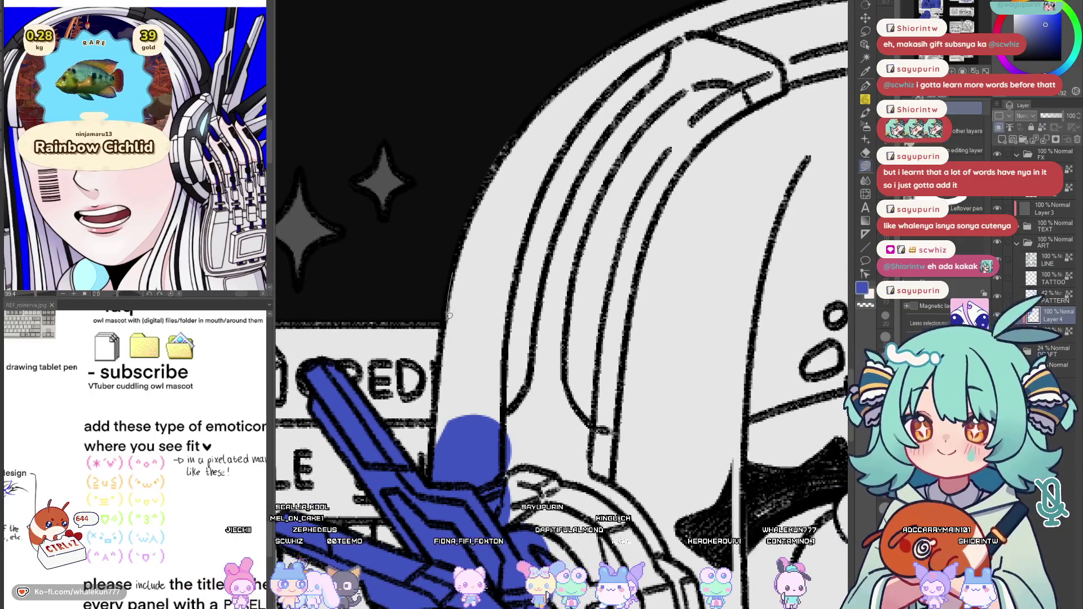
{"action": "left_click_drag", "start_coordinate": [441, 468], "coordinate": [441, 361]}
{"action": "scroll", "coordinate": [479, 454], "scroll_direction": "up", "scroll_amount": 5}
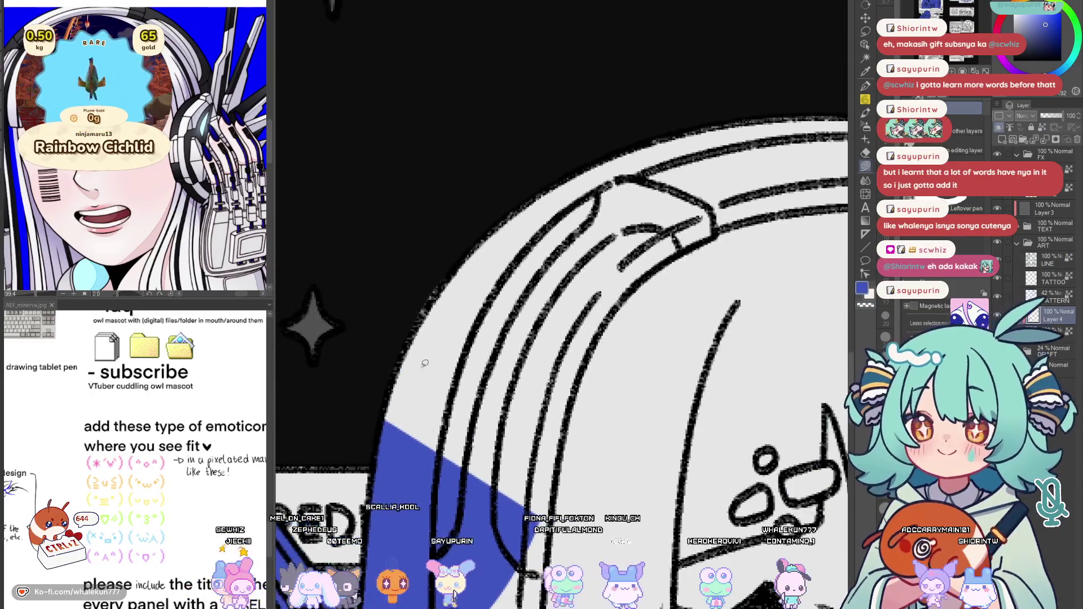
{"action": "left_click_drag", "start_coordinate": [661, 212], "coordinate": [449, 278]}
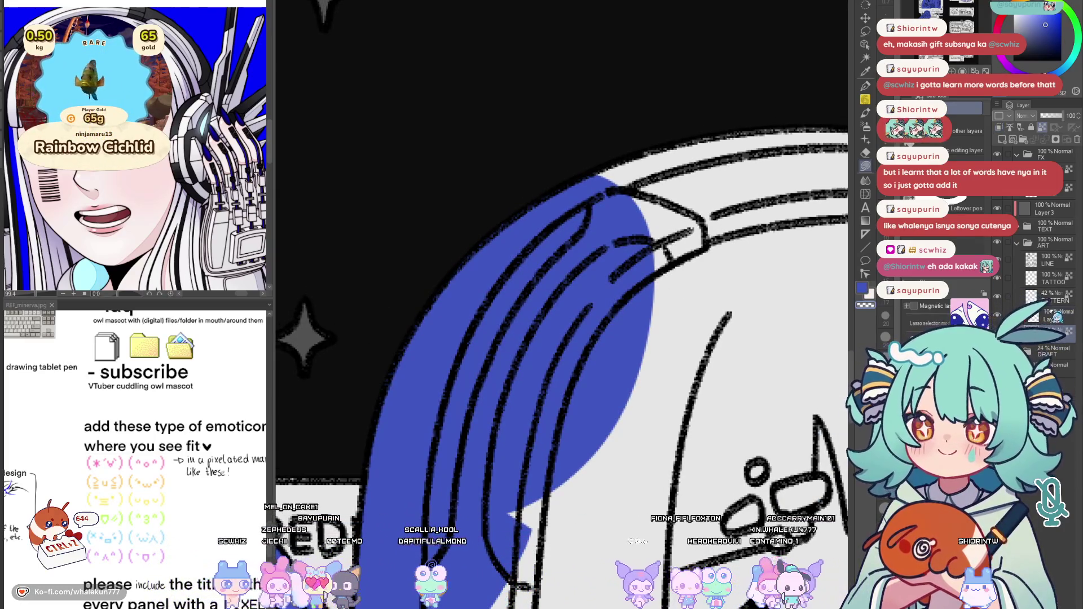
{"action": "scroll", "coordinate": [604, 267], "scroll_direction": "down", "scroll_amount": 5}
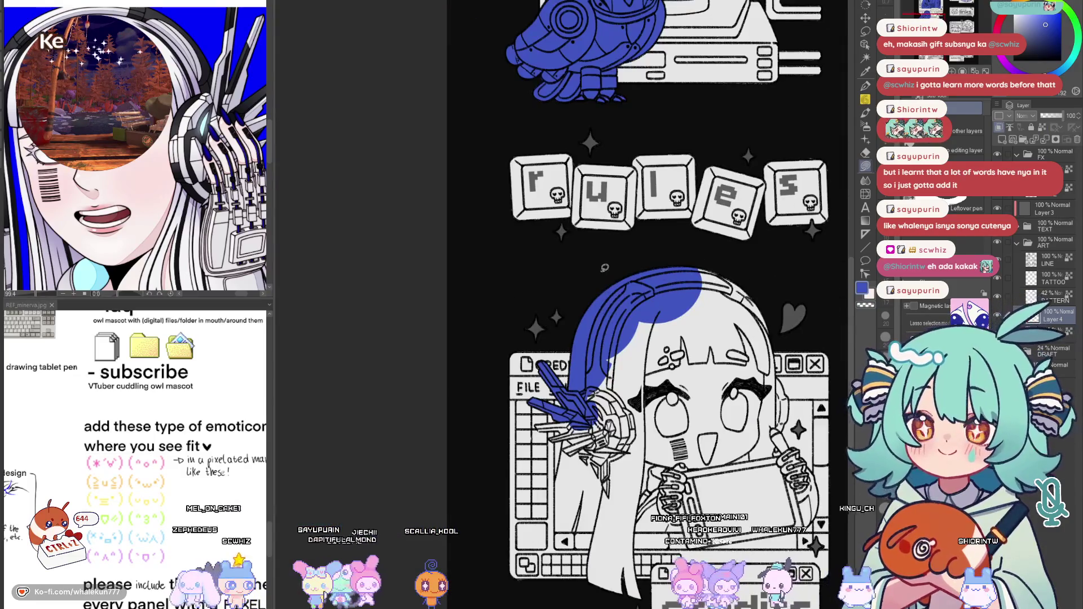
{"action": "scroll", "coordinate": [604, 268], "scroll_direction": "down", "scroll_amount": 3}
{"action": "scroll", "coordinate": [466, 336], "scroll_direction": "up", "scroll_amount": 8}
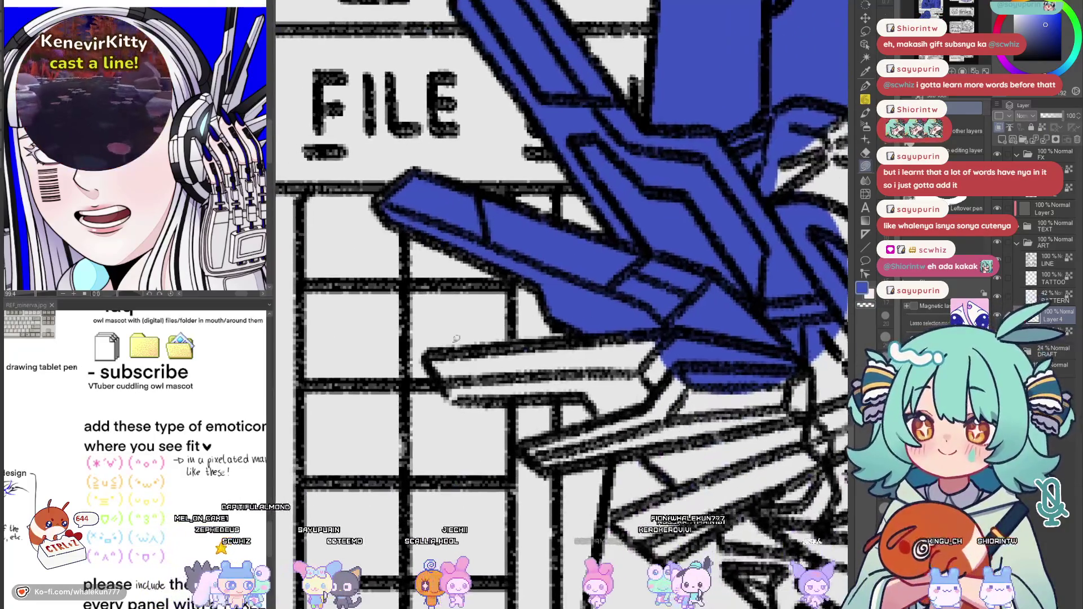
Fill the strip sections below the ornament and one more small area blue, then zoom out
{"action": "left_click_drag", "start_coordinate": [696, 326], "coordinate": [481, 376]}
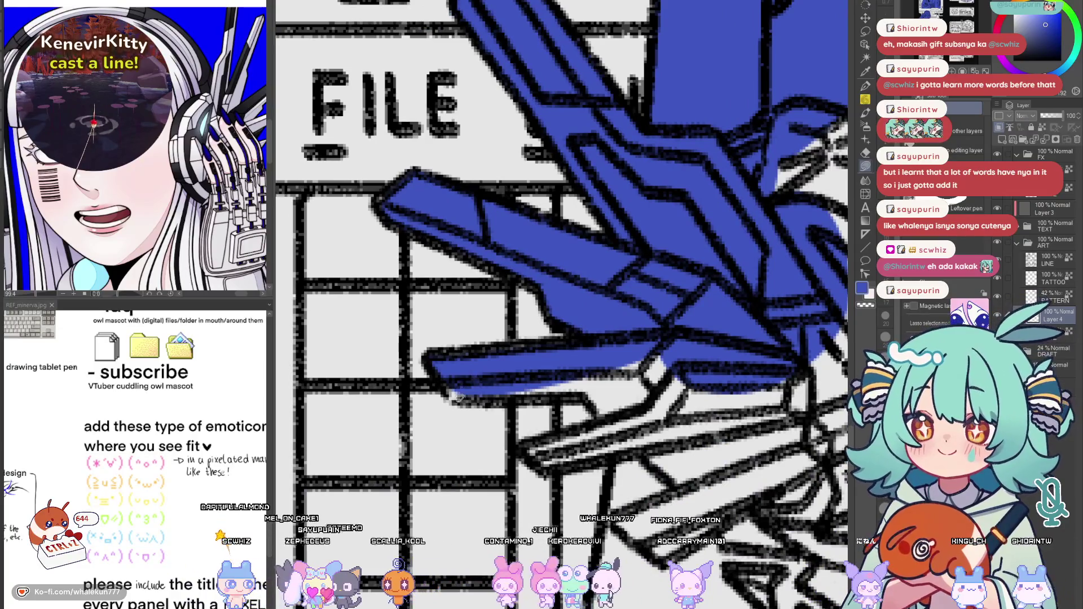
{"action": "mouse_move", "coordinate": [579, 395]}
{"action": "left_mouse_down"}
{"action": "mouse_move", "coordinate": [550, 389]}
{"action": "mouse_move", "coordinate": [532, 361]}
{"action": "mouse_move", "coordinate": [535, 303]}
{"action": "left_mouse_up"}
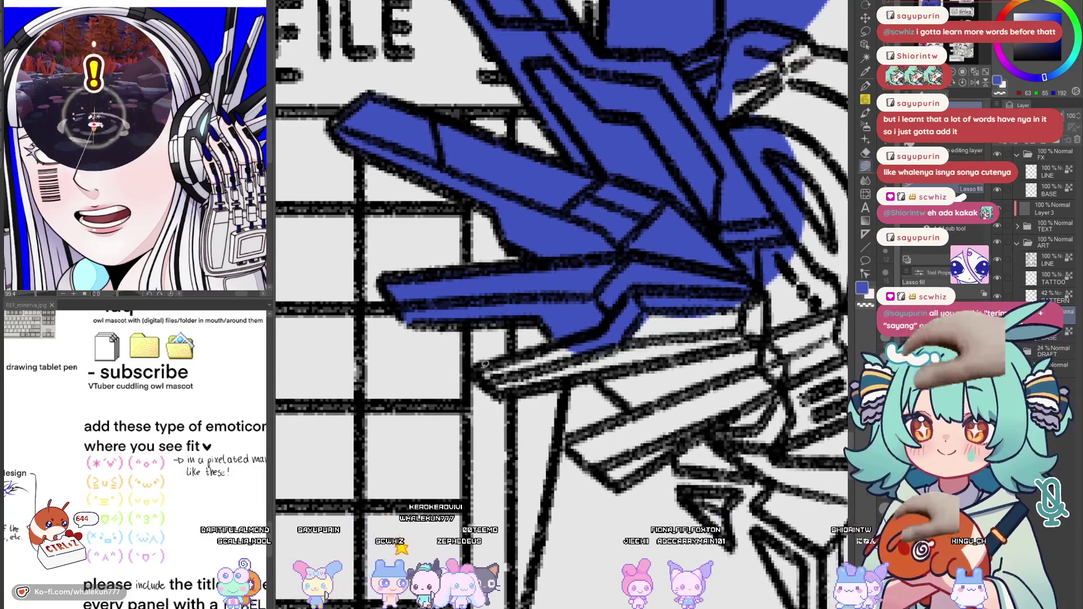
{"action": "left_click_drag", "start_coordinate": [592, 338], "coordinate": [556, 324]}
{"action": "mouse_move", "coordinate": [510, 394]}
{"action": "left_mouse_down"}
{"action": "mouse_move", "coordinate": [694, 307]}
{"action": "mouse_move", "coordinate": [650, 304]}
{"action": "left_mouse_up"}
{"action": "mouse_move", "coordinate": [543, 369]}
{"action": "left_mouse_down"}
{"action": "mouse_move", "coordinate": [609, 415]}
{"action": "mouse_move", "coordinate": [674, 303]}
{"action": "left_mouse_up"}
{"action": "scroll", "coordinate": [673, 303], "scroll_direction": "down", "scroll_amount": 3}
{"action": "mouse_move", "coordinate": [485, 485]}
{"action": "left_mouse_down"}
{"action": "mouse_move", "coordinate": [564, 339]}
{"action": "mouse_move", "coordinate": [697, 293]}
{"action": "left_mouse_up"}
{"action": "scroll", "coordinate": [697, 293], "scroll_direction": "down", "scroll_amount": 3}
{"action": "scroll", "coordinate": [787, 263], "scroll_direction": "down", "scroll_amount": 5}
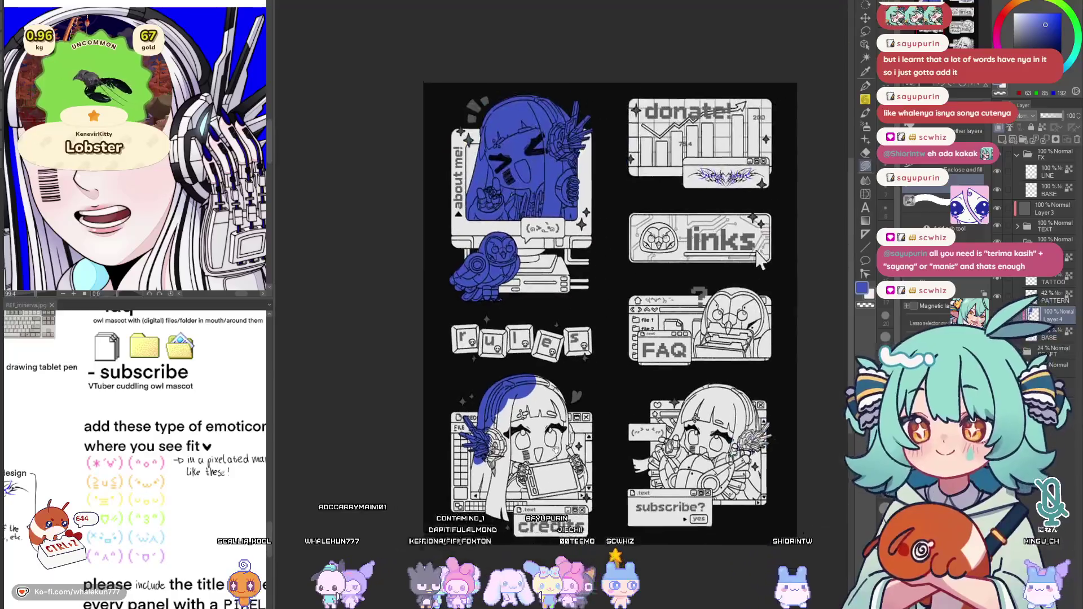
On a new layer, handwrite 'brb dinner!' in blue with the G-Pen and doodle a small face below
{"action": "key", "text": "ctrl+shift+n"}
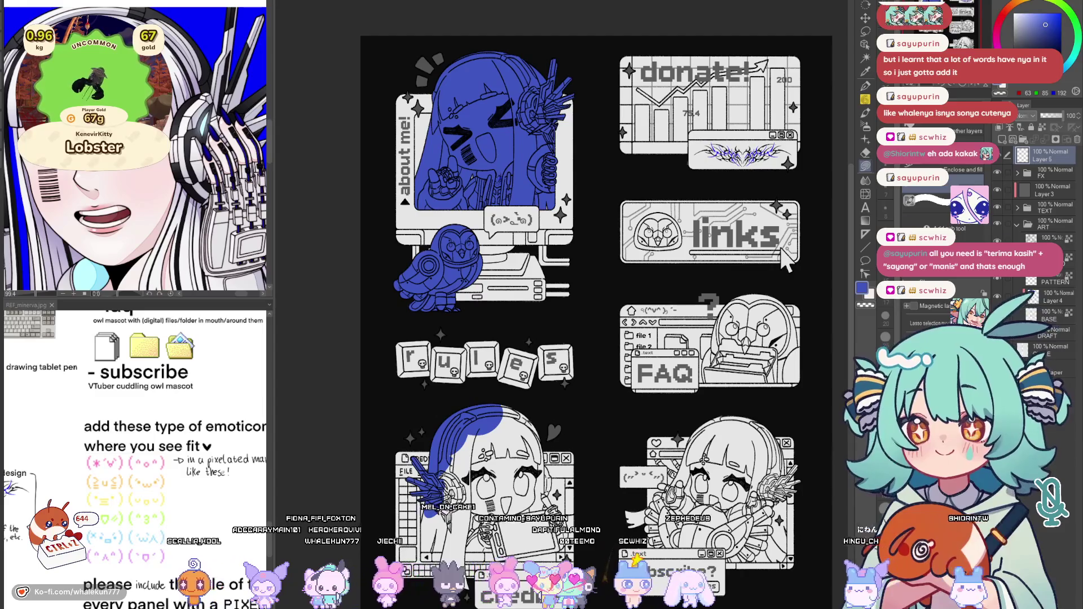
{"action": "key", "text": "p"}
{"action": "mouse_move", "coordinate": [588, 333]}
{"action": "left_mouse_down"}
{"action": "mouse_move", "coordinate": [529, 293]}
{"action": "mouse_move", "coordinate": [569, 255]}
{"action": "mouse_move", "coordinate": [593, 264]}
{"action": "left_mouse_up"}
{"action": "mouse_move", "coordinate": [530, 323]}
{"action": "left_mouse_down"}
{"action": "mouse_move", "coordinate": [533, 340]}
{"action": "mouse_move", "coordinate": [570, 325]}
{"action": "mouse_move", "coordinate": [613, 283]}
{"action": "left_mouse_up"}
{"action": "mouse_move", "coordinate": [614, 287]}
{"action": "left_mouse_down"}
{"action": "mouse_move", "coordinate": [630, 265]}
{"action": "mouse_move", "coordinate": [652, 278]}
{"action": "left_mouse_up"}
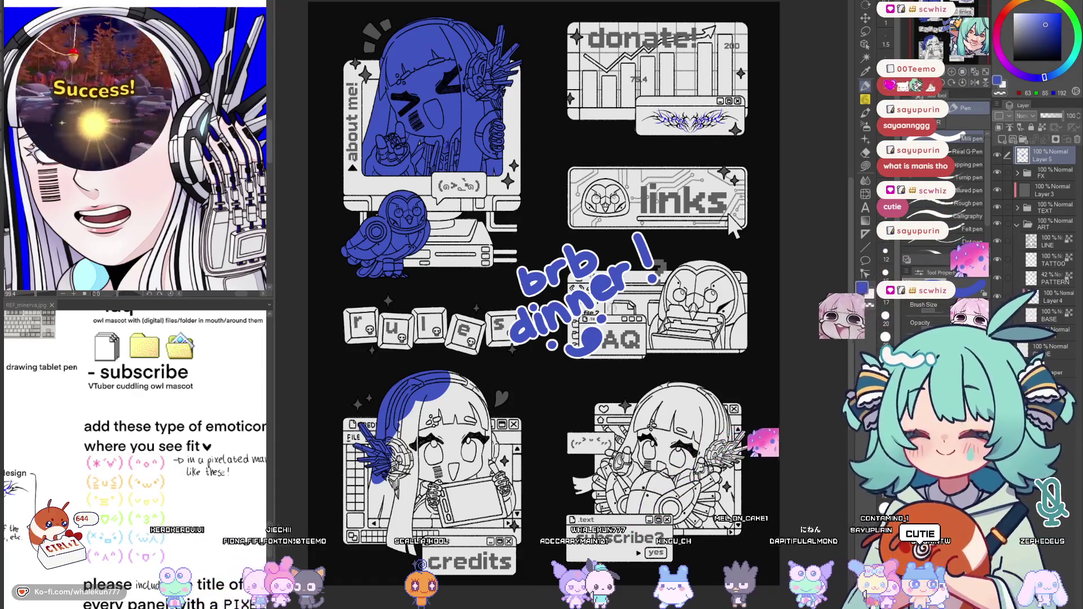
{"action": "left_click_drag", "start_coordinate": [660, 265], "coordinate": [662, 294]}
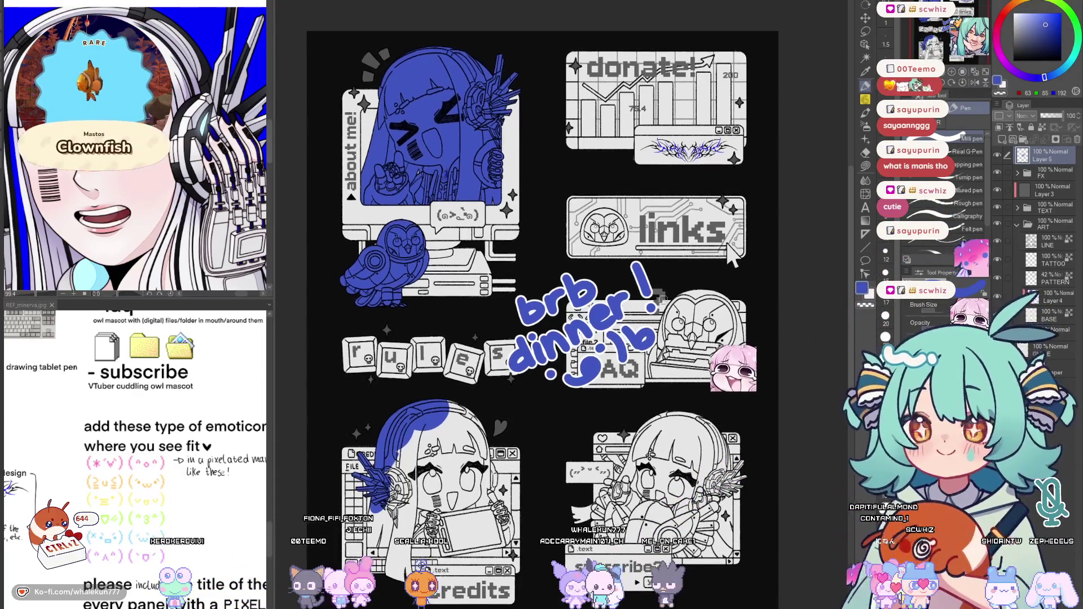